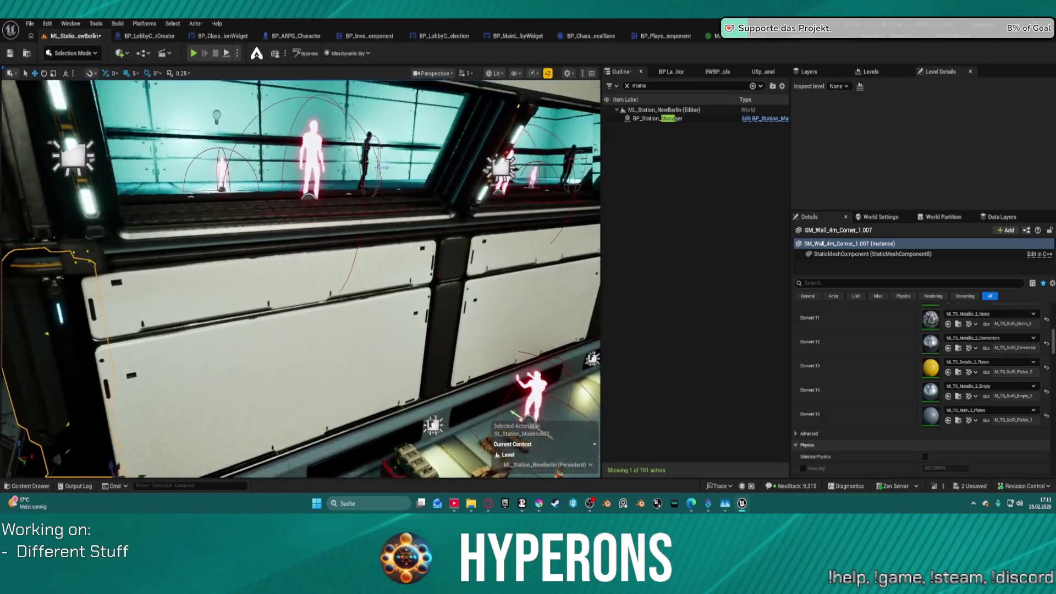
pyautogui.press('w')
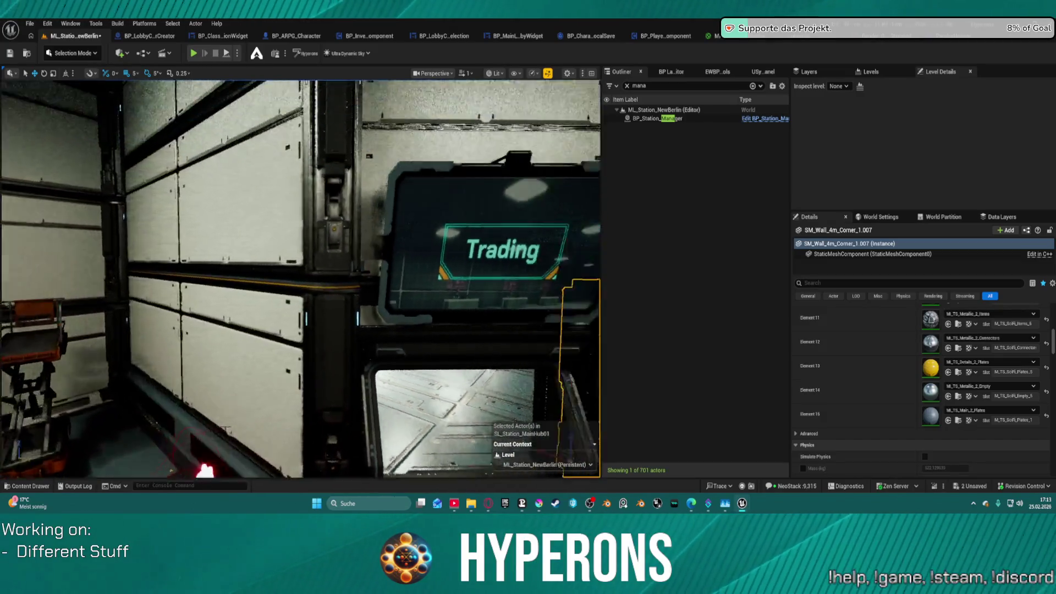
# - Fly to the Deck wall and select the right SM_Wall_4m_Corner pillar beside the sign
pyautogui.press('s')
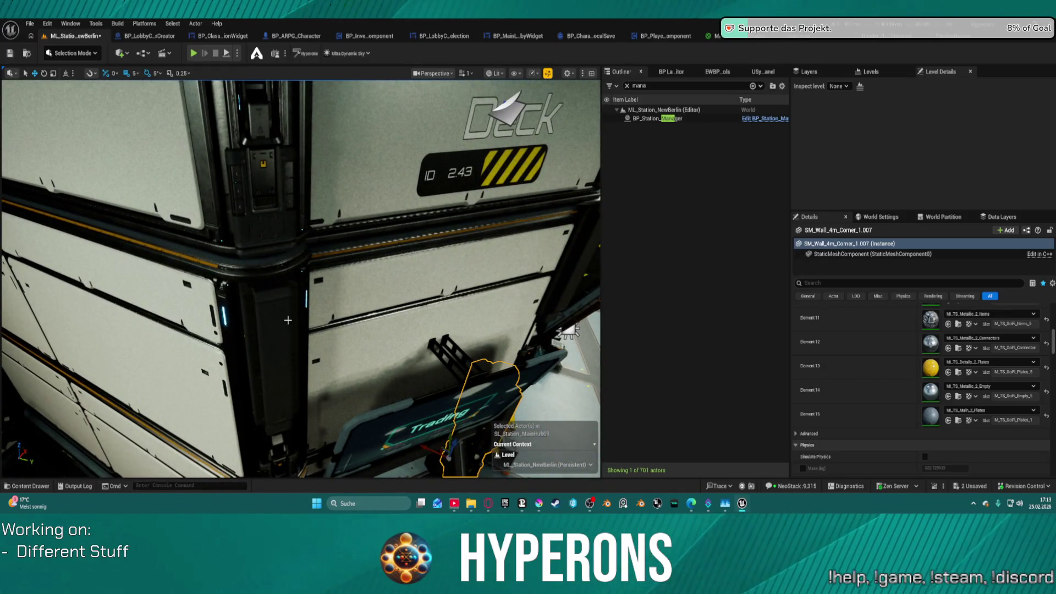
pyautogui.keyDown('ctrl'); pyautogui.click(288, 320); pyautogui.keyUp('ctrl')
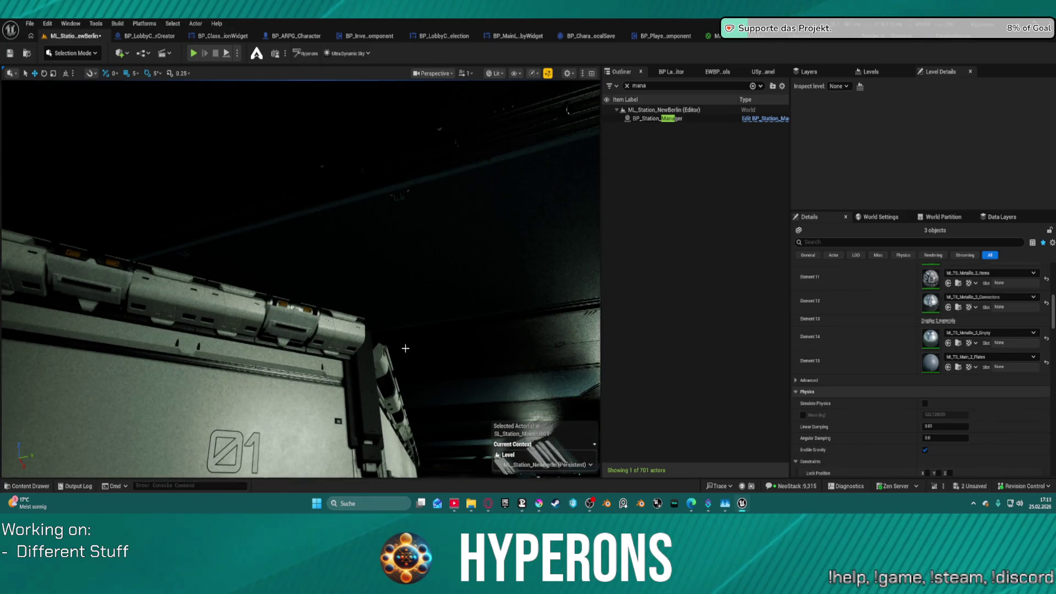
pyautogui.keyDown('ctrl'); pyautogui.click(406, 349); pyautogui.keyUp('ctrl')
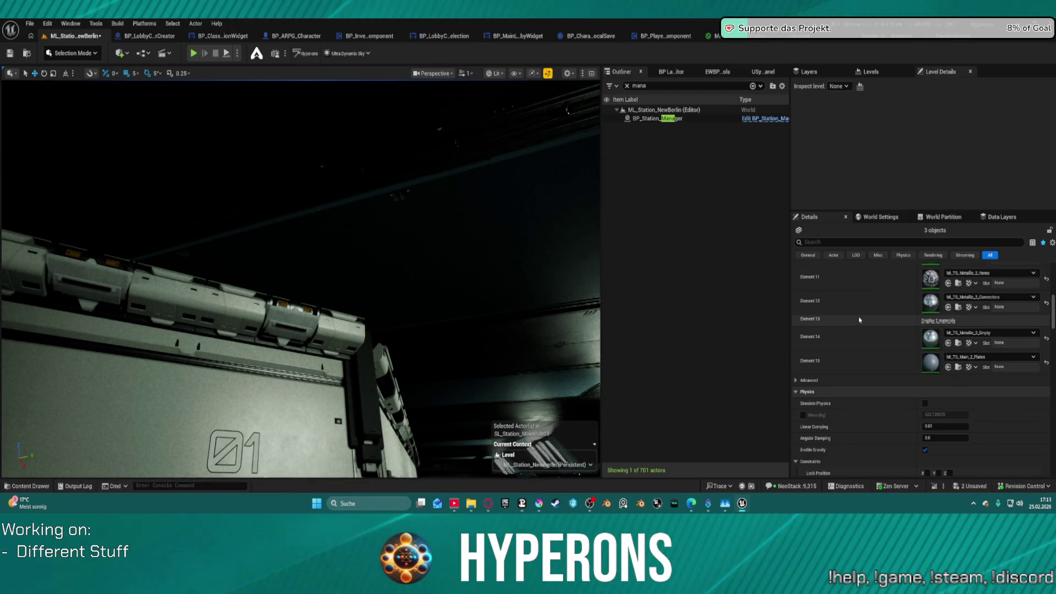
pyautogui.moveTo(209, 330); pyautogui.dragTo(205, 433)
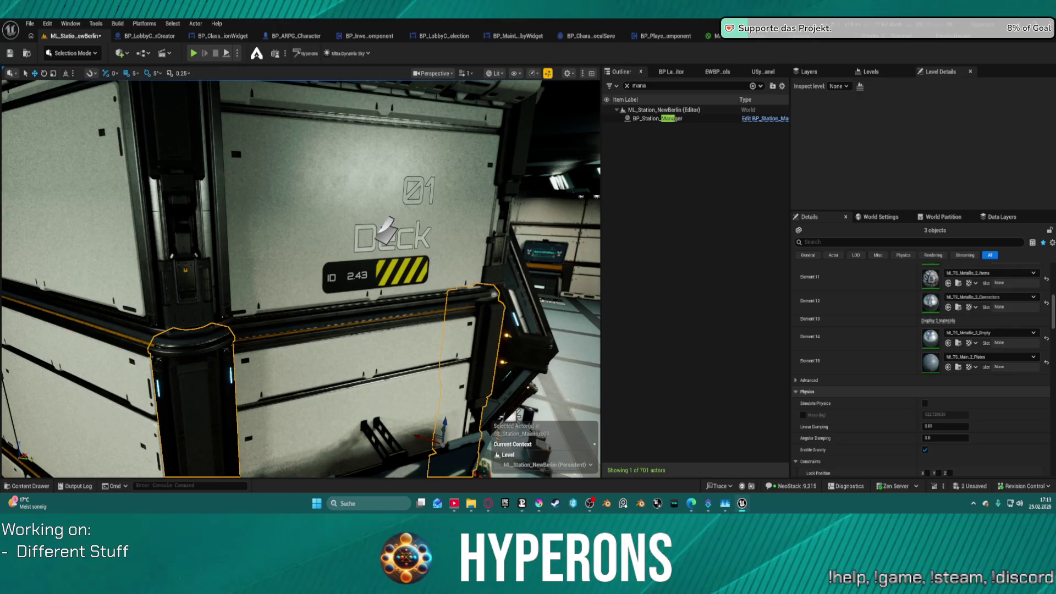
pyautogui.keyDown('ctrl'); pyautogui.click(501, 331); pyautogui.keyUp('ctrl')
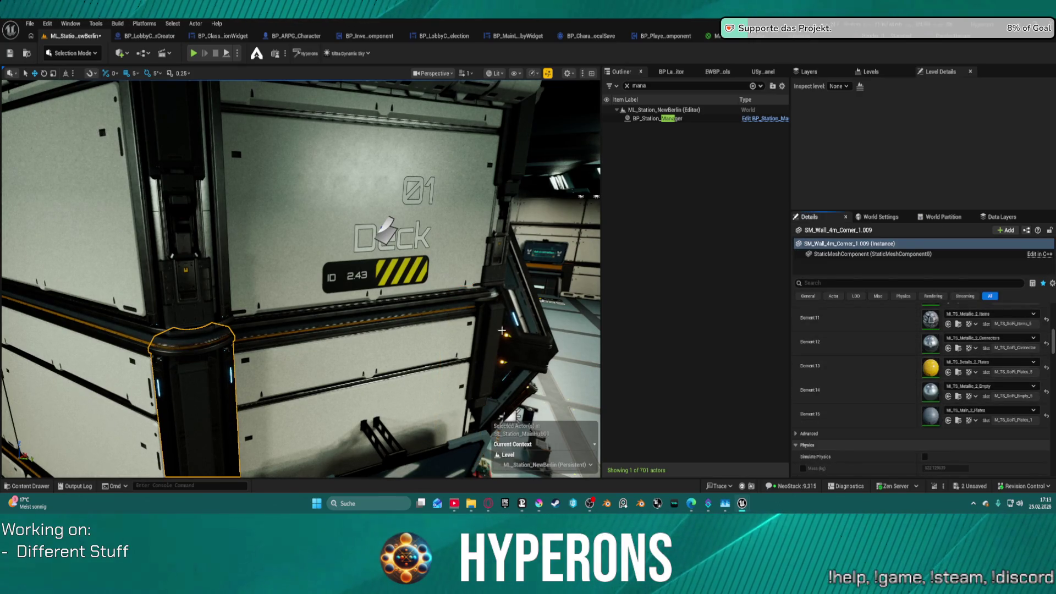
pyautogui.click(468, 374)
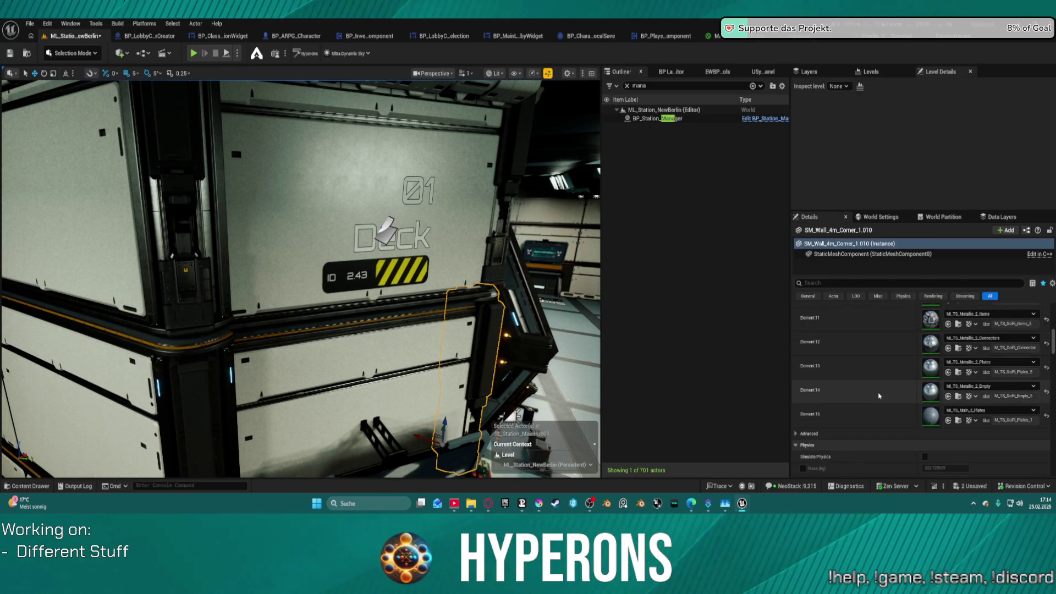
# - Set its Element 13 material to MI_TS_Details_2_Plates, then compare nearby corner pieces
pyautogui.keyDown('shift'); pyautogui.click(881, 371); pyautogui.keyUp('shift')
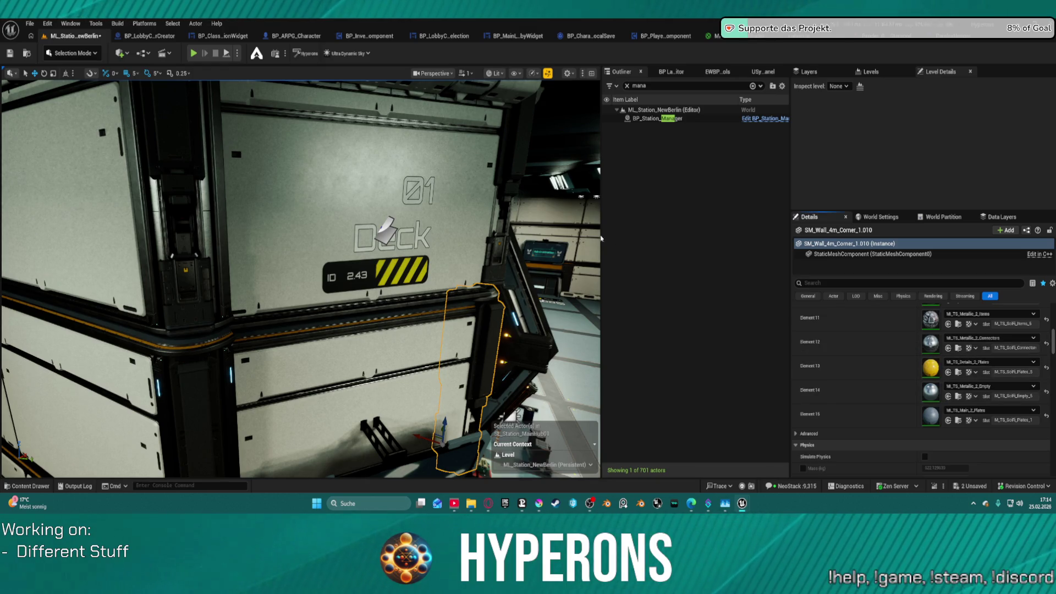
pyautogui.click(532, 150)
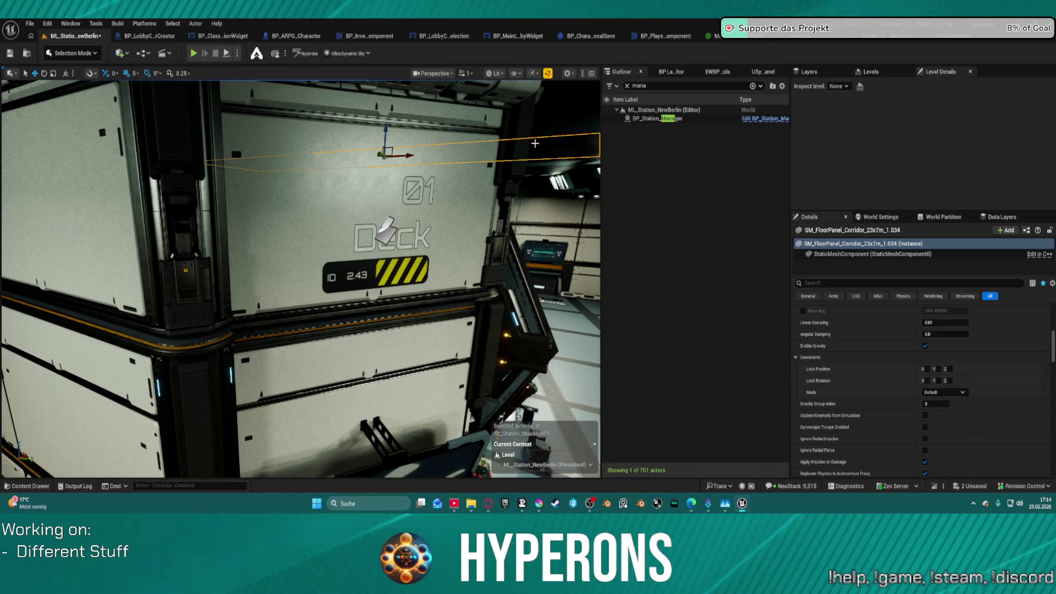
pyautogui.click(518, 127)
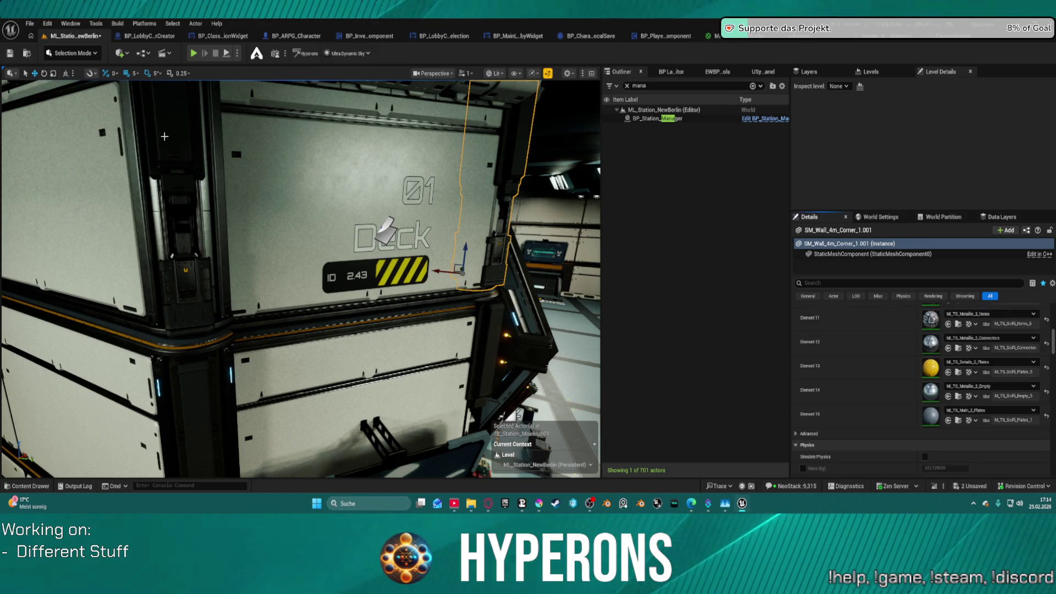
pyautogui.click(164, 136)
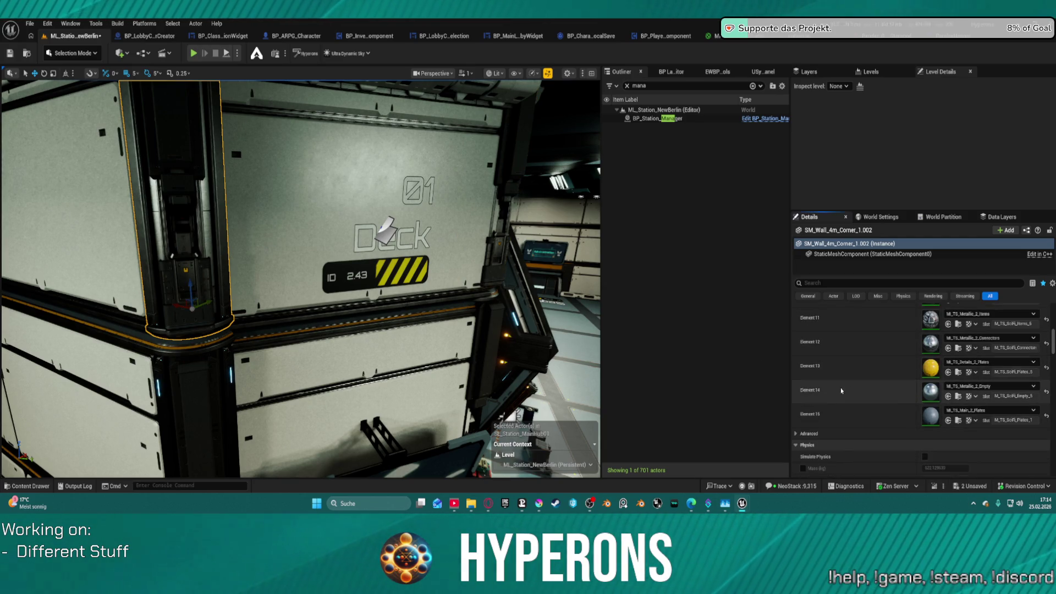
pyautogui.moveTo(352, 275)
pyautogui.mouseDown()
pyautogui.moveTo(325, 289)
pyautogui.moveTo(316, 308)
pyautogui.moveTo(336, 286)
pyautogui.moveTo(328, 291)
pyautogui.moveTo(343, 306)
pyautogui.mouseUp()
pyautogui.moveTo(342, 111); pyautogui.dragTo(342, 111)
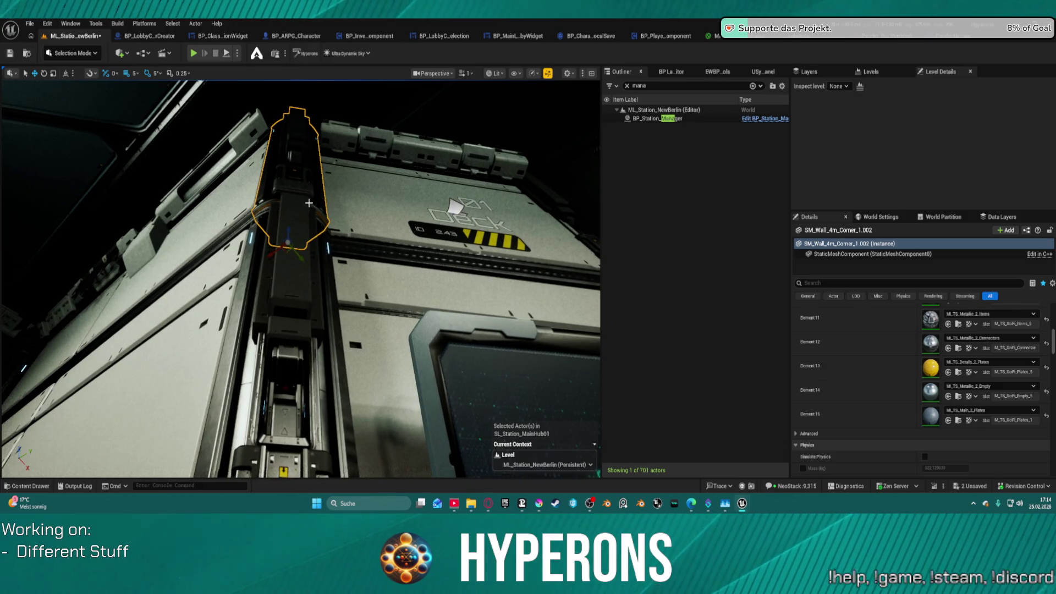
pyautogui.moveTo(308, 203)
pyautogui.mouseDown()
pyautogui.moveTo(488, 336)
pyautogui.moveTo(434, 324)
pyautogui.moveTo(436, 352)
pyautogui.moveTo(331, 200)
pyautogui.mouseUp()
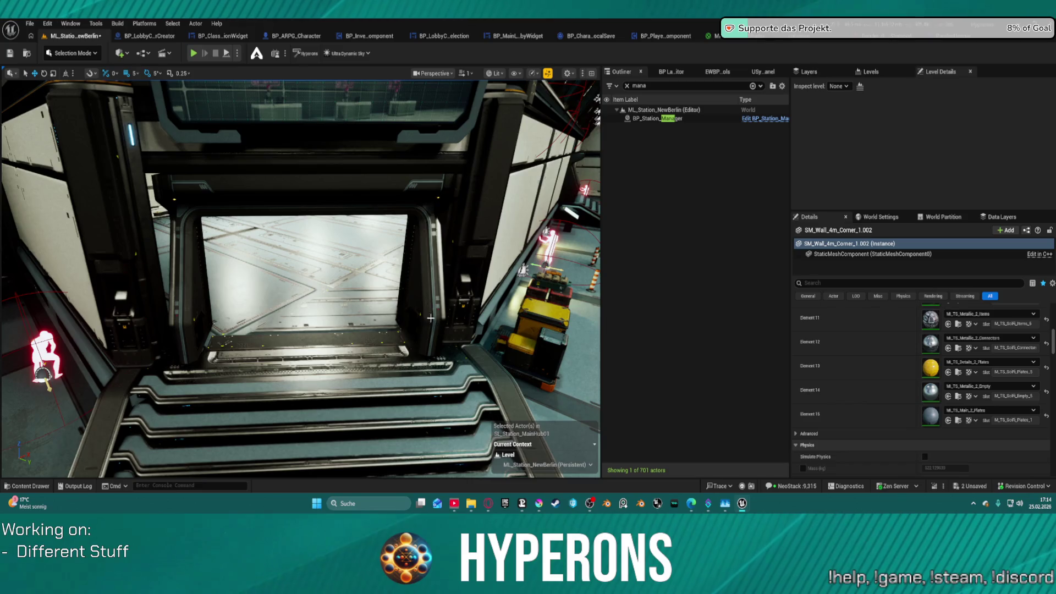
# - Nudge the oblique door frame at the top of the Trading stairs slightly left
pyautogui.click(362, 325)
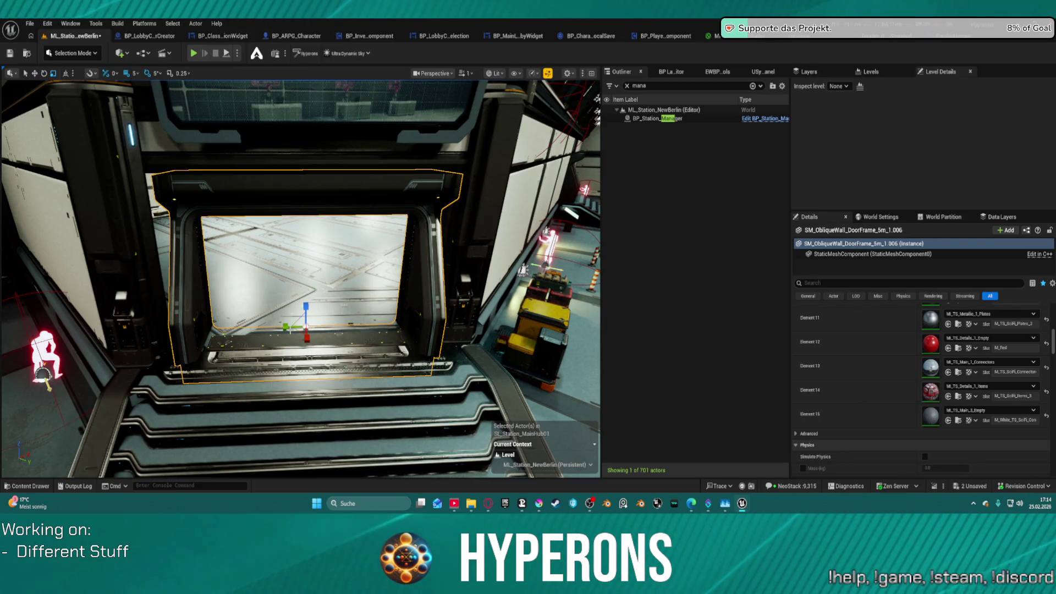
pyautogui.moveTo(290, 330); pyautogui.dragTo(282, 330)
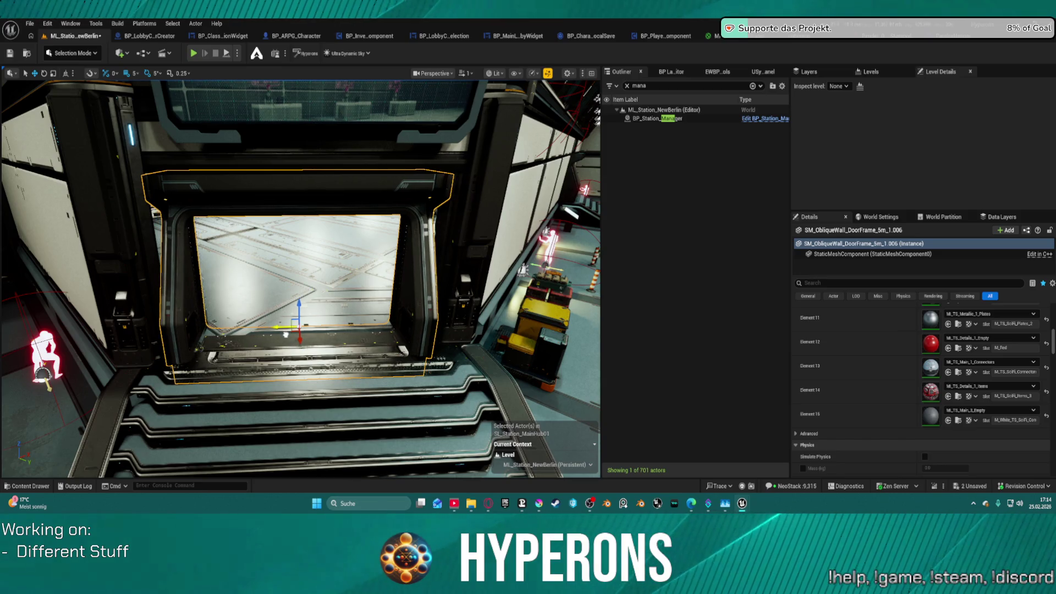
pyautogui.moveTo(284, 333); pyautogui.dragTo(459, 162)
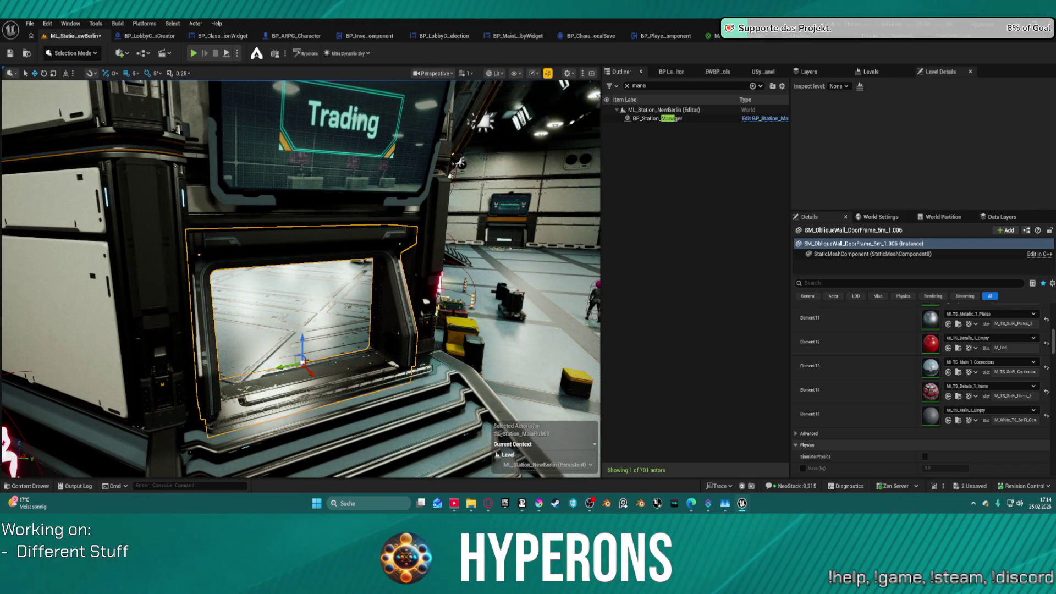
# - Delete the door frame, look around the floor, then undo to restore SM_ObliqueWall_DoorFrame_5m_1.006
pyautogui.press('Delete')
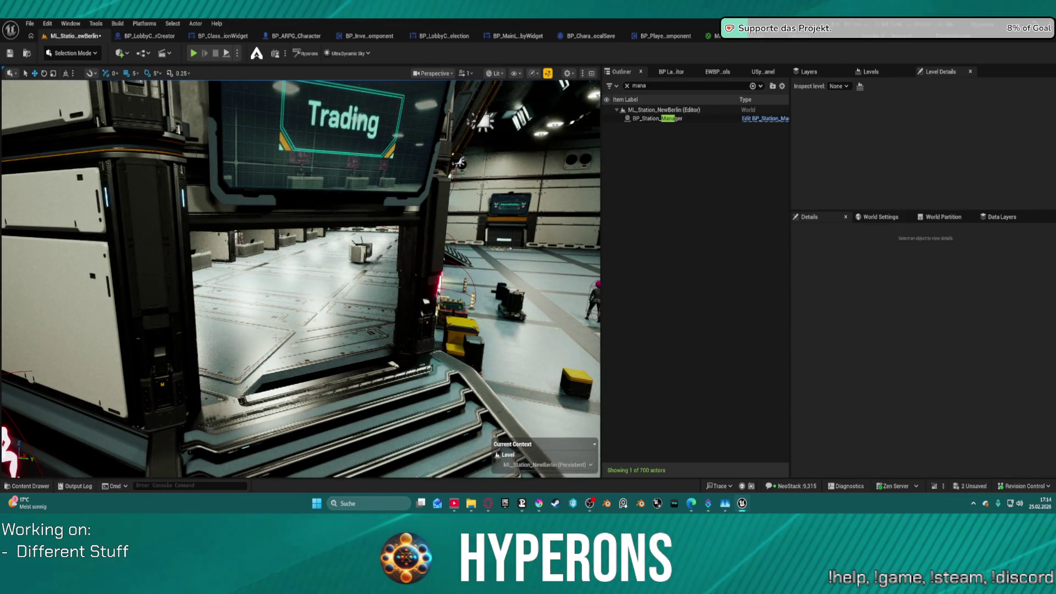
pyautogui.moveTo(459, 163); pyautogui.dragTo(435, 82)
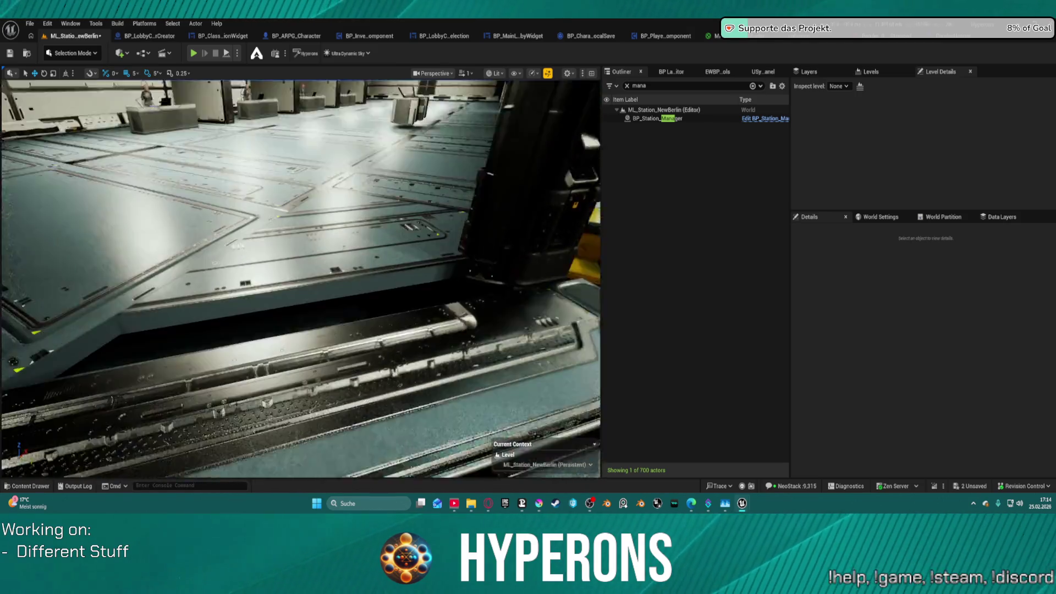
pyautogui.moveTo(301, 279)
pyautogui.mouseDown()
pyautogui.moveTo(242, 258)
pyautogui.moveTo(286, 308)
pyautogui.moveTo(308, 275)
pyautogui.moveTo(302, 242)
pyautogui.mouseUp()
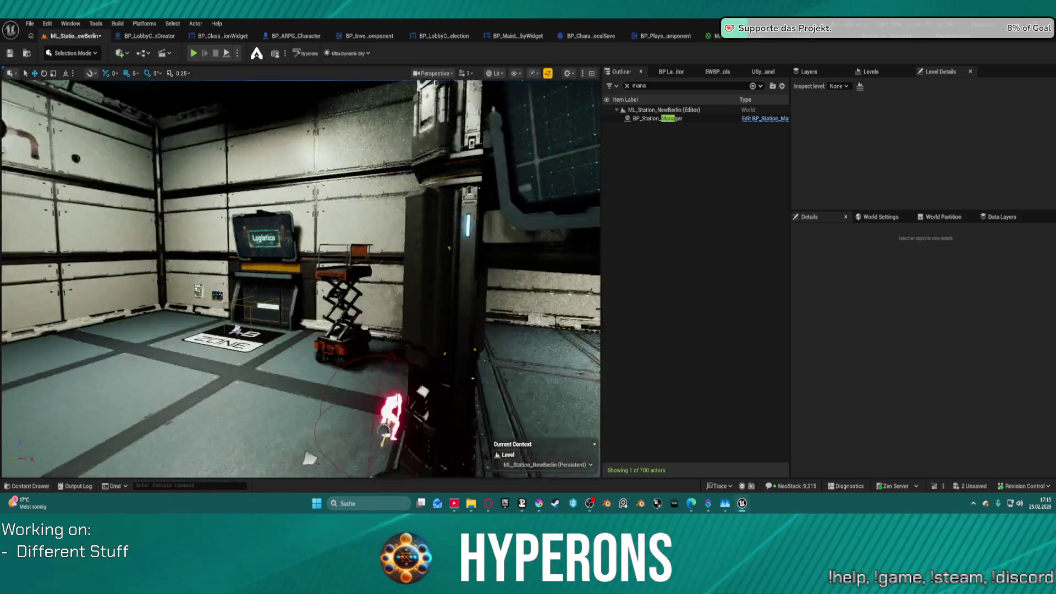
pyautogui.moveTo(303, 242); pyautogui.dragTo(292, 253)
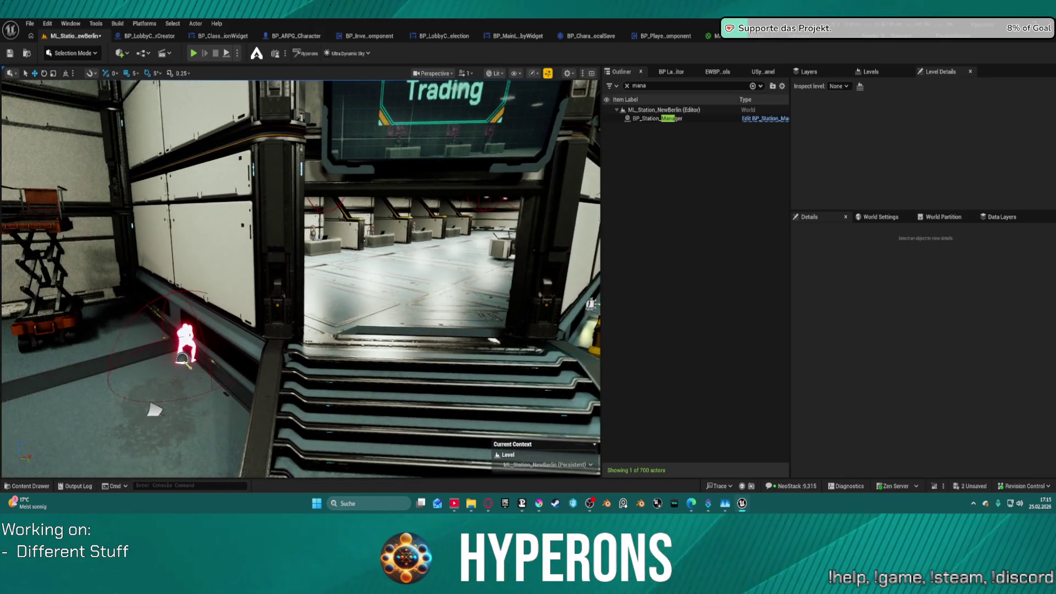
pyautogui.hotkey('ctrl', 'z')
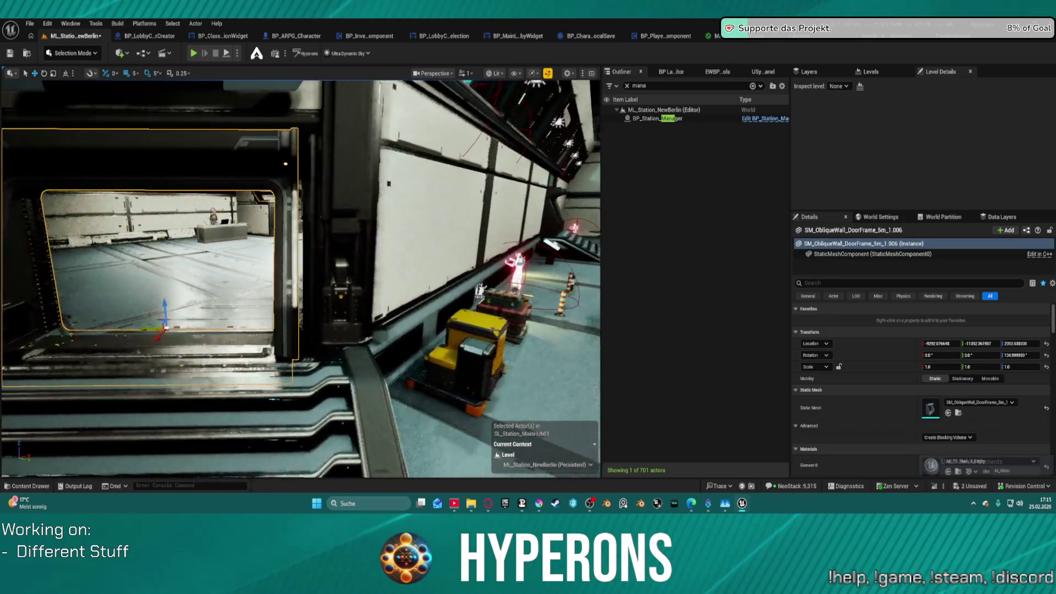
pyautogui.moveTo(300, 275); pyautogui.dragTo(264, 247)
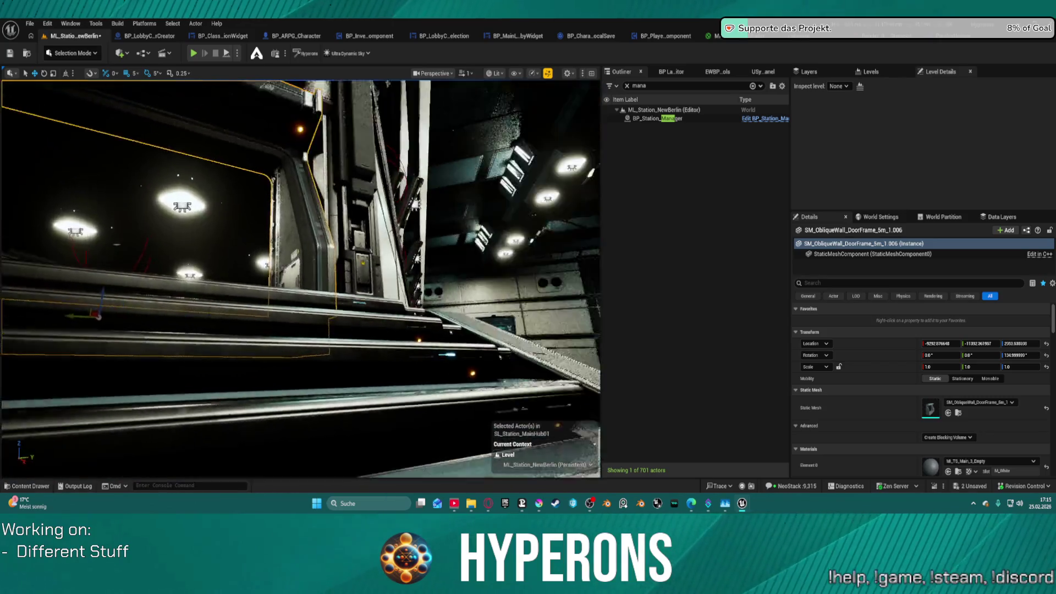
pyautogui.moveTo(264, 247)
pyautogui.mouseDown()
pyautogui.moveTo(242, 225)
pyautogui.moveTo(252, 217)
pyautogui.moveTo(282, 221)
pyautogui.moveTo(288, 203)
pyautogui.moveTo(421, 172)
pyautogui.mouseUp()
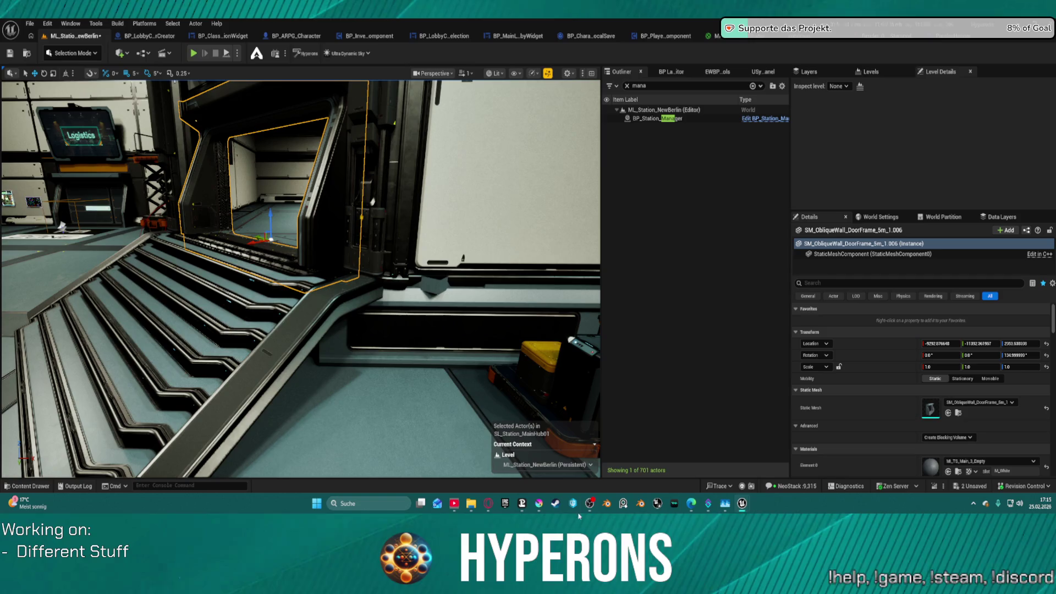
pyautogui.moveTo(461, 360); pyautogui.dragTo(461, 360)
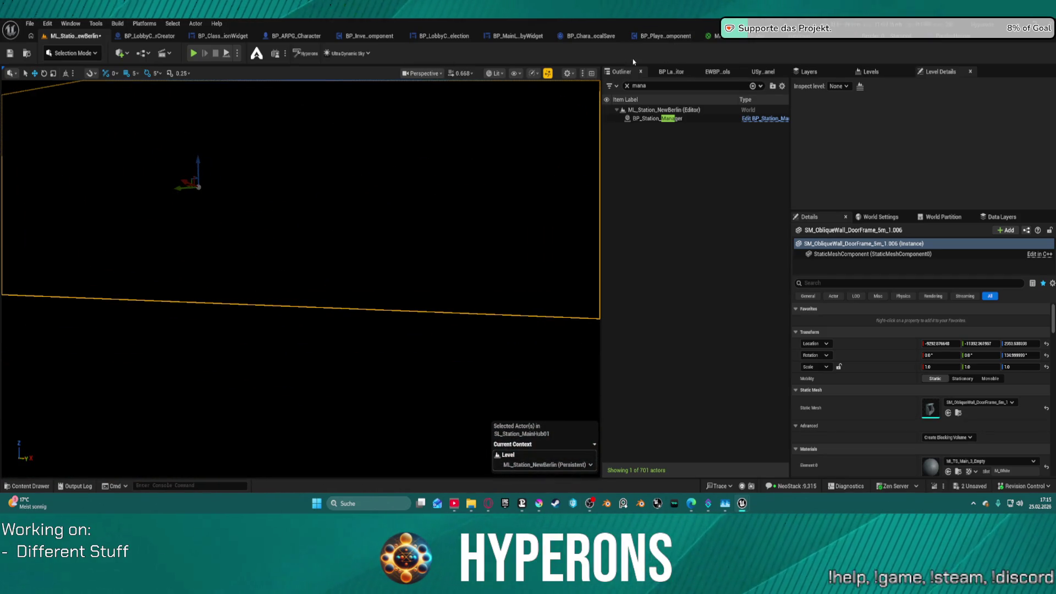
# - Switch the viewport to Unlit shading and fly to the grey wall and door frame
pyautogui.click(486, 77)
pyautogui.click(517, 118)
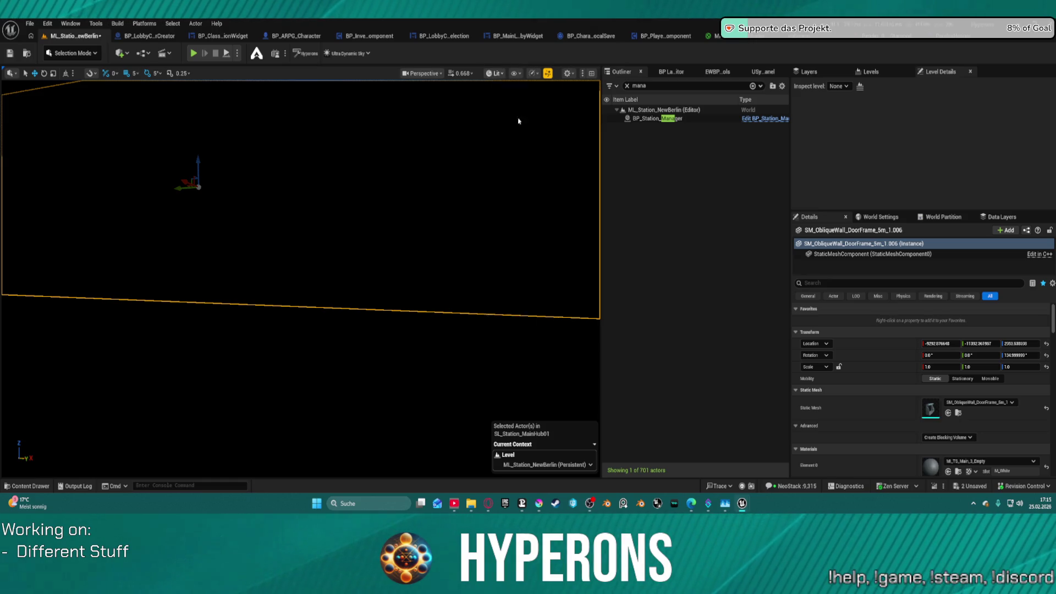
pyautogui.moveTo(431, 266); pyautogui.dragTo(431, 267)
pyautogui.moveTo(298, 298); pyautogui.dragTo(298, 297)
# - Shift SM_Platform_Straight.014 left along X, inspect the station, and return to Lit shading
pyautogui.click(246, 288)
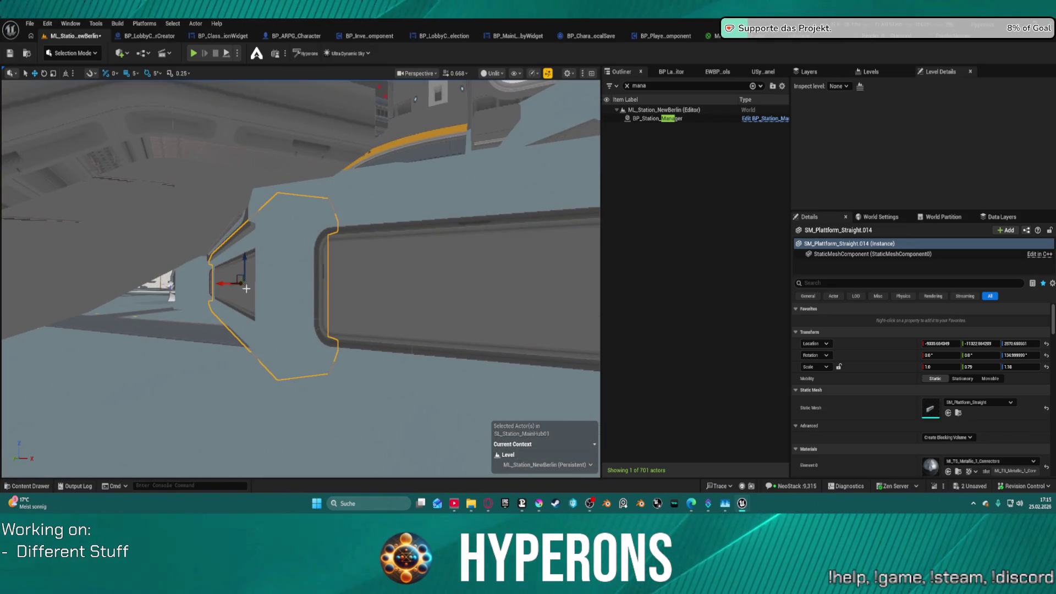
pyautogui.moveTo(224, 283)
pyautogui.mouseDown()
pyautogui.moveTo(171, 291)
pyautogui.moveTo(190, 295)
pyautogui.moveTo(217, 276)
pyautogui.mouseUp()
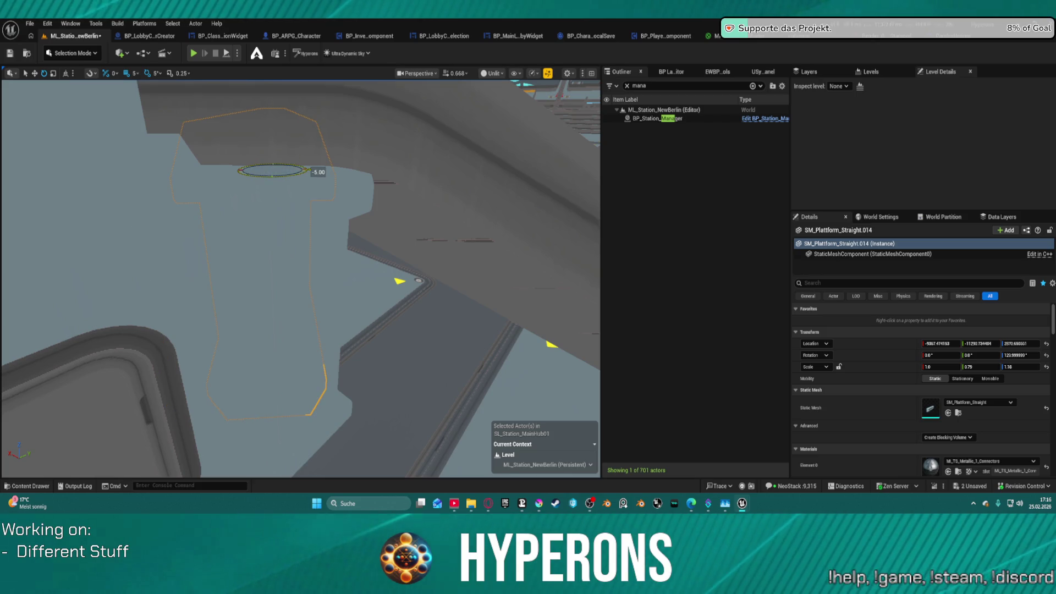
pyautogui.moveTo(217, 275); pyautogui.dragTo(217, 276)
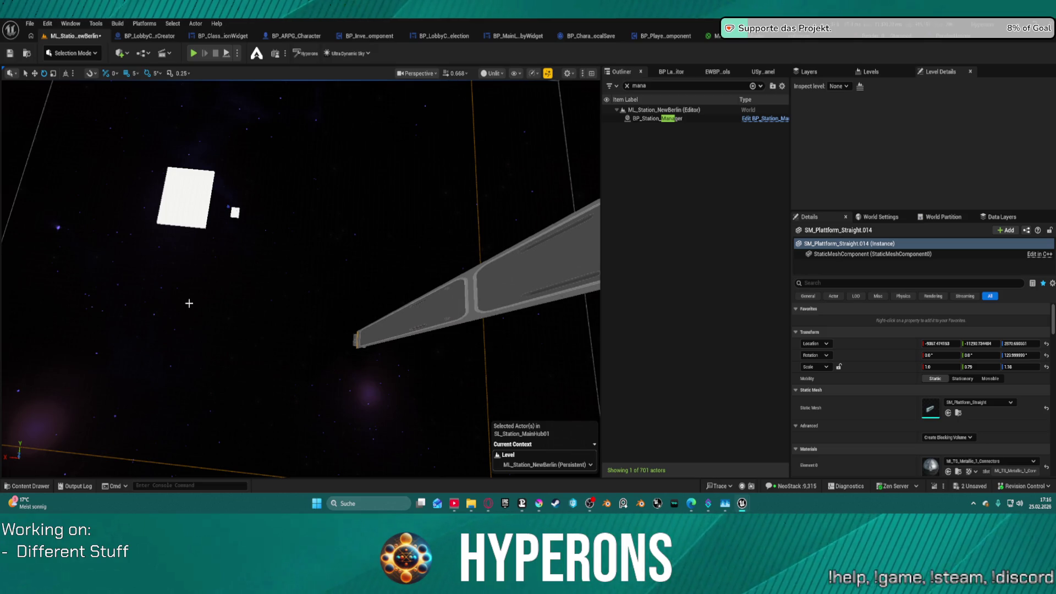
pyautogui.moveTo(617, 220); pyautogui.dragTo(617, 220)
pyautogui.moveTo(301, 279); pyautogui.dragTo(301, 279)
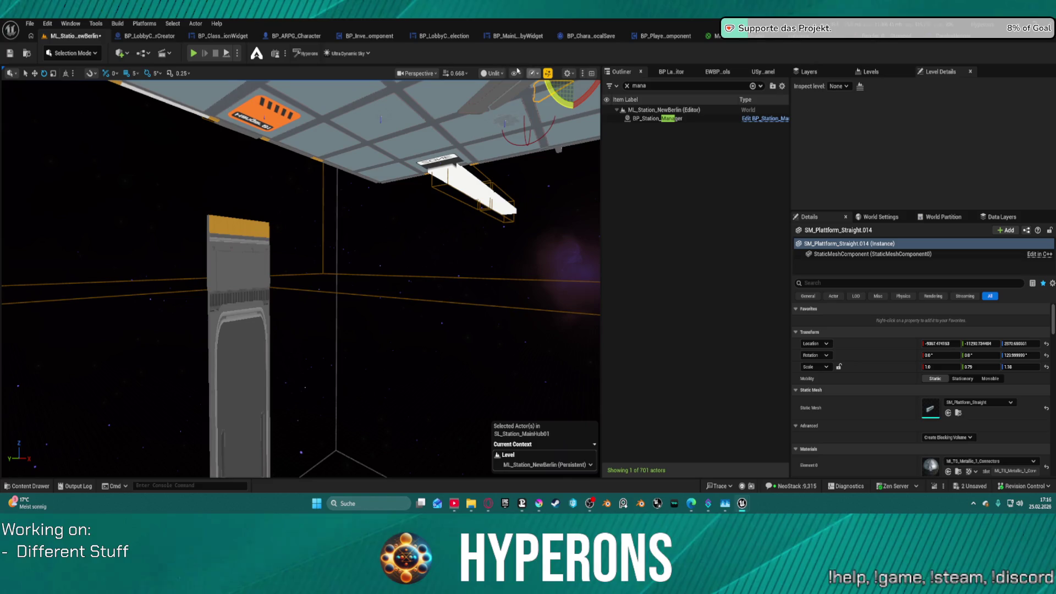
pyautogui.hotkey('alt', '4')
pyautogui.moveTo(512, 111); pyautogui.dragTo(511, 111)
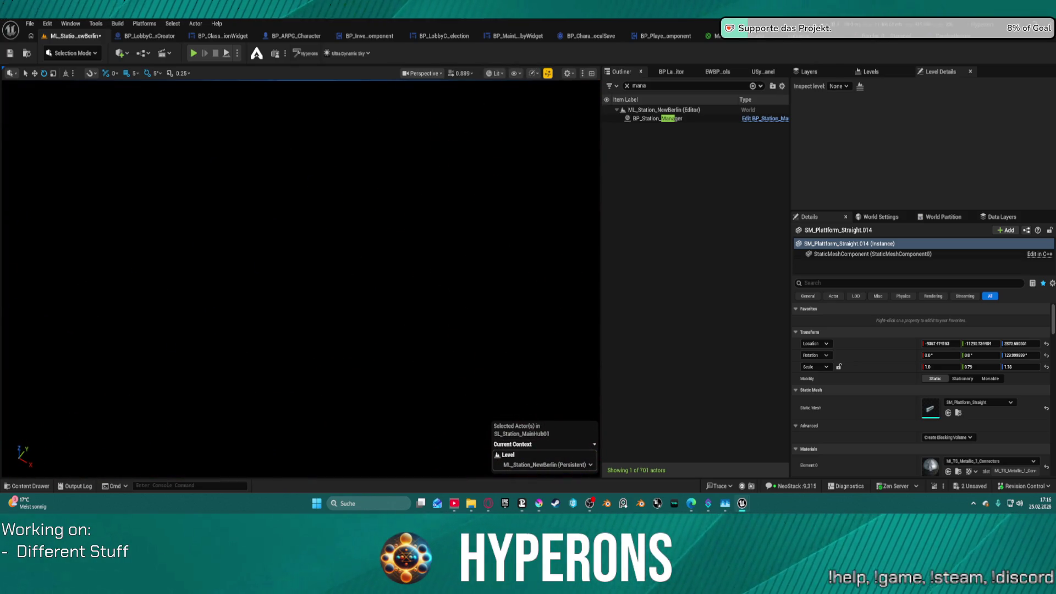
# - Fly through the doorway into the hangar and select the oblique door frame atop the stairs
pyautogui.moveTo(190, 309); pyautogui.dragTo(190, 309)
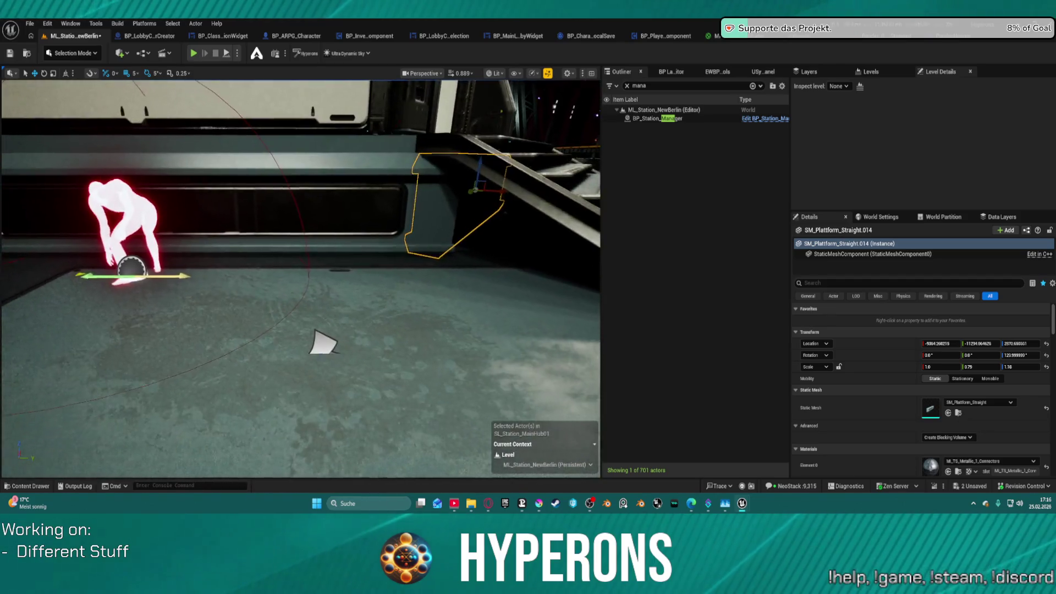
pyautogui.moveTo(191, 310); pyautogui.dragTo(191, 310)
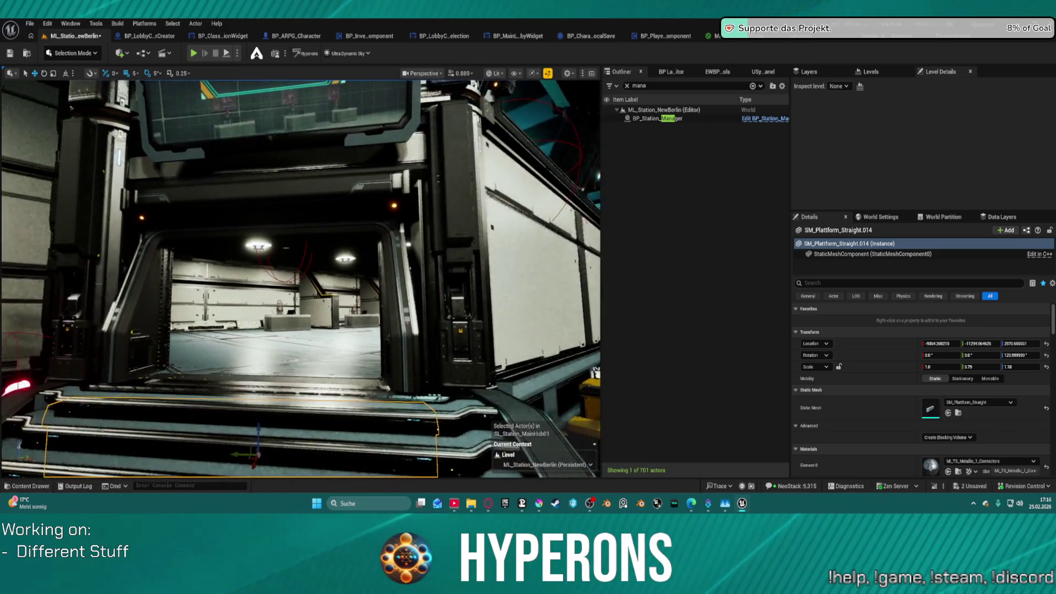
pyautogui.press('w')
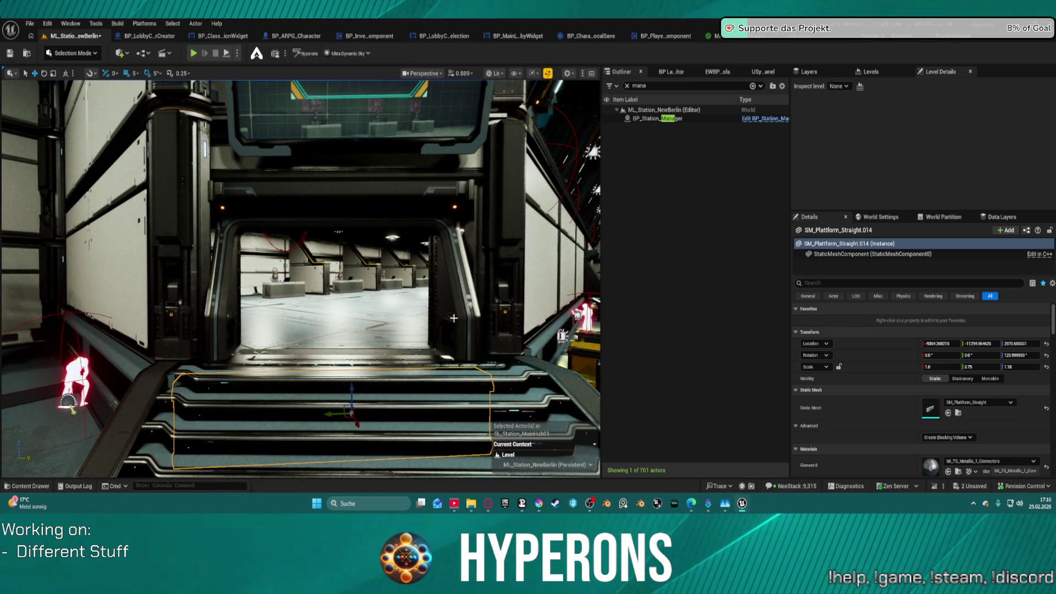
pyautogui.click(434, 297)
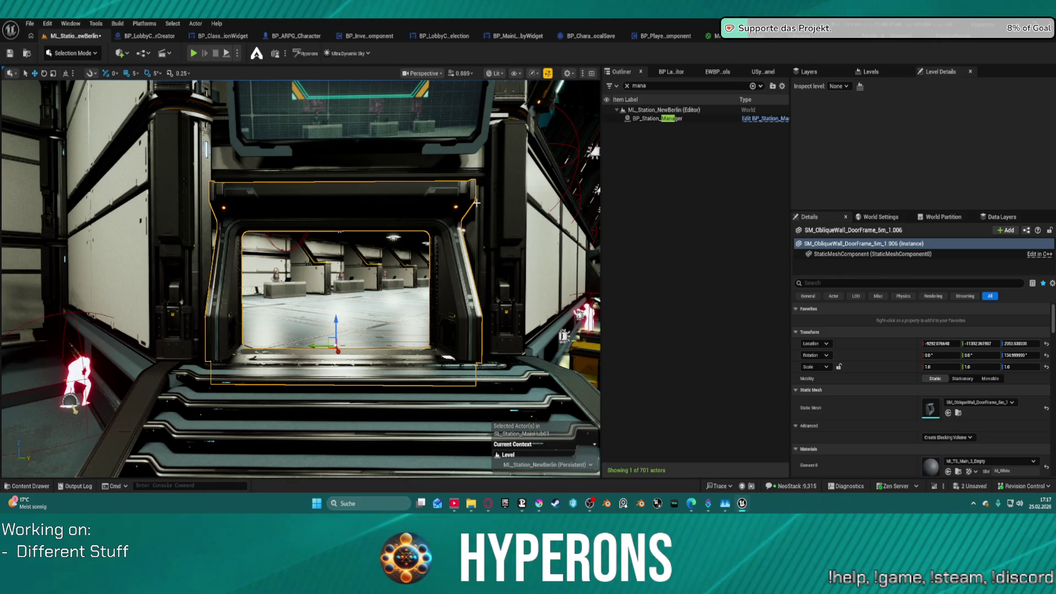
# - Pull the camera back from the stair-top door frame toward the Logistics counter
pyautogui.moveTo(476, 203)
pyautogui.mouseDown()
pyautogui.moveTo(441, 298)
pyautogui.moveTo(469, 414)
pyautogui.moveTo(513, 394)
pyautogui.moveTo(385, 352)
pyautogui.moveTo(253, 346)
pyautogui.moveTo(199, 246)
pyautogui.mouseUp()
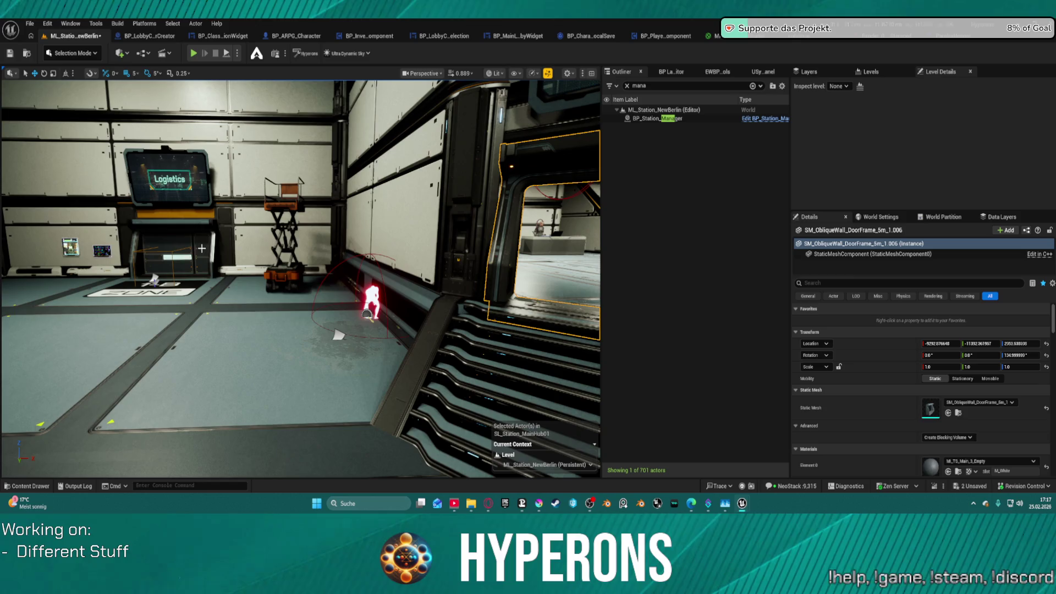
# - Alt-drag the Logistics door frame to create a copy shifted to the right
pyautogui.click(202, 248)
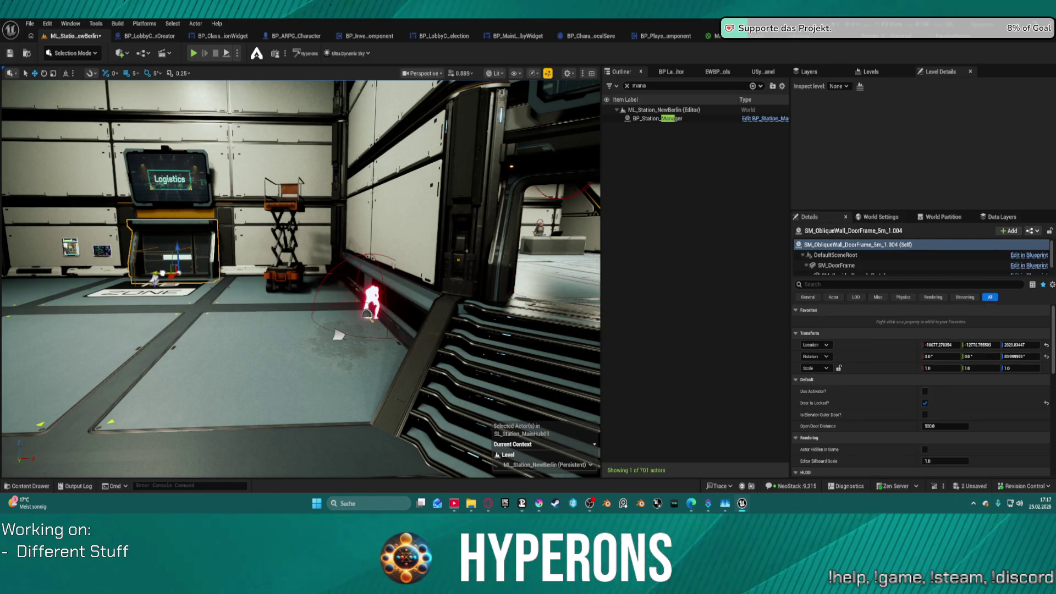
pyautogui.moveTo(162, 273)
pyautogui.mouseDown()
pyautogui.moveTo(506, 385)
pyautogui.moveTo(176, 379)
pyautogui.moveTo(275, 390)
pyautogui.mouseUp()
pyautogui.click(504, 256)
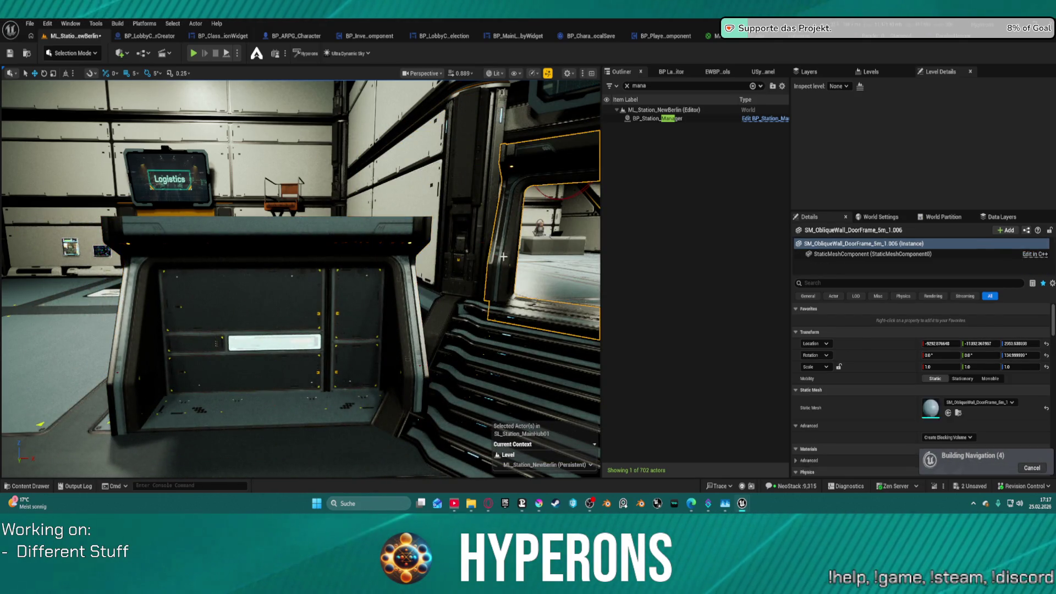
pyautogui.click(297, 260)
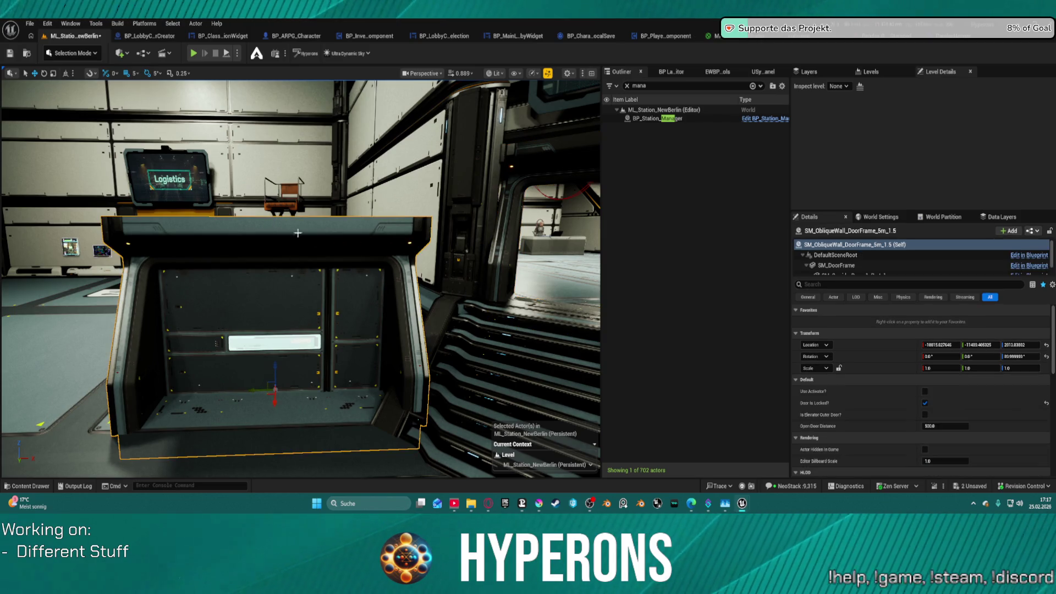
pyautogui.click(551, 145)
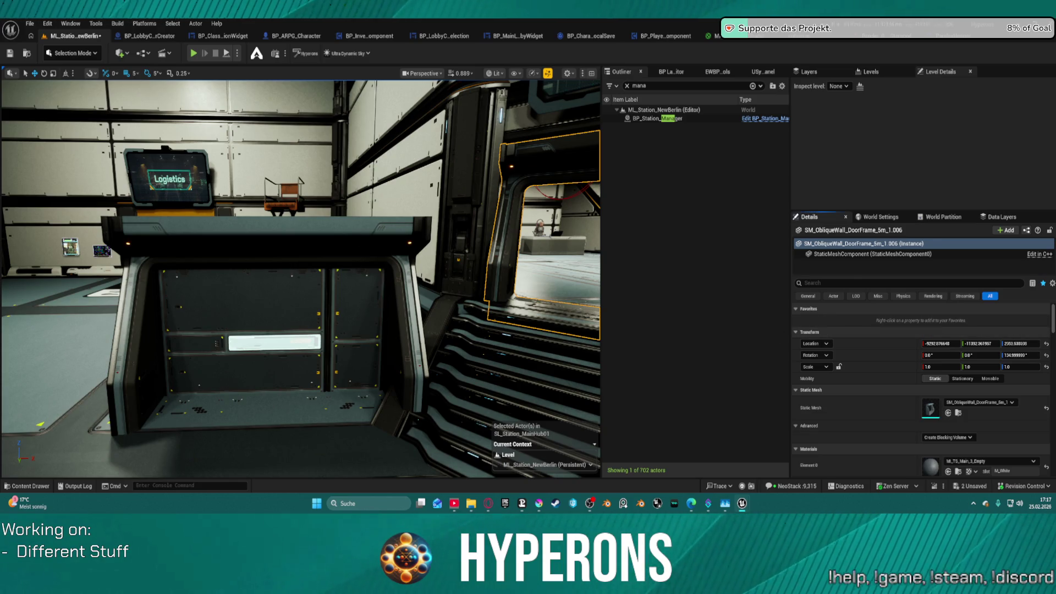
pyautogui.hotkey('ctrl', 'z')
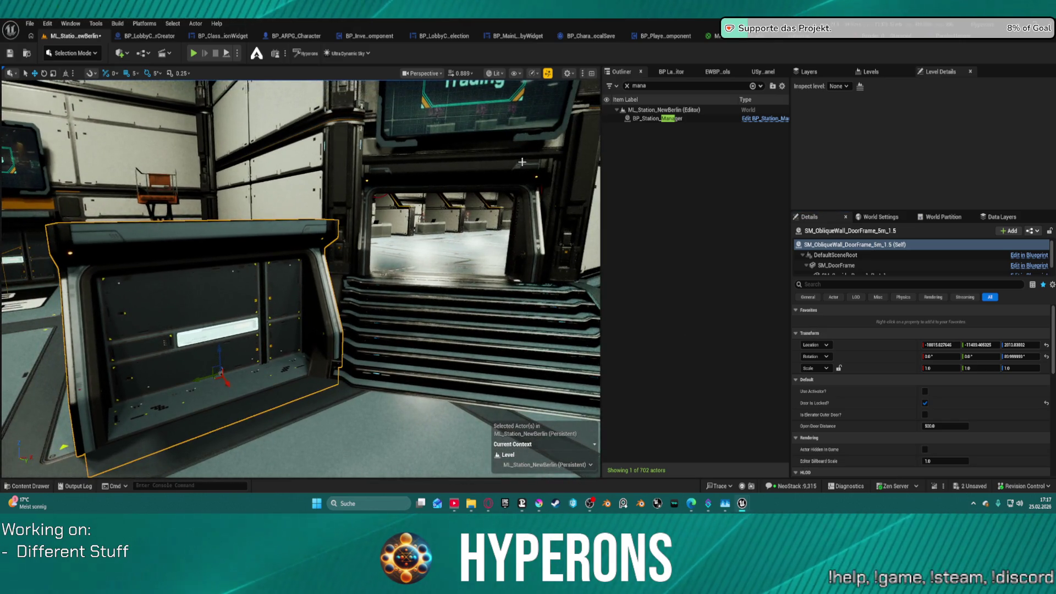
pyautogui.click(522, 167)
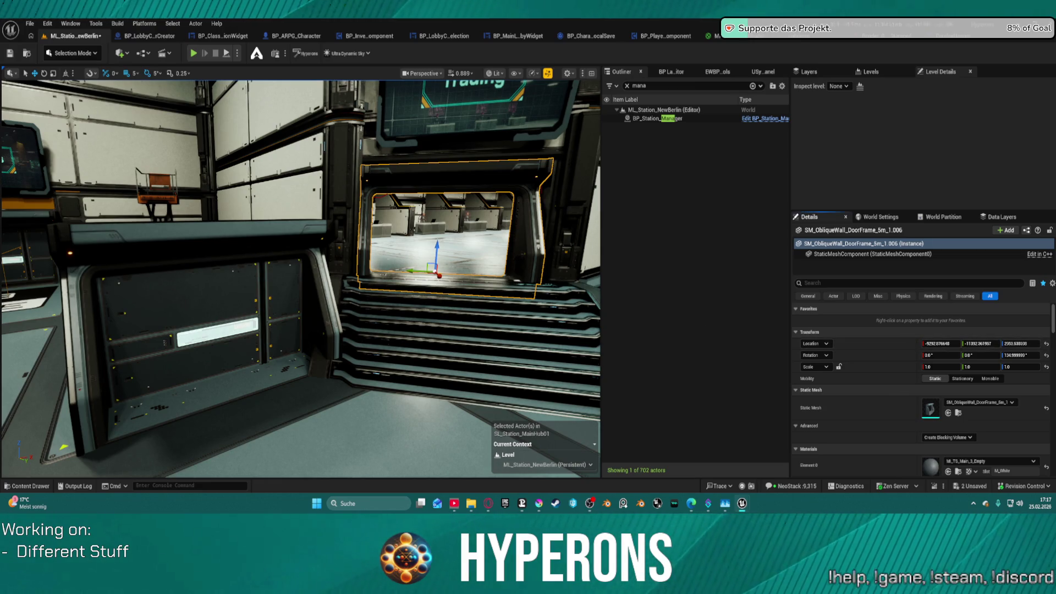
pyautogui.click(231, 264)
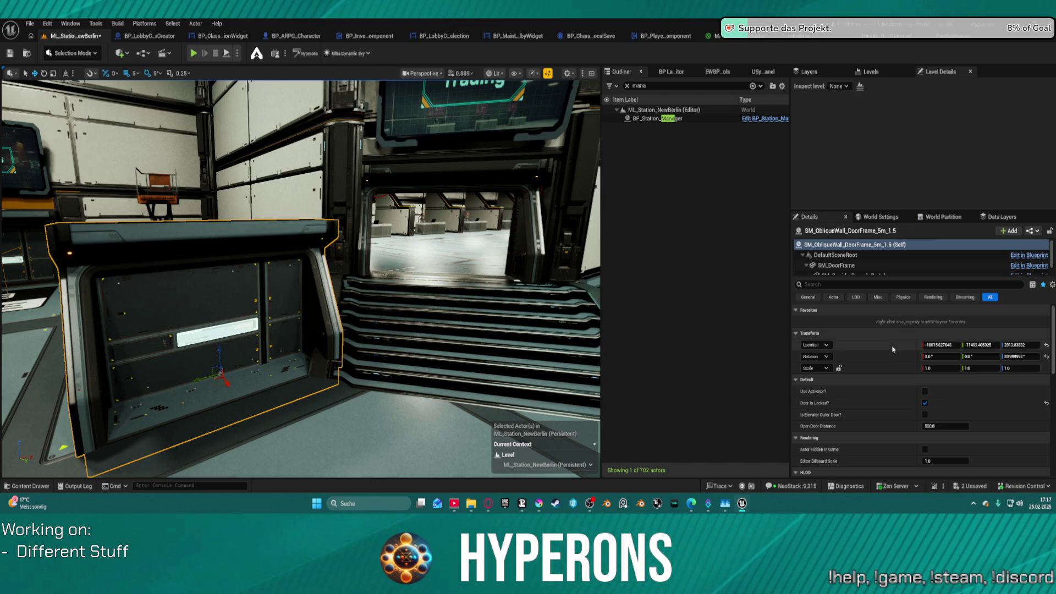
# - Paste the doorway frame's location into the copy and turn its yaw to 135°
pyautogui.hotkey('ctrl', 'v')
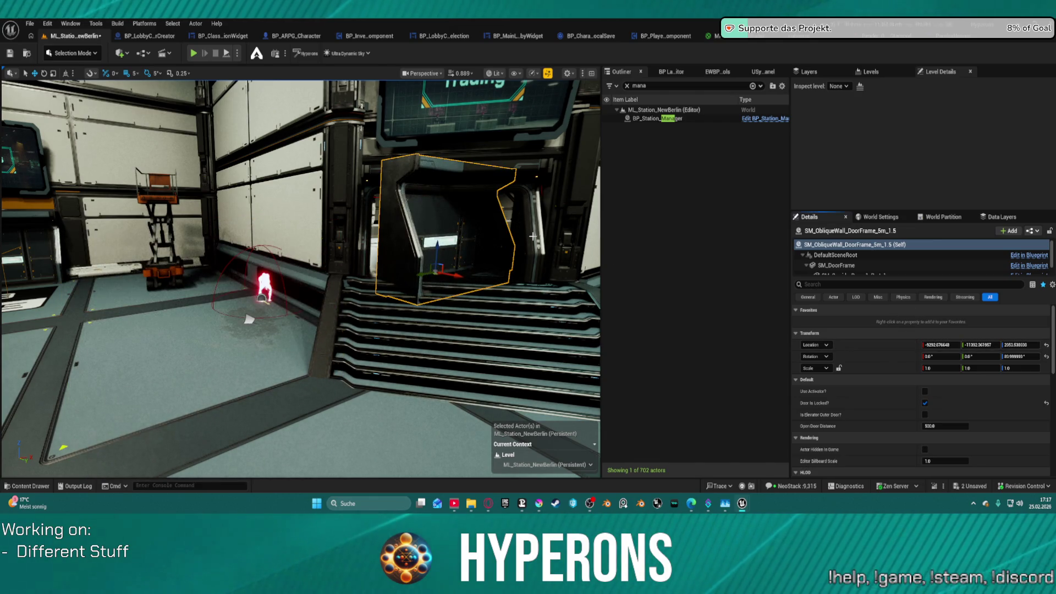
pyautogui.click(533, 236)
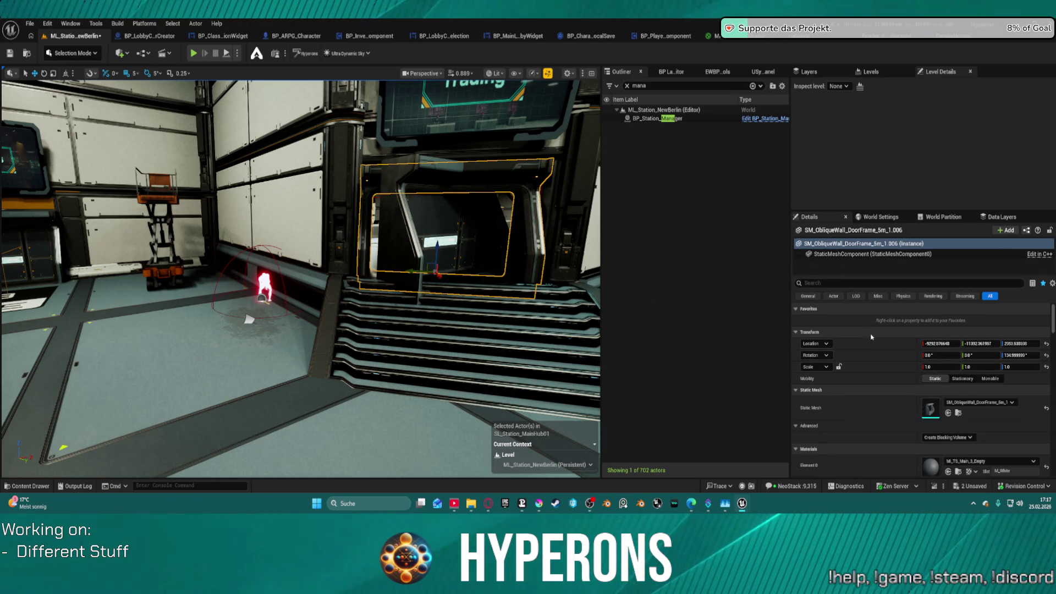
pyautogui.click(418, 235)
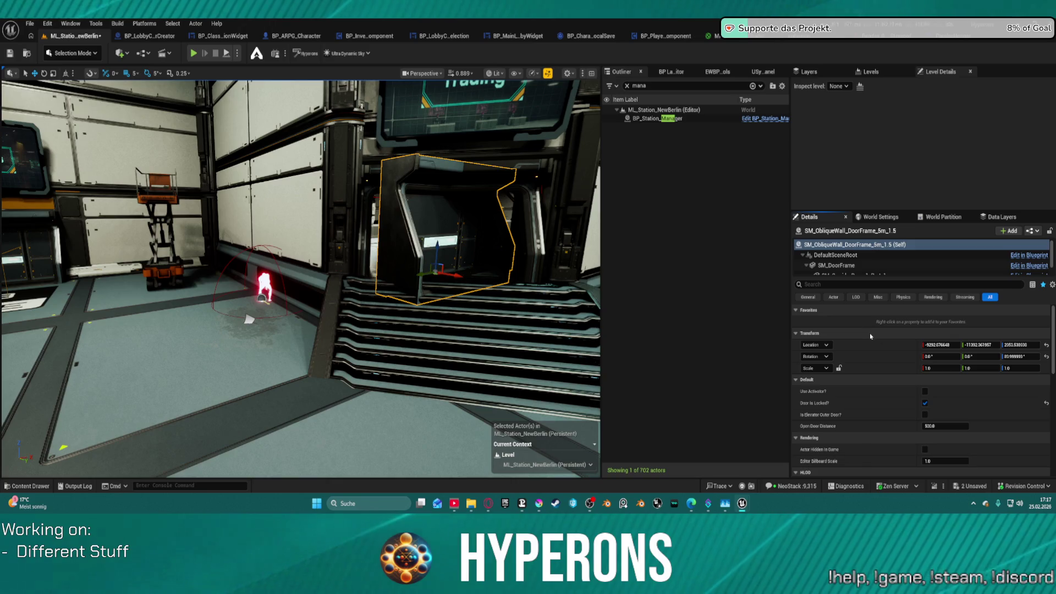
pyautogui.hotkey('ctrl', 'z')
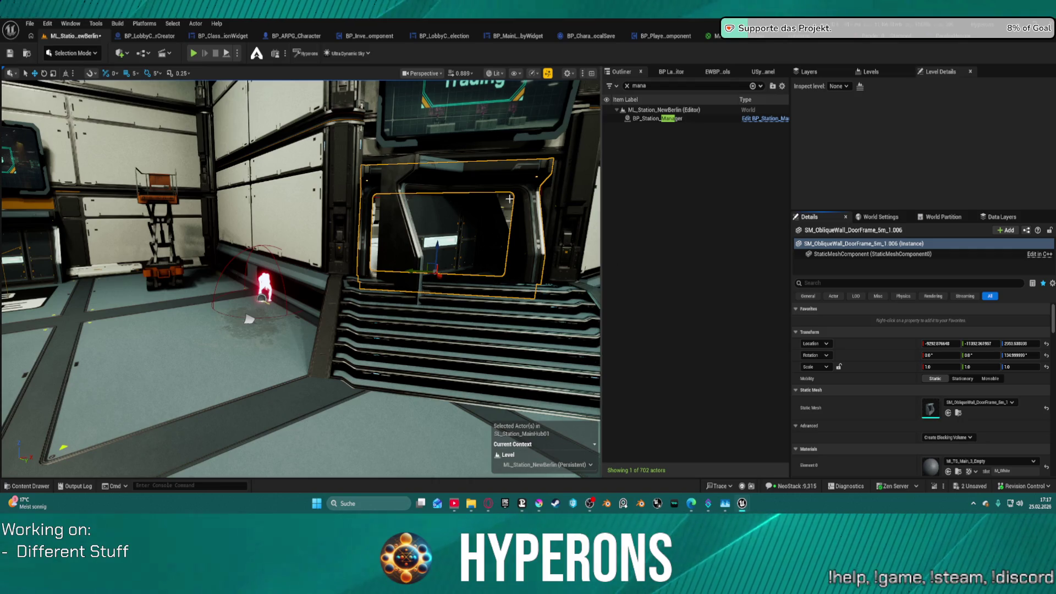
pyautogui.click(456, 236)
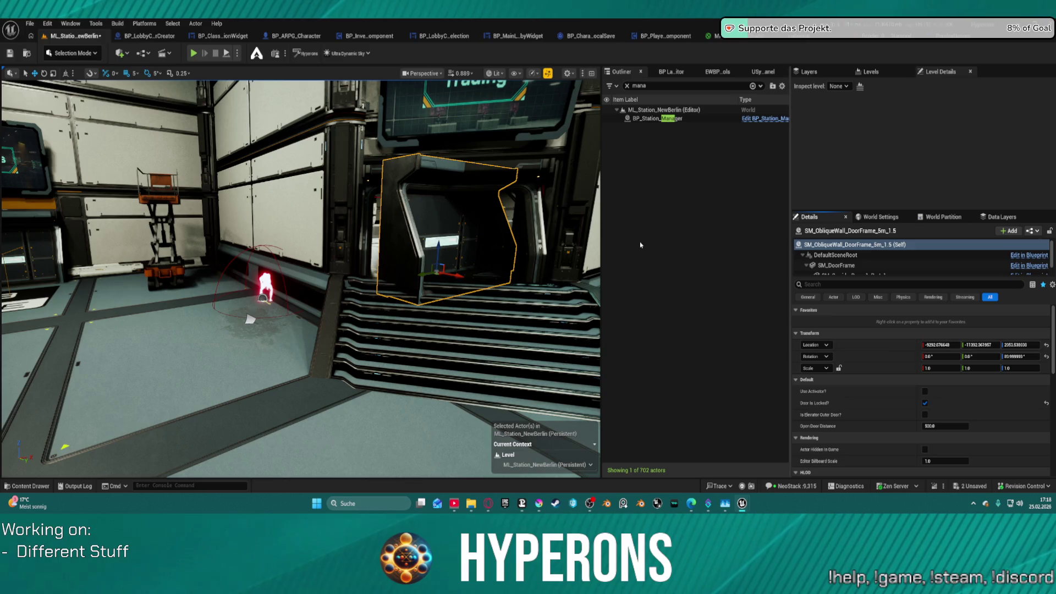
pyautogui.click(545, 235)
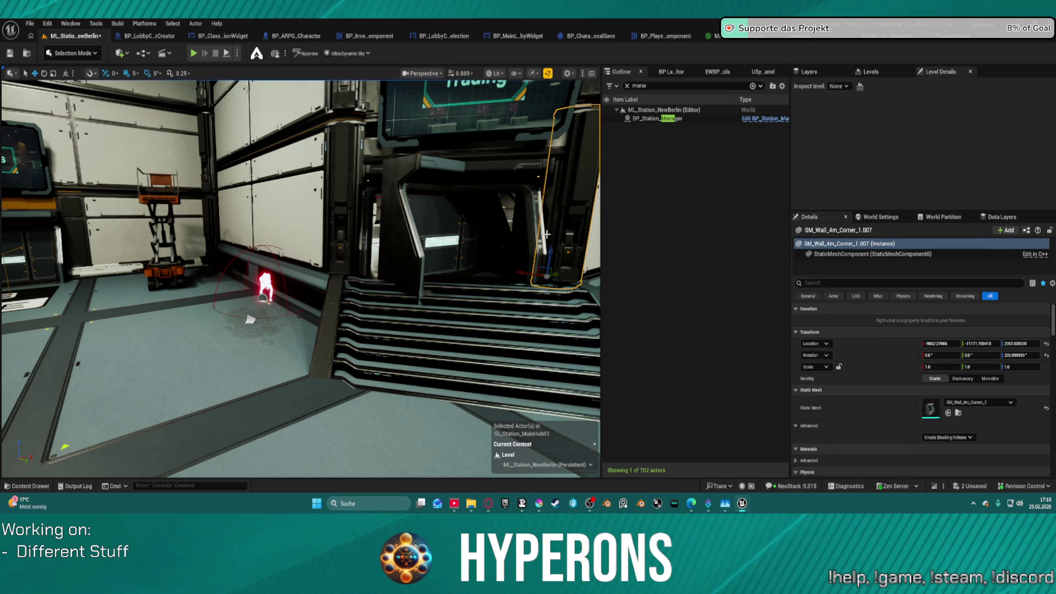
pyautogui.click(519, 218)
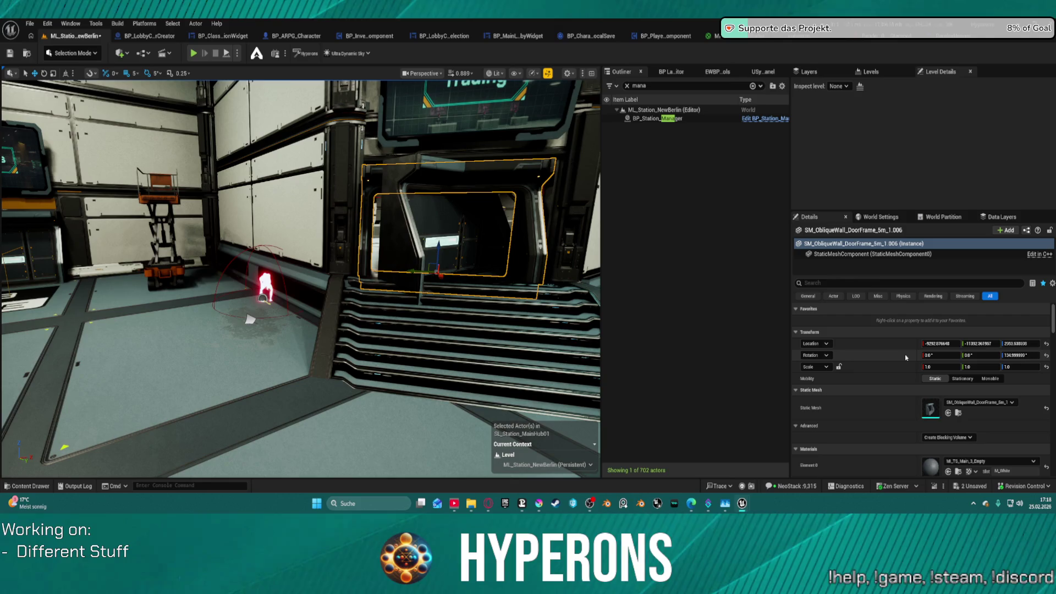
pyautogui.click(402, 231)
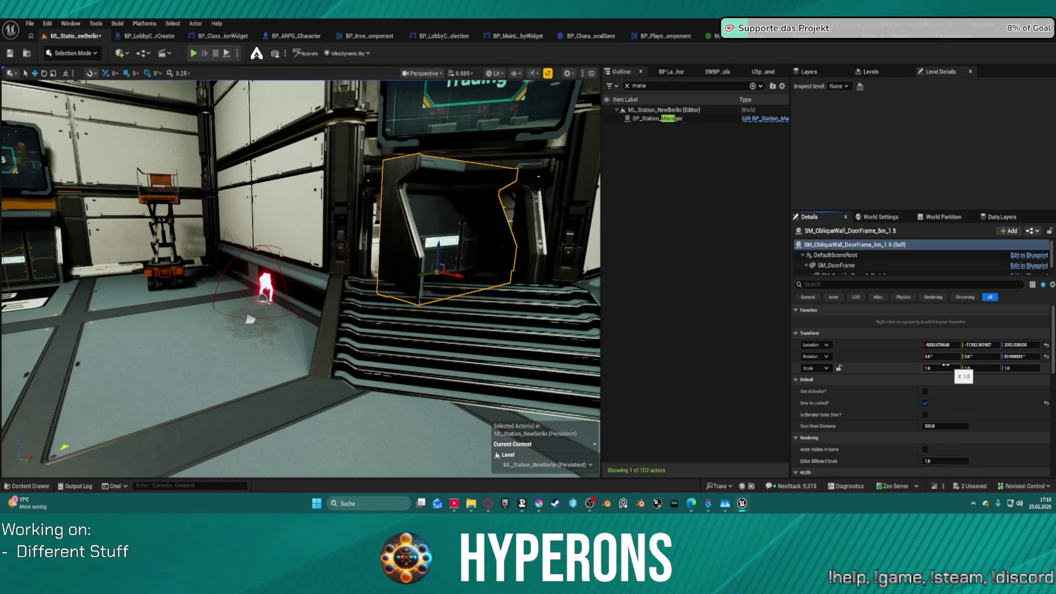
pyautogui.scroll(-3, 946, 364)
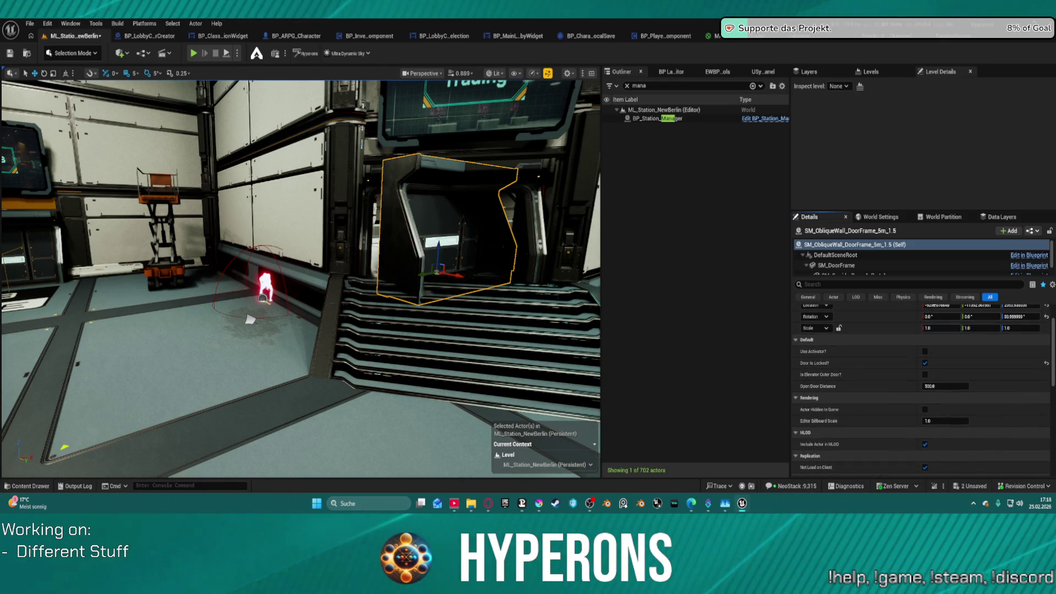
pyautogui.scroll(4, 934, 370)
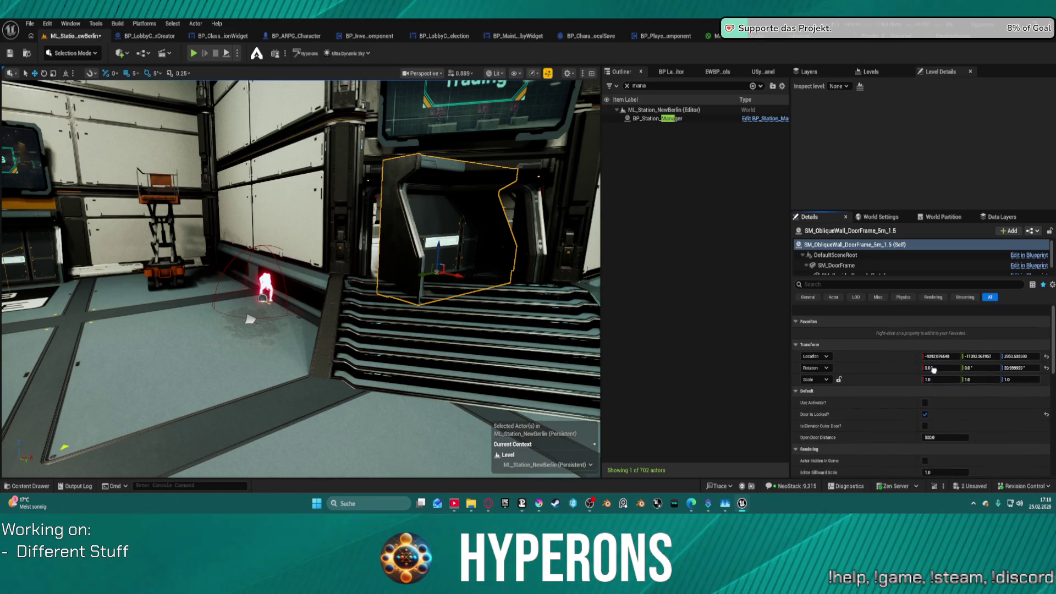
pyautogui.scroll(-1, 934, 370)
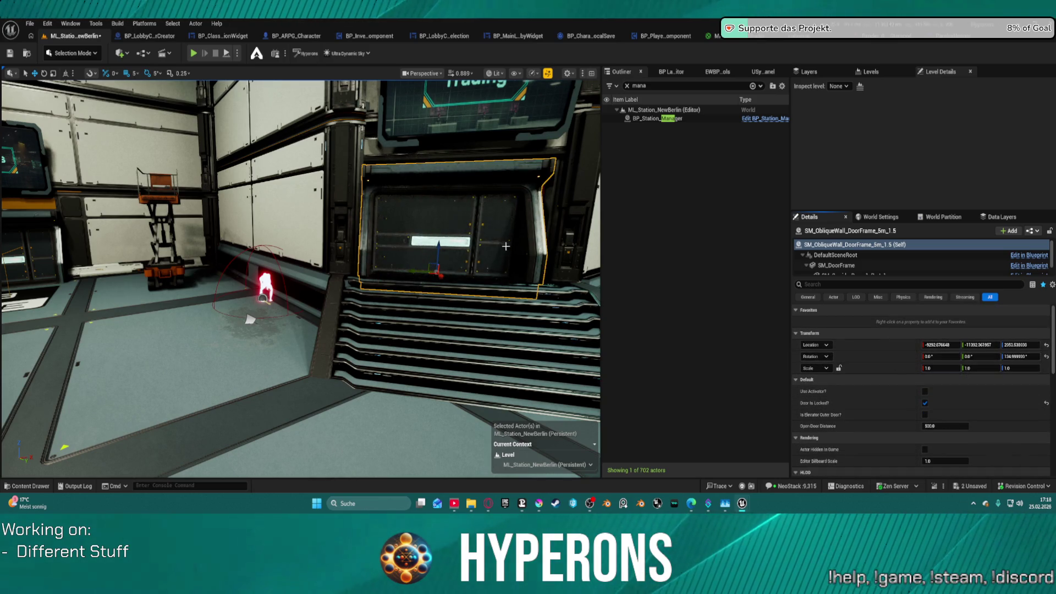
# - Frame the view on the blueprint door frame and its door panel
pyautogui.moveTo(505, 246); pyautogui.dragTo(489, 285)
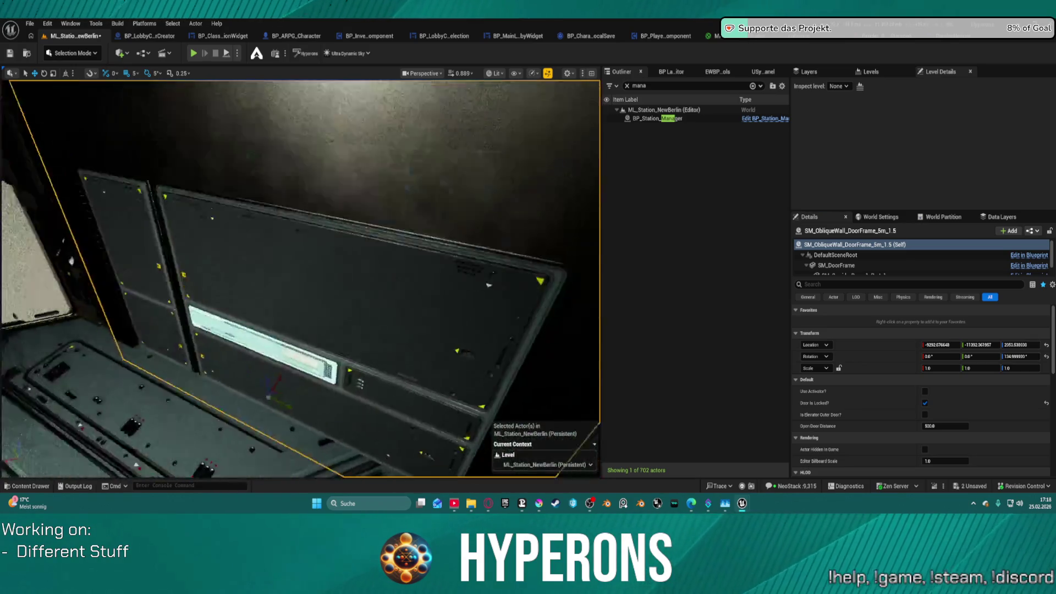
pyautogui.press('f')
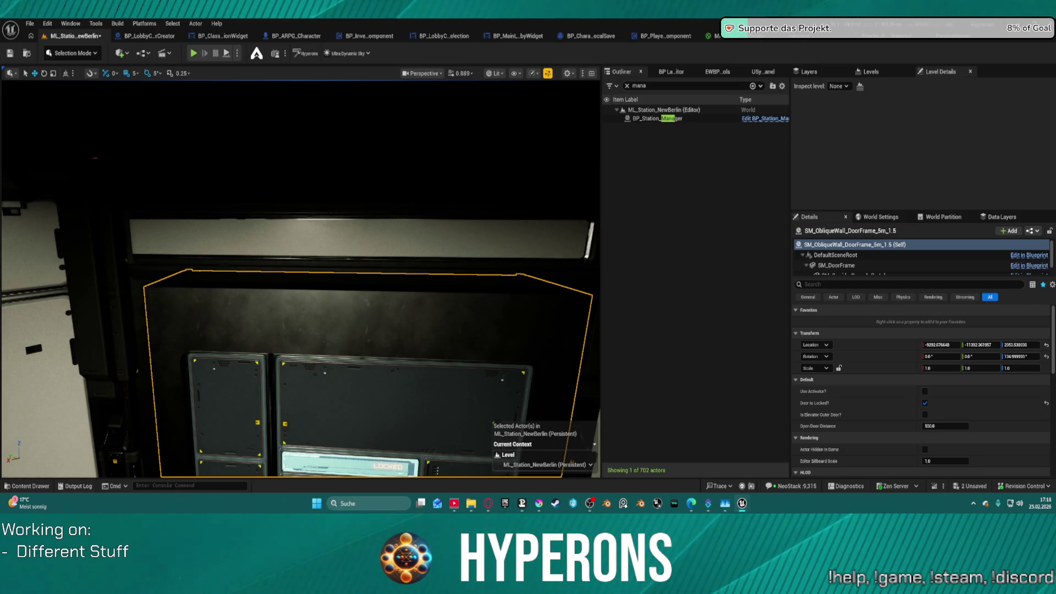
pyautogui.moveTo(165, 350)
pyautogui.mouseDown()
pyautogui.moveTo(148, 350)
pyautogui.moveTo(165, 350)
pyautogui.mouseUp()
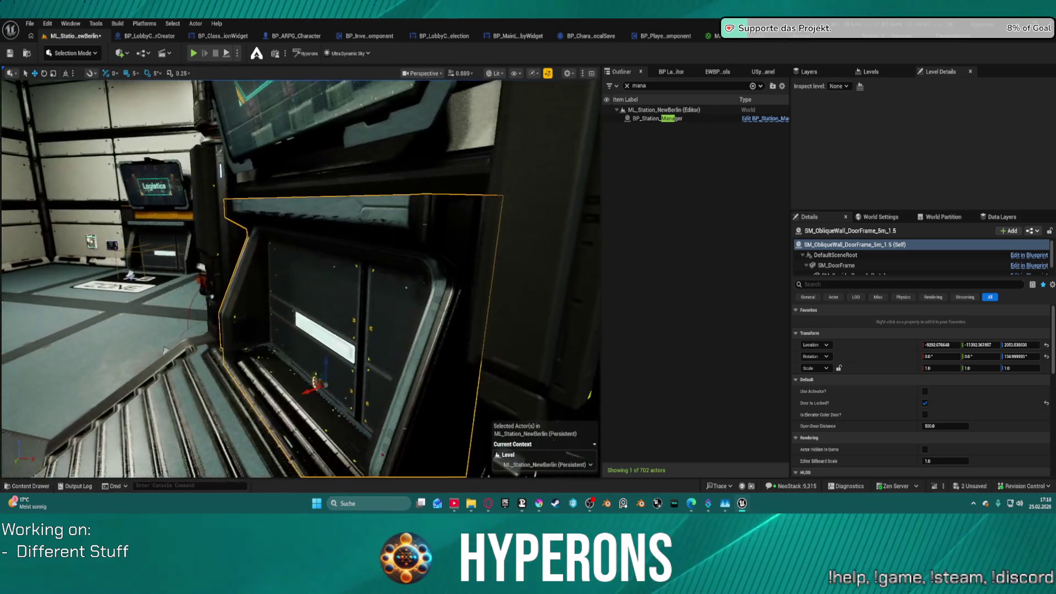
pyautogui.moveTo(293, 388); pyautogui.dragTo(293, 388)
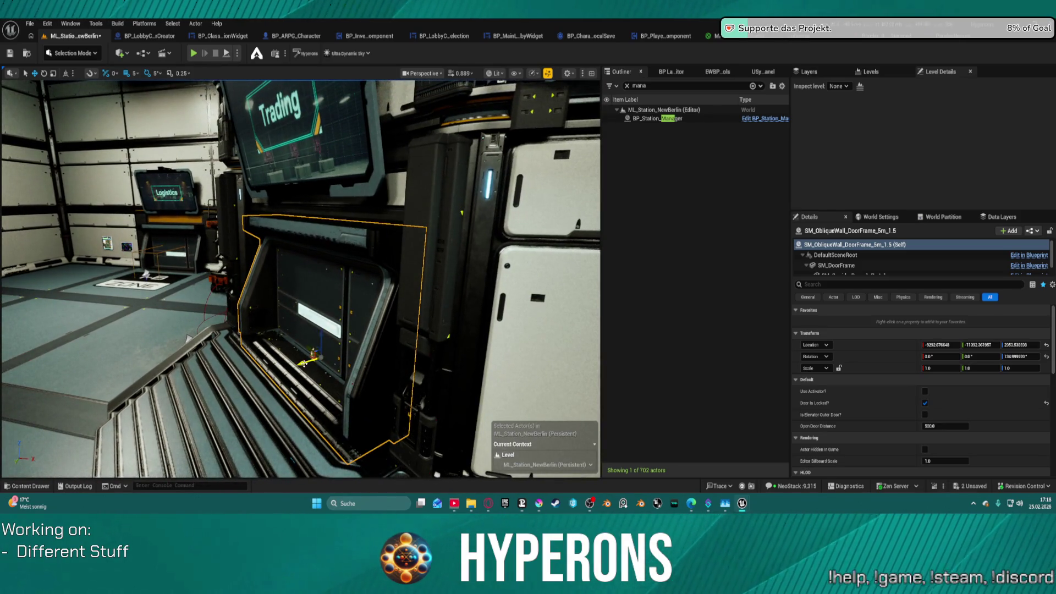
# - Delete the old static frame .006 and slide the door-frame blueprint into the doorway
pyautogui.hotkey('ctrl', 'z')
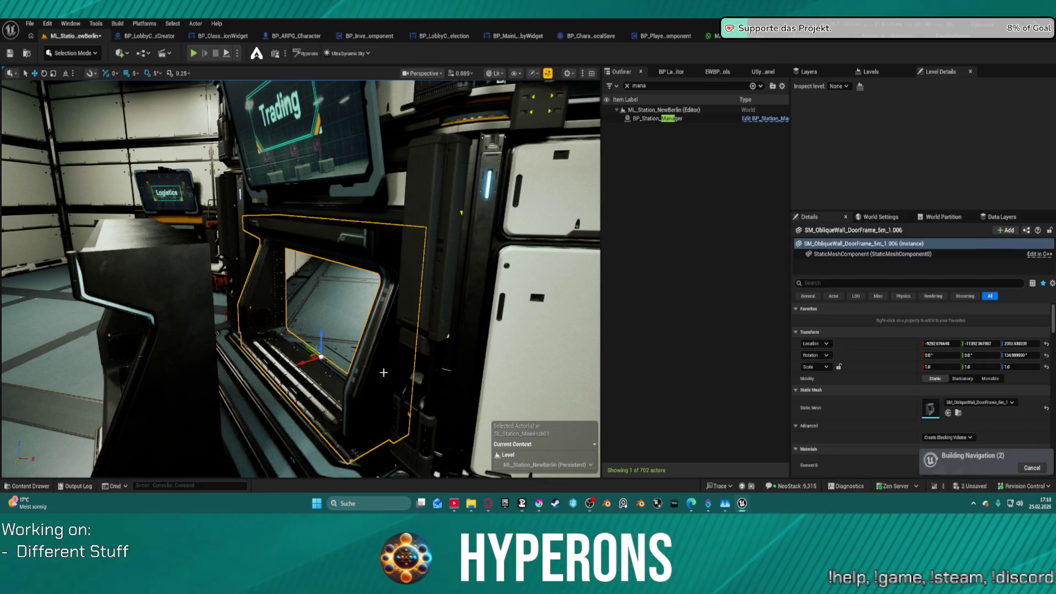
pyautogui.hotkey('ctrl', 'z')
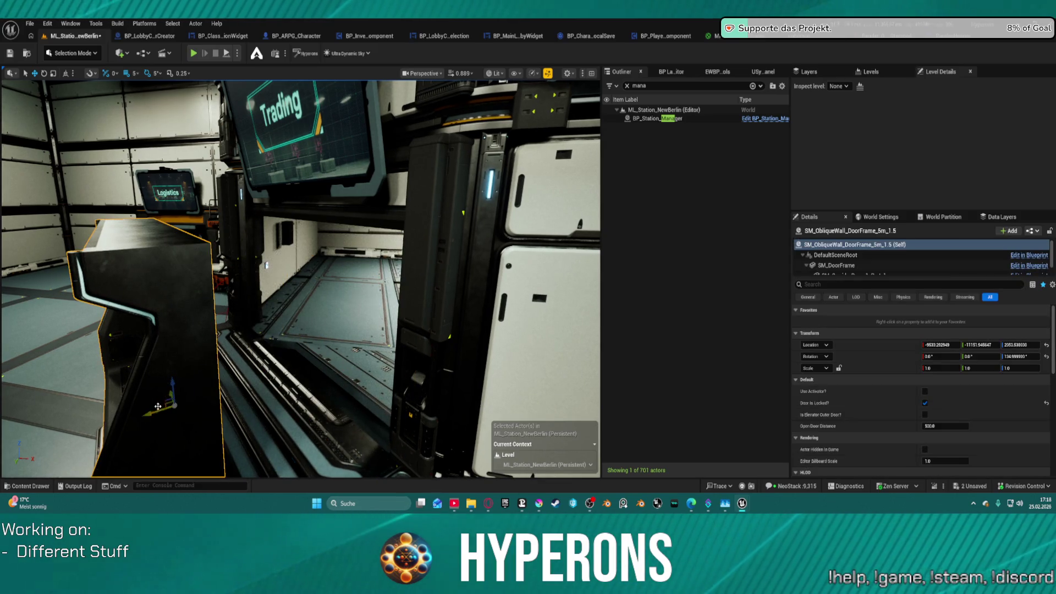
pyautogui.moveTo(158, 406)
pyautogui.mouseDown()
pyautogui.moveTo(306, 382)
pyautogui.moveTo(292, 399)
pyautogui.mouseUp()
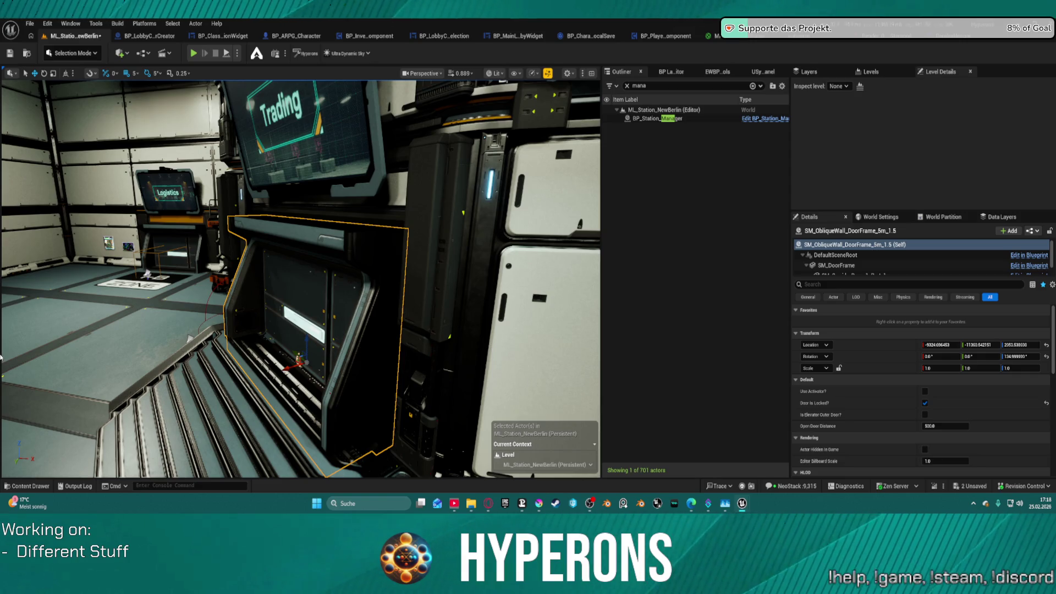
pyautogui.moveTo(347, 304); pyautogui.dragTo(283, 311)
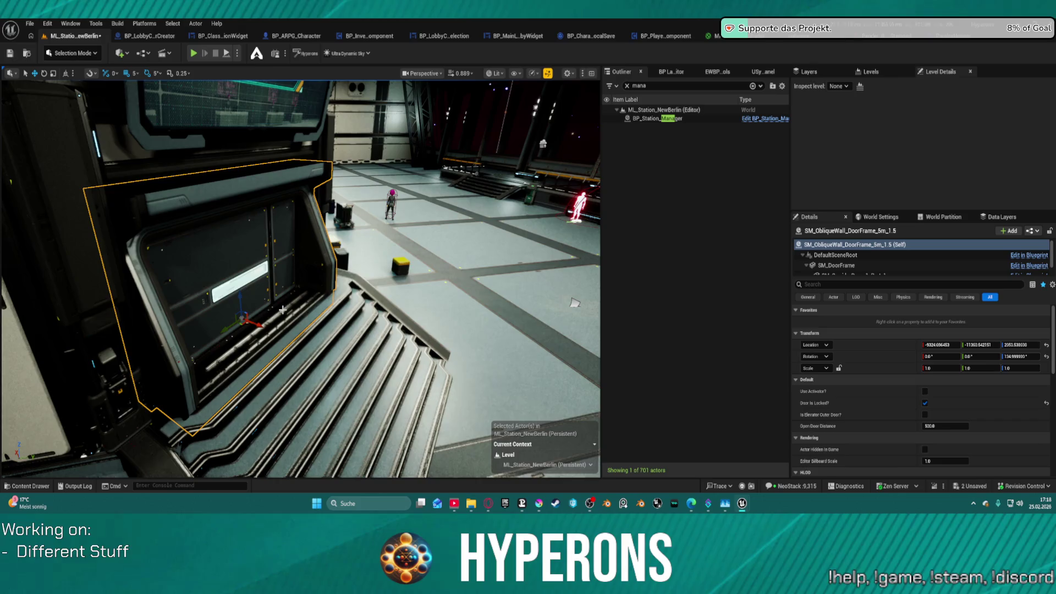
pyautogui.click(262, 332)
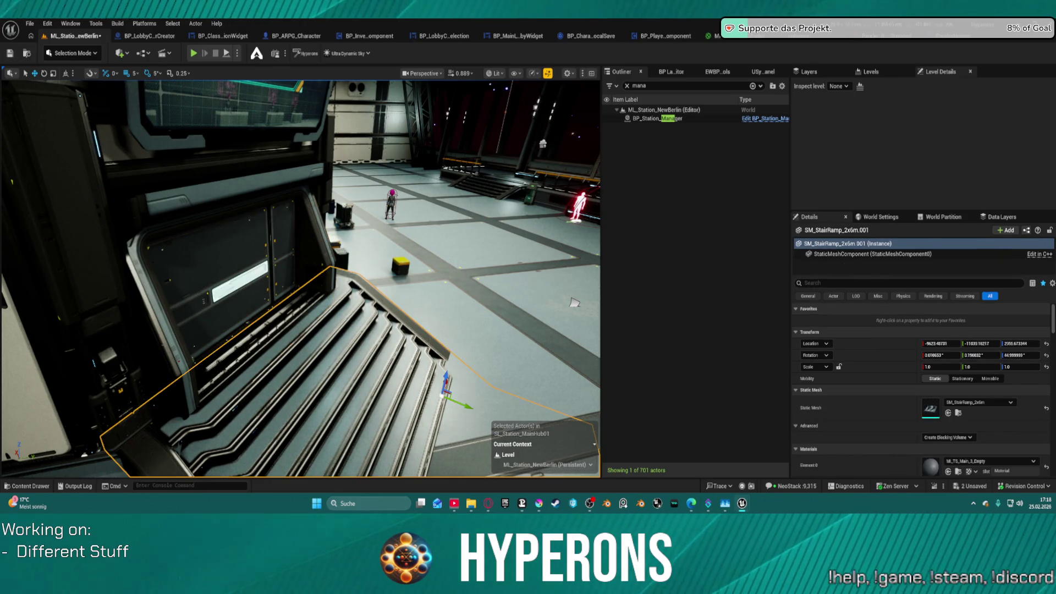
pyautogui.click(272, 324)
pyautogui.scroll(10, 274, 336)
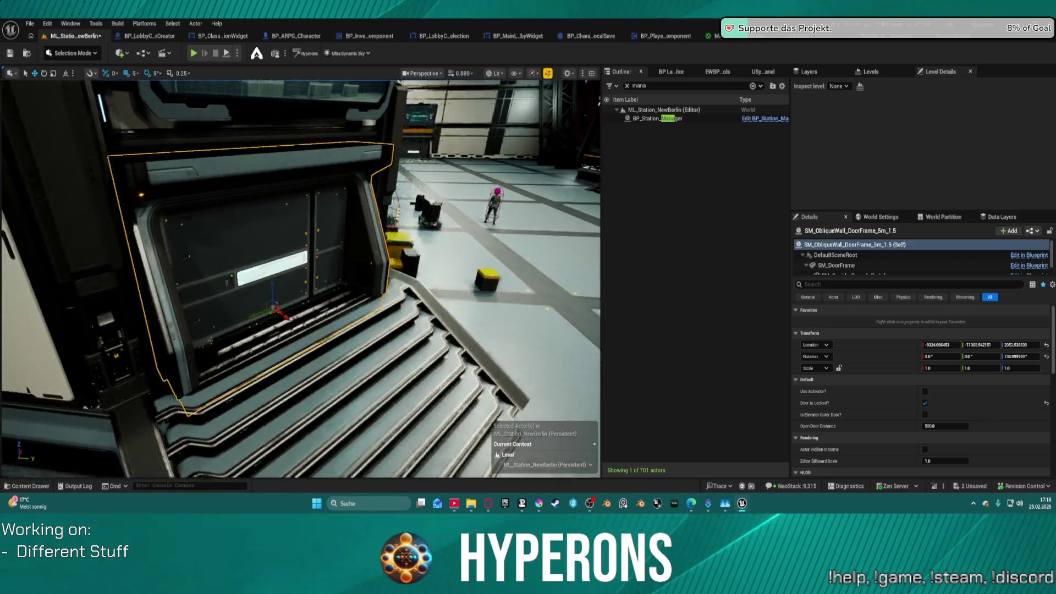
pyautogui.scroll(-1, 321, 346)
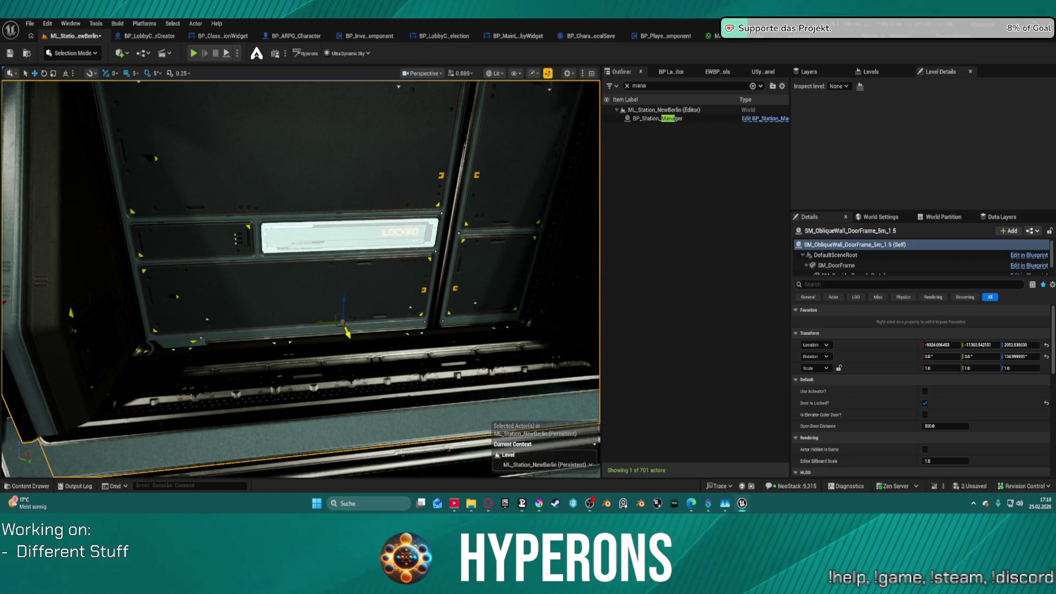
pyautogui.moveTo(346, 333)
pyautogui.mouseDown()
pyautogui.moveTo(355, 352)
pyautogui.moveTo(391, 356)
pyautogui.mouseUp()
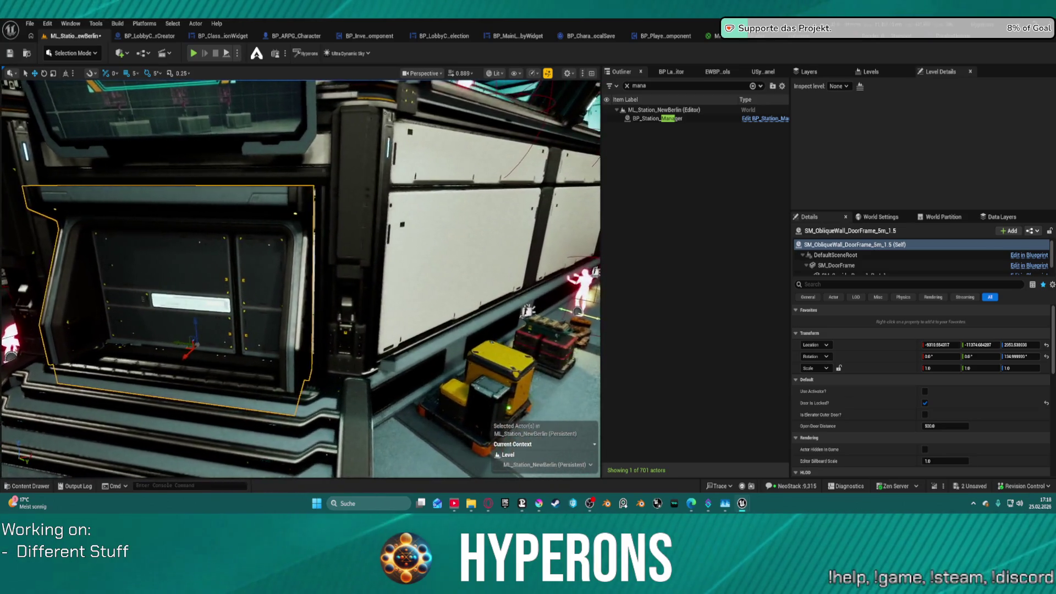
pyautogui.moveTo(182, 337)
pyautogui.mouseDown()
pyautogui.moveTo(212, 338)
pyautogui.moveTo(179, 341)
pyautogui.mouseUp()
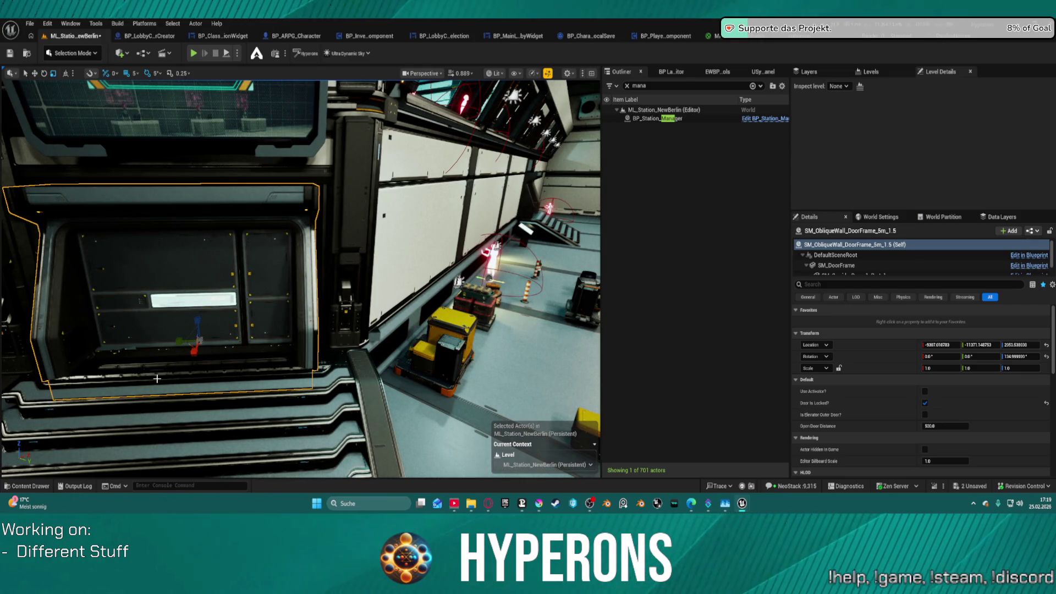
pyautogui.moveTo(146, 377); pyautogui.dragTo(110, 380)
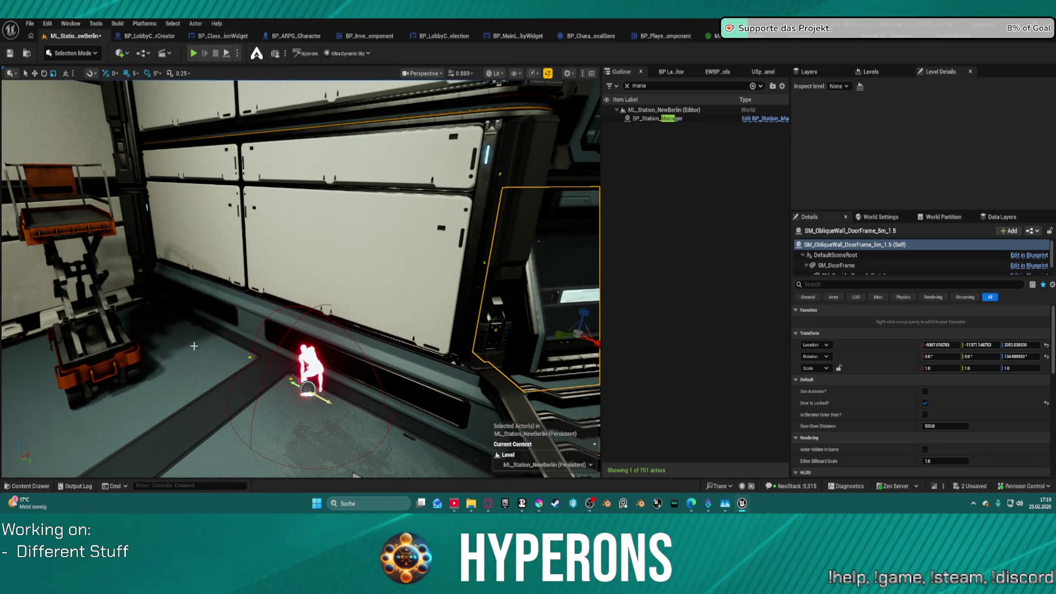
pyautogui.moveTo(194, 346)
pyautogui.mouseDown()
pyautogui.moveTo(286, 345)
pyautogui.moveTo(310, 325)
pyautogui.moveTo(273, 349)
pyautogui.mouseUp()
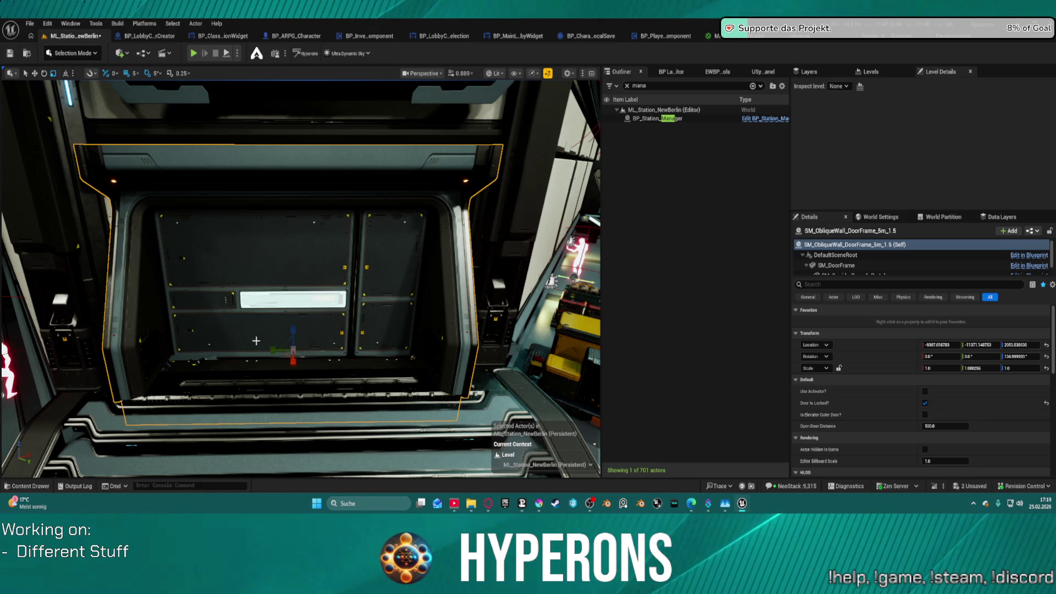
pyautogui.press('Delete')
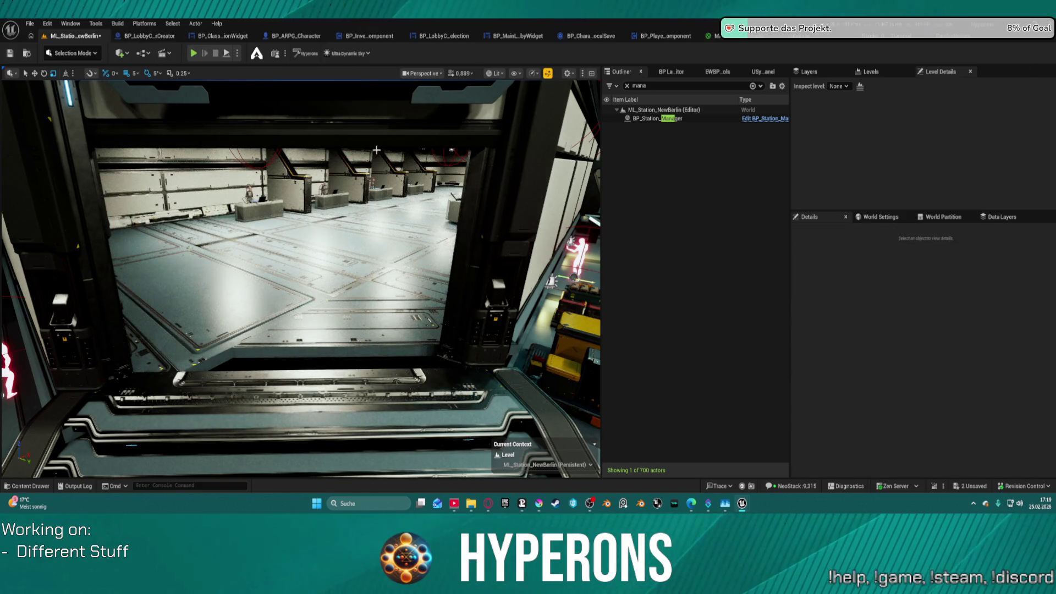
pyautogui.hotkey('ctrl', 'z')
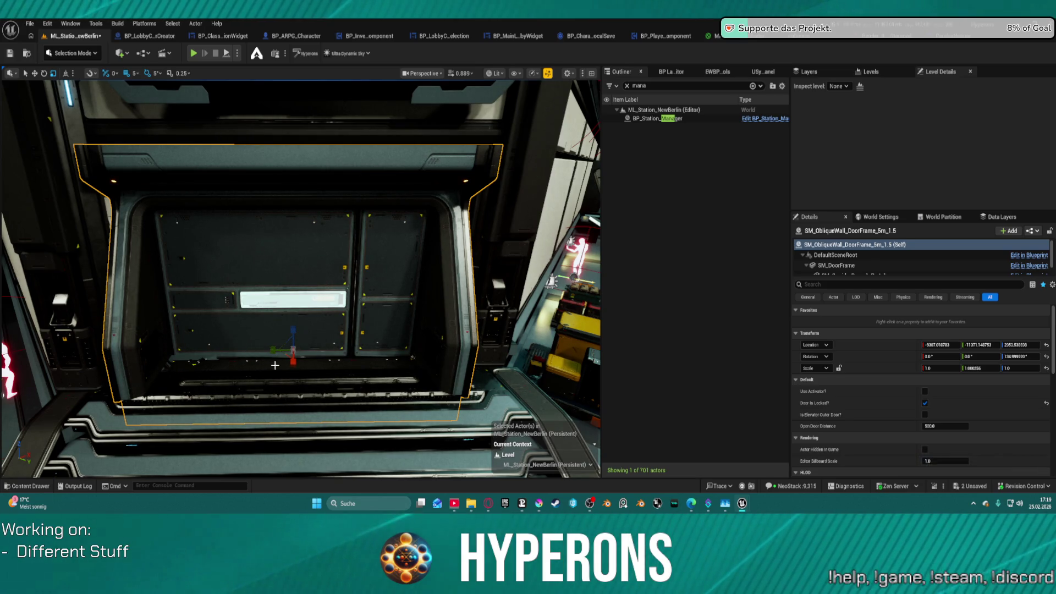
pyautogui.moveTo(274, 350)
pyautogui.mouseDown()
pyautogui.moveTo(223, 349)
pyautogui.moveTo(269, 342)
pyautogui.mouseUp()
pyautogui.hotkey('ctrl', 'z')
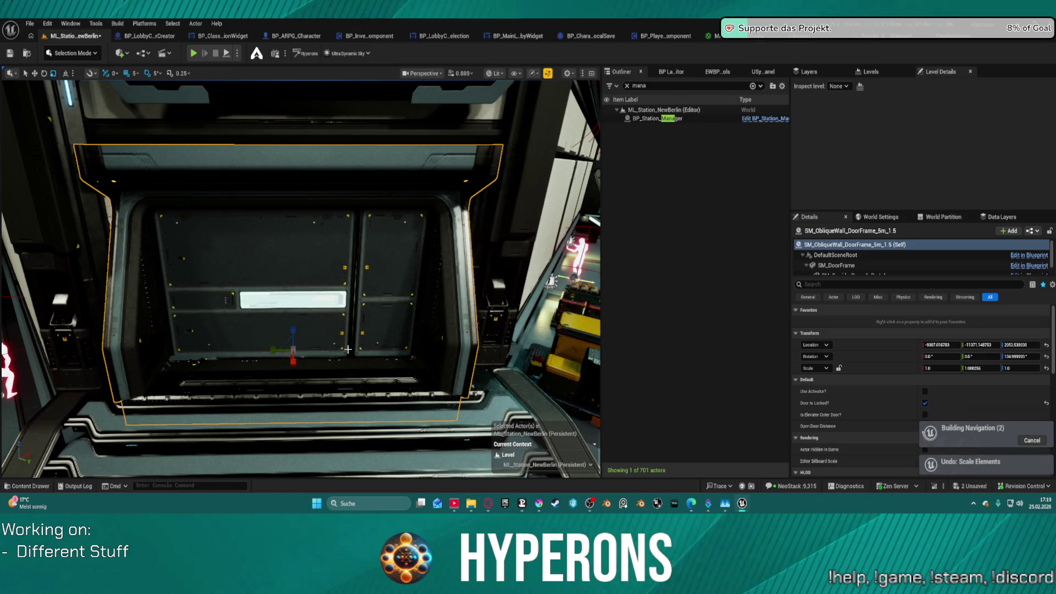
pyautogui.scroll(10, 301, 279)
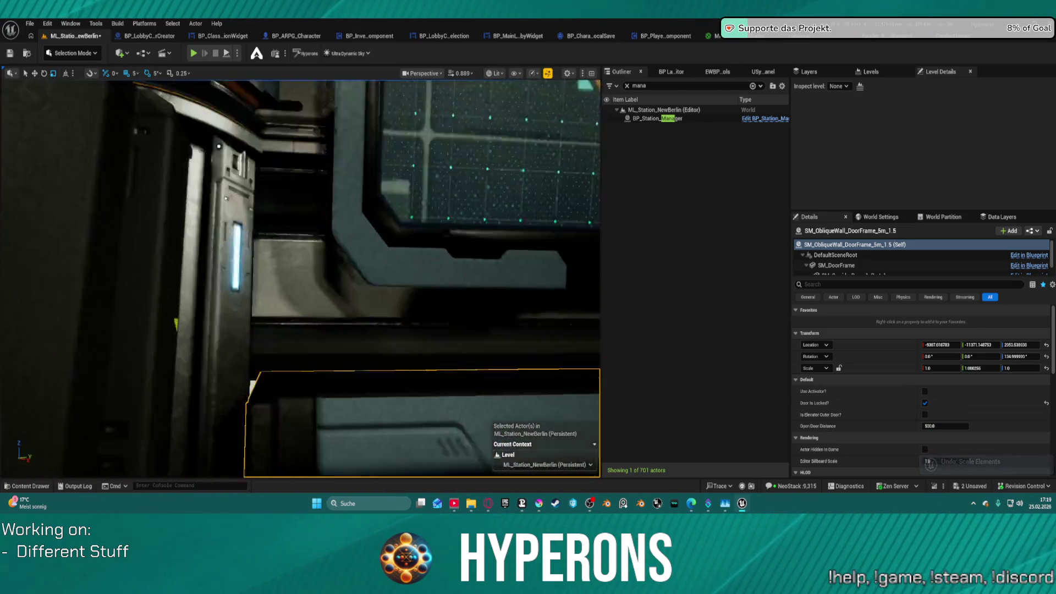
pyautogui.moveTo(300, 279)
pyautogui.mouseDown()
pyautogui.moveTo(270, 244)
pyautogui.moveTo(363, 245)
pyautogui.mouseUp()
pyautogui.moveTo(222, 243); pyautogui.dragTo(222, 244)
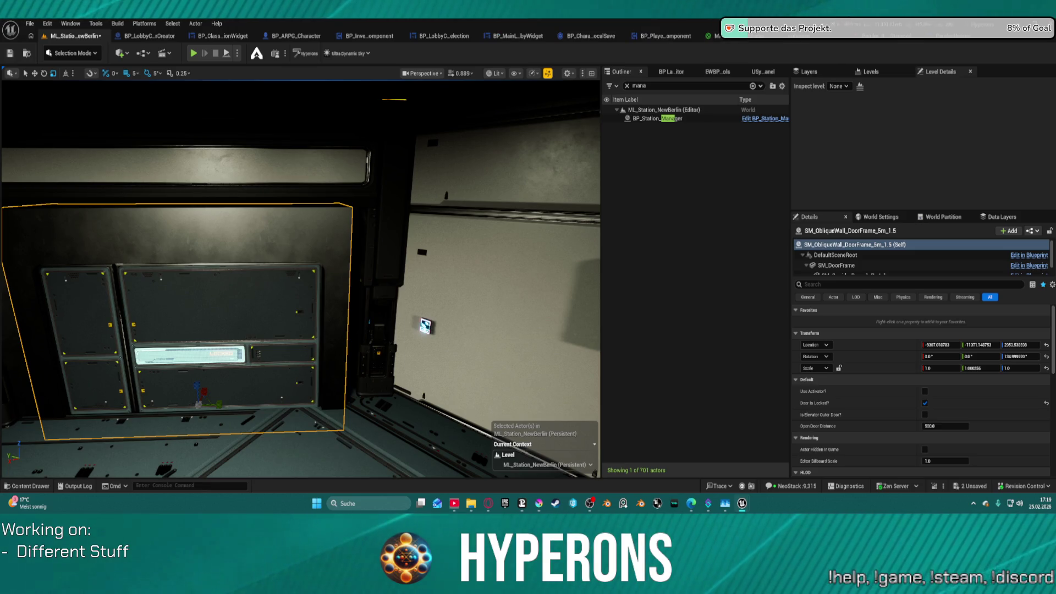
# - Drop an SM_Wall_2m_Section_0-1m, rotate it to 135° Z, and butt it against the door frame
pyautogui.moveTo(440, 440); pyautogui.dragTo(356, 432)
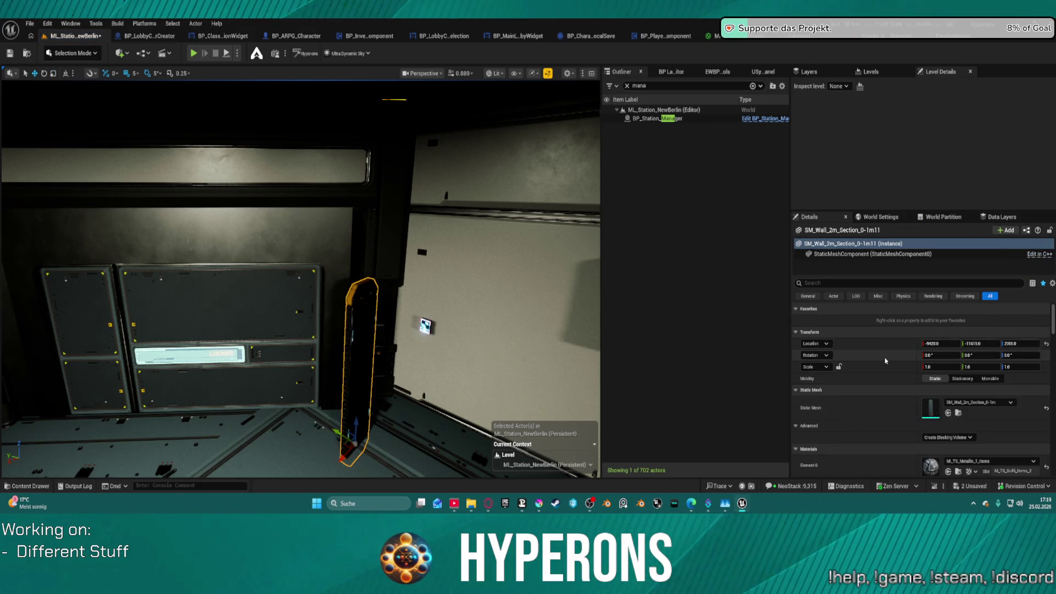
pyautogui.click(1020, 355)
pyautogui.write('135')
pyautogui.press('Return')
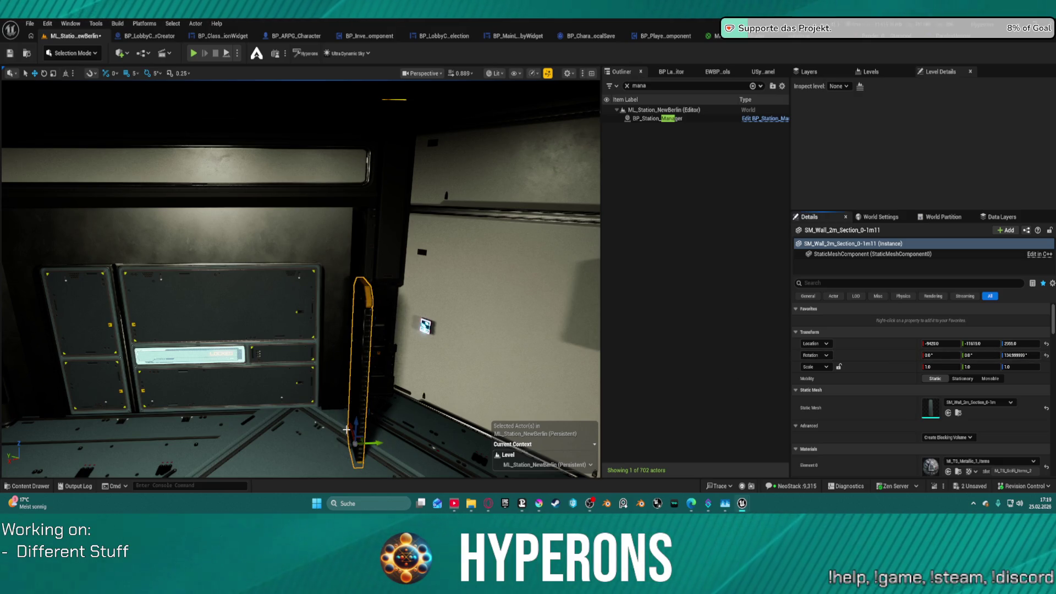
pyautogui.moveTo(351, 433)
pyautogui.mouseDown()
pyautogui.moveTo(352, 387)
pyautogui.moveTo(364, 397)
pyautogui.mouseUp()
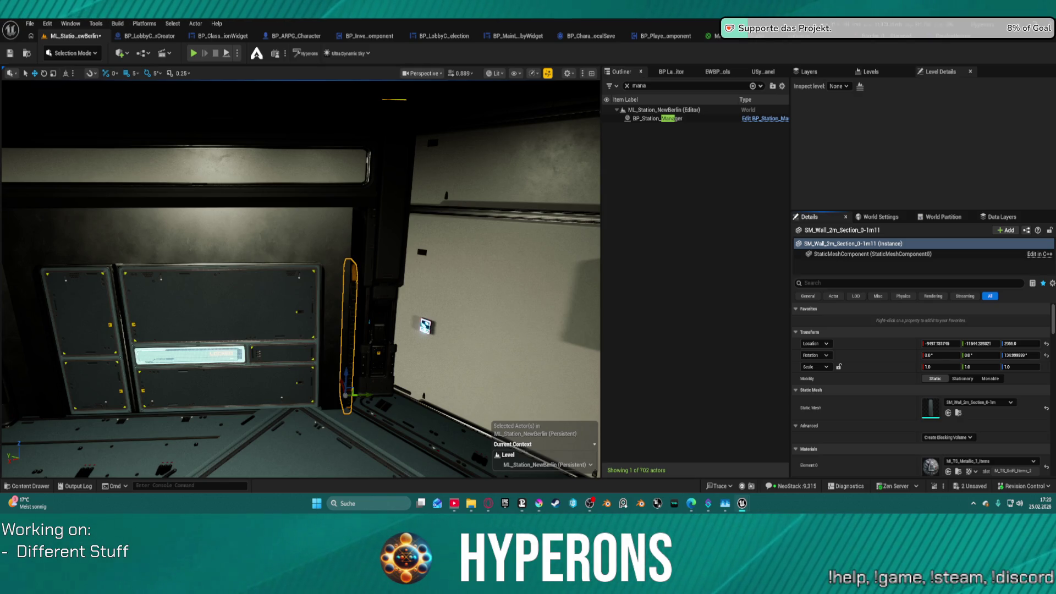
# - Try replacing the door frame with SM_Wall_4m_Section_1m, then undo it
pyautogui.rightClick(351, 281)
pyautogui.moveTo(495, 221)
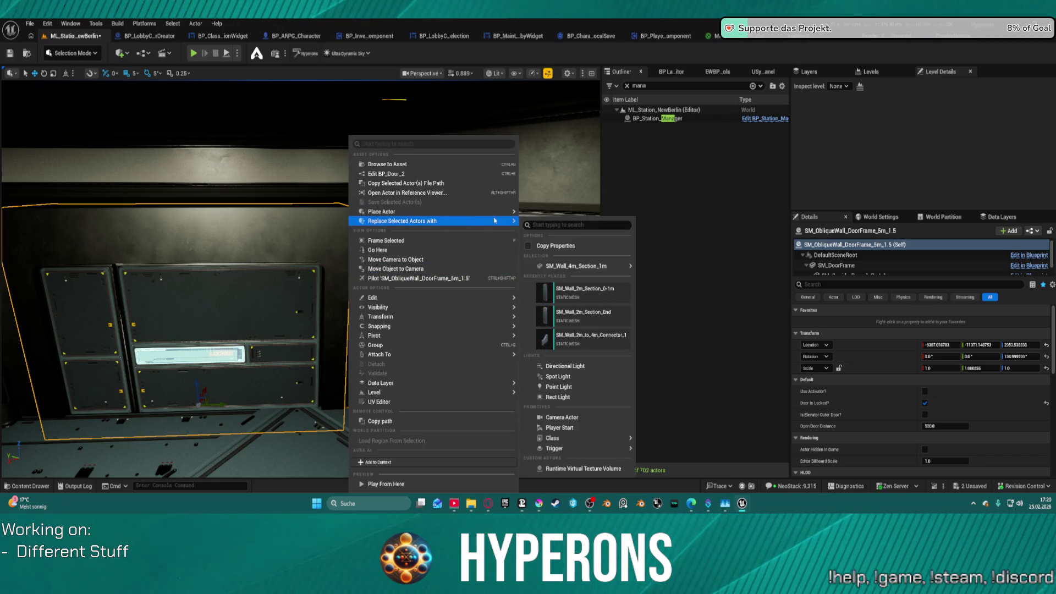
pyautogui.moveTo(612, 267)
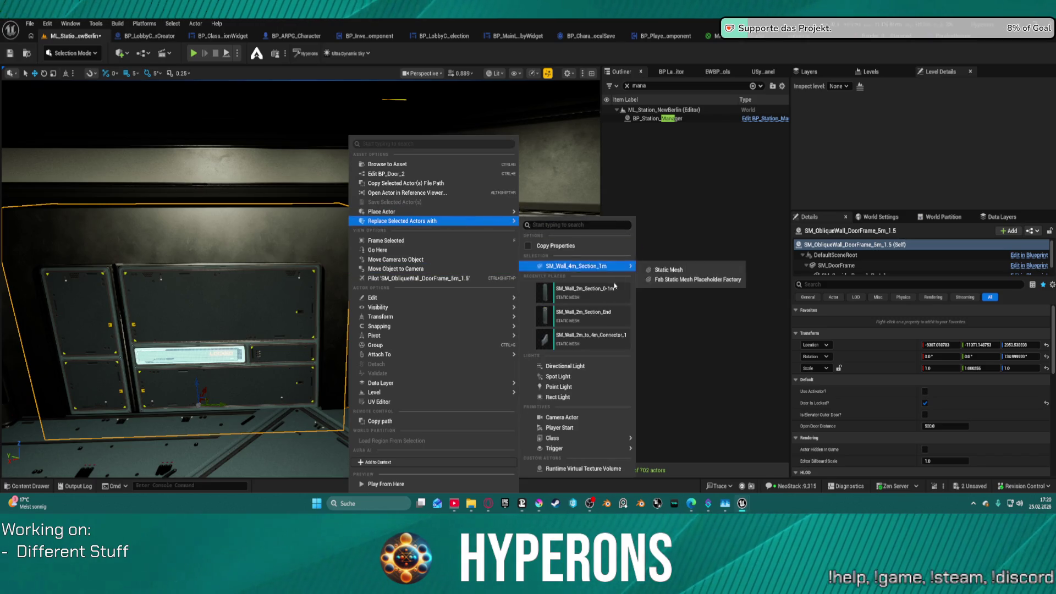
pyautogui.click(668, 270)
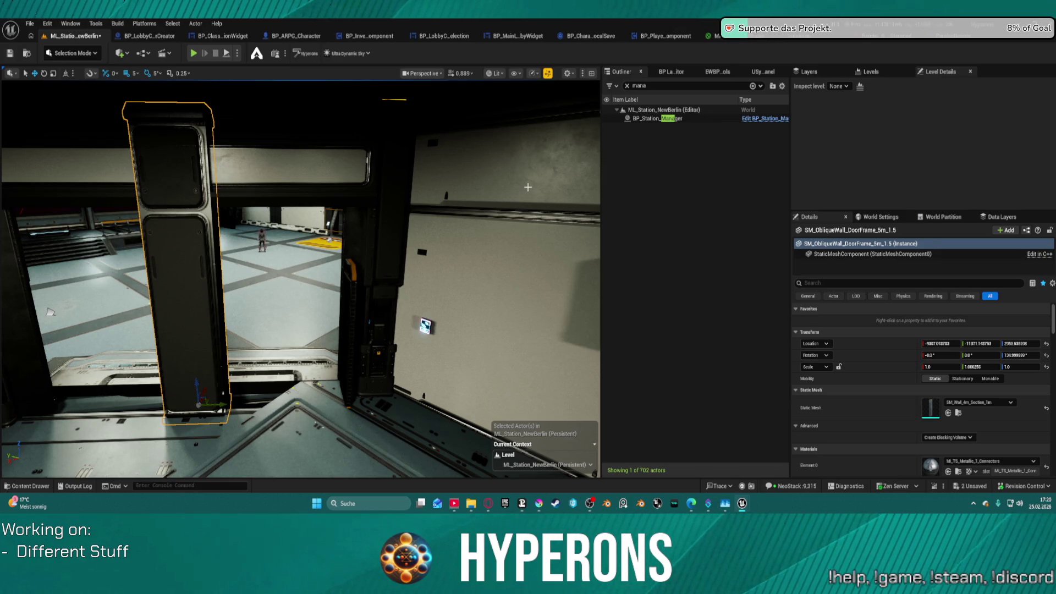
pyautogui.hotkey('ctrl', 'z')
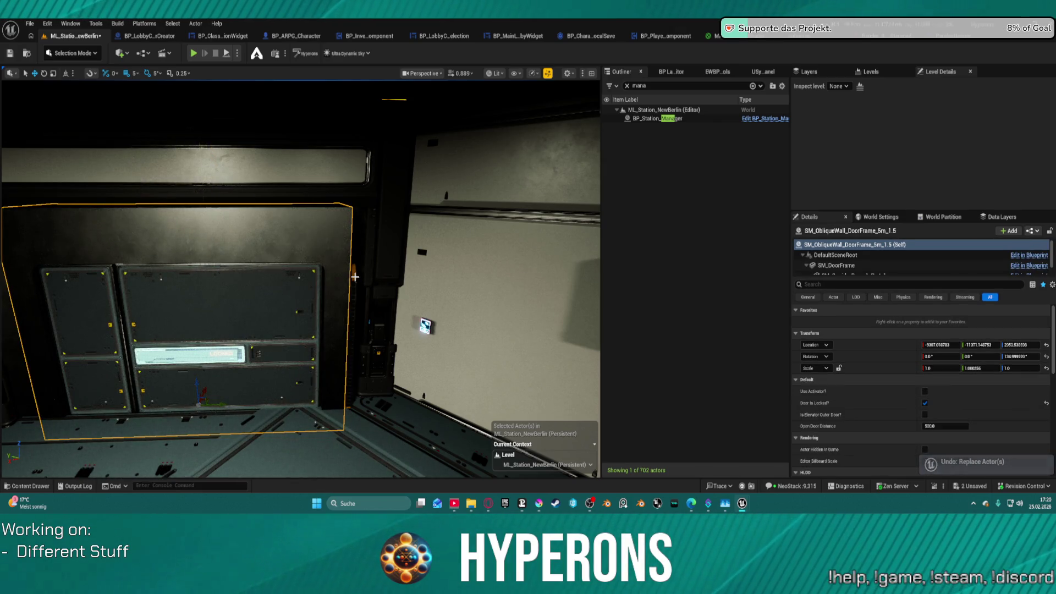
# - Replace the thin wall piece with SM_Wall_4m_Section_1m and rotate it to about 210° Z
pyautogui.click(355, 277)
pyautogui.rightClick(357, 137)
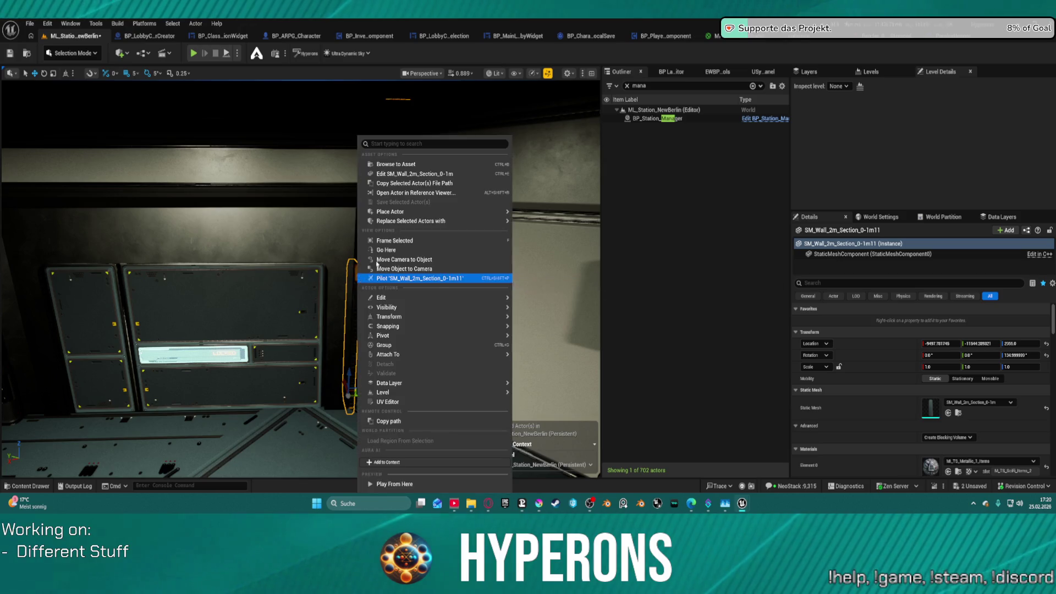
pyautogui.moveTo(418, 220)
pyautogui.moveTo(573, 270)
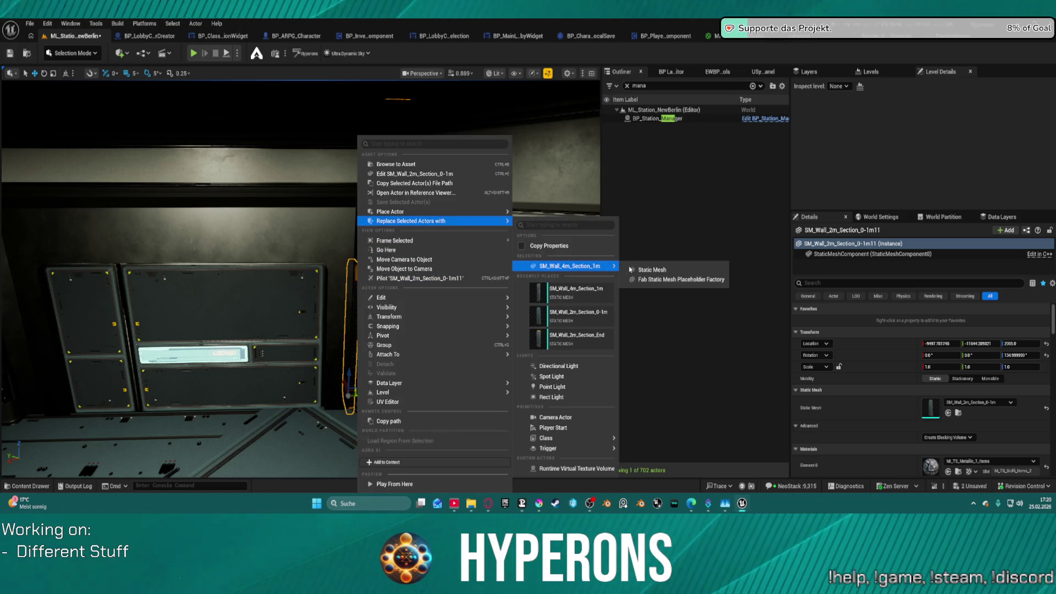
pyautogui.click(641, 266)
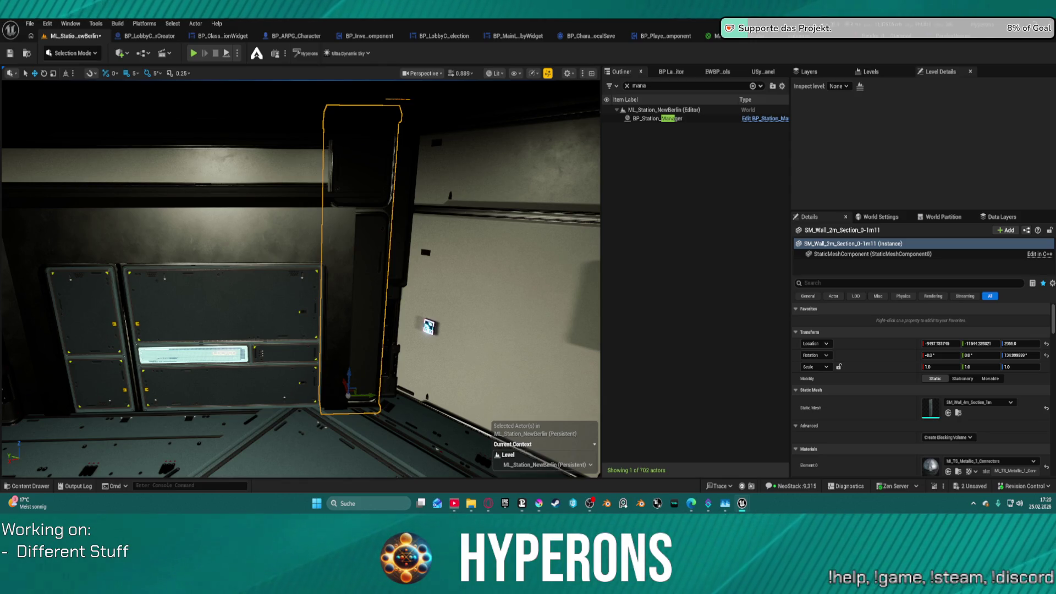
pyautogui.press('e')
pyautogui.press('w')
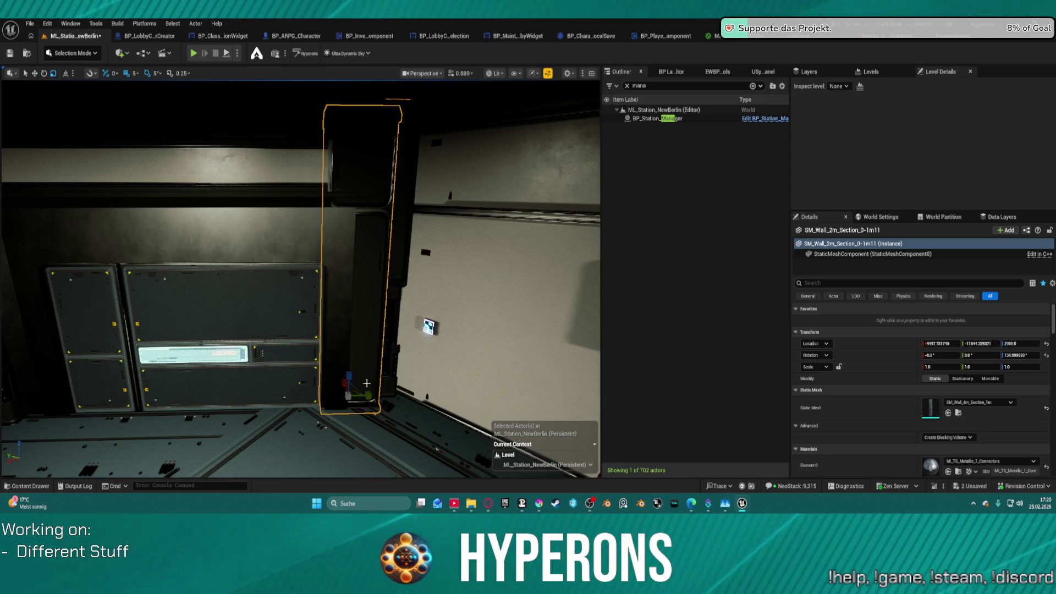
pyautogui.press('e')
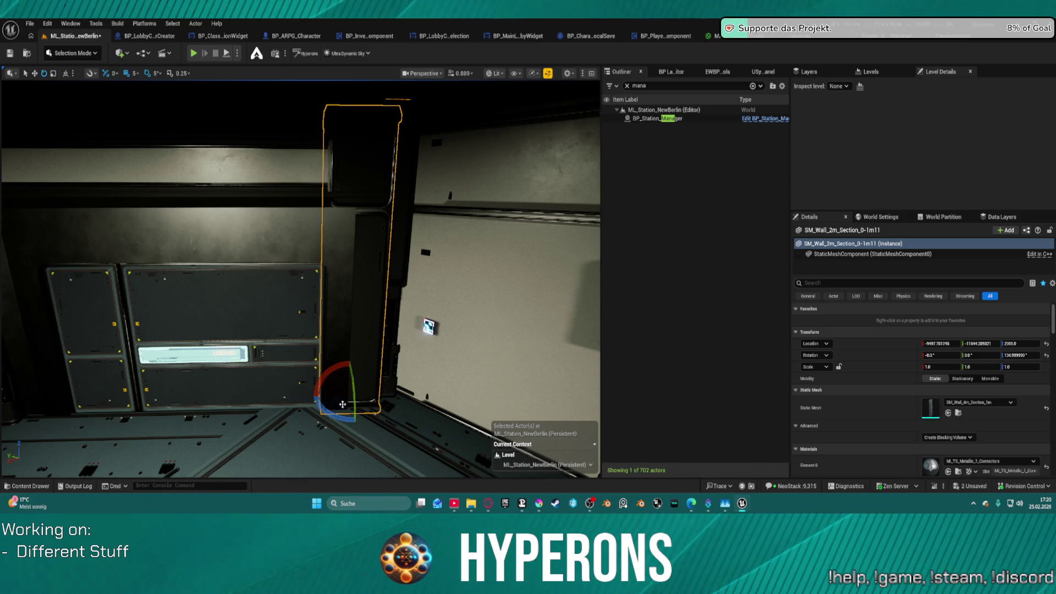
pyautogui.moveTo(348, 401)
pyautogui.mouseDown()
pyautogui.moveTo(382, 396)
pyautogui.moveTo(349, 403)
pyautogui.moveTo(310, 389)
pyautogui.moveTo(301, 341)
pyautogui.mouseUp()
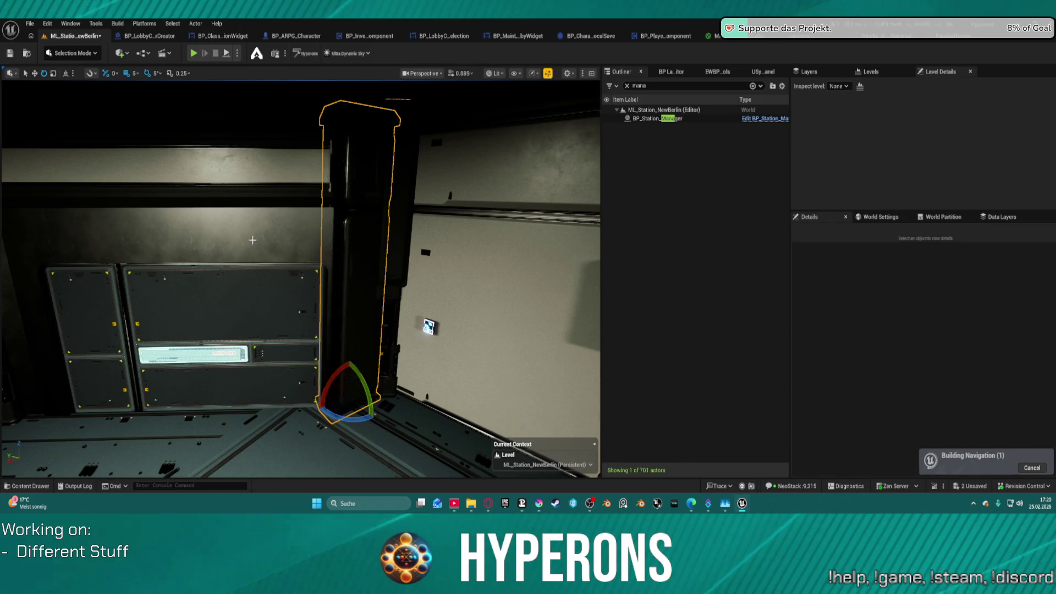
# - Delete the 4 m wall and a trial wall cabinet, then drop in an SM_Beam_13m_1 beam
pyautogui.press('Delete')
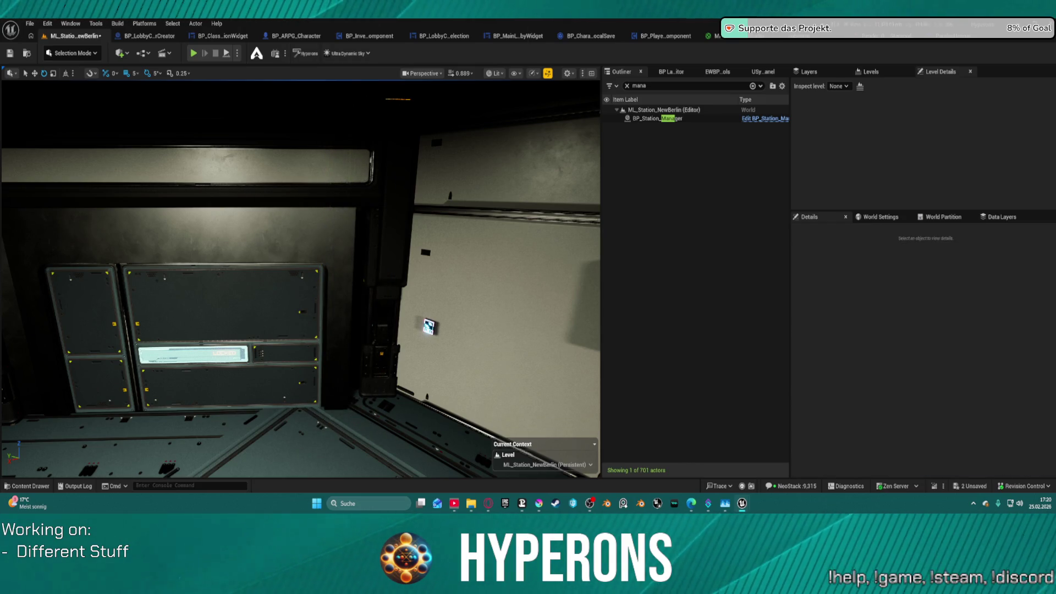
pyautogui.moveTo(330, 468)
pyautogui.mouseDown()
pyautogui.moveTo(297, 434)
pyautogui.moveTo(352, 440)
pyautogui.moveTo(366, 428)
pyautogui.moveTo(347, 379)
pyautogui.moveTo(355, 385)
pyautogui.mouseUp()
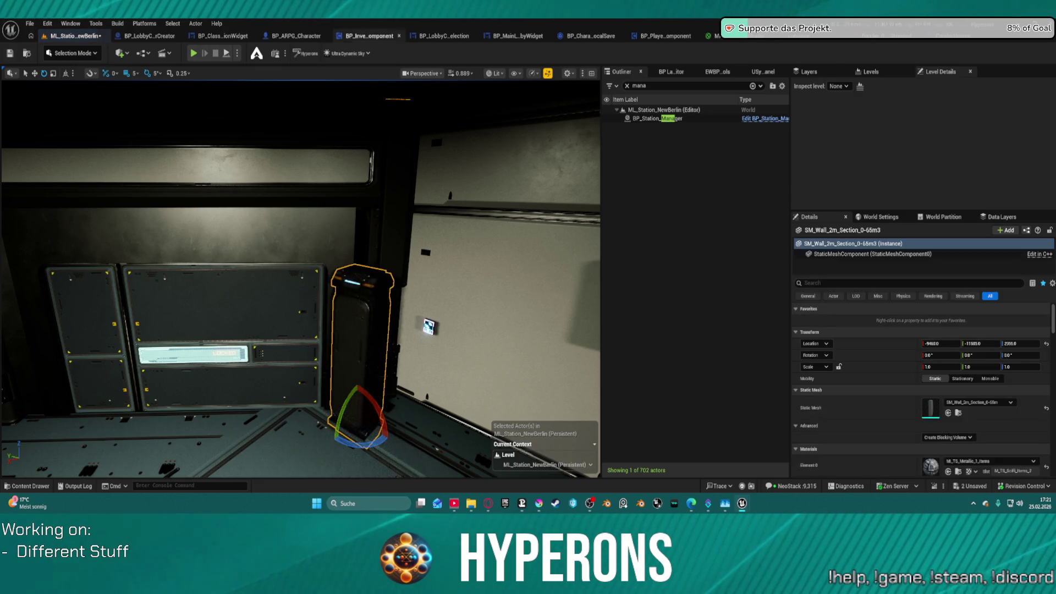
pyautogui.press('Delete')
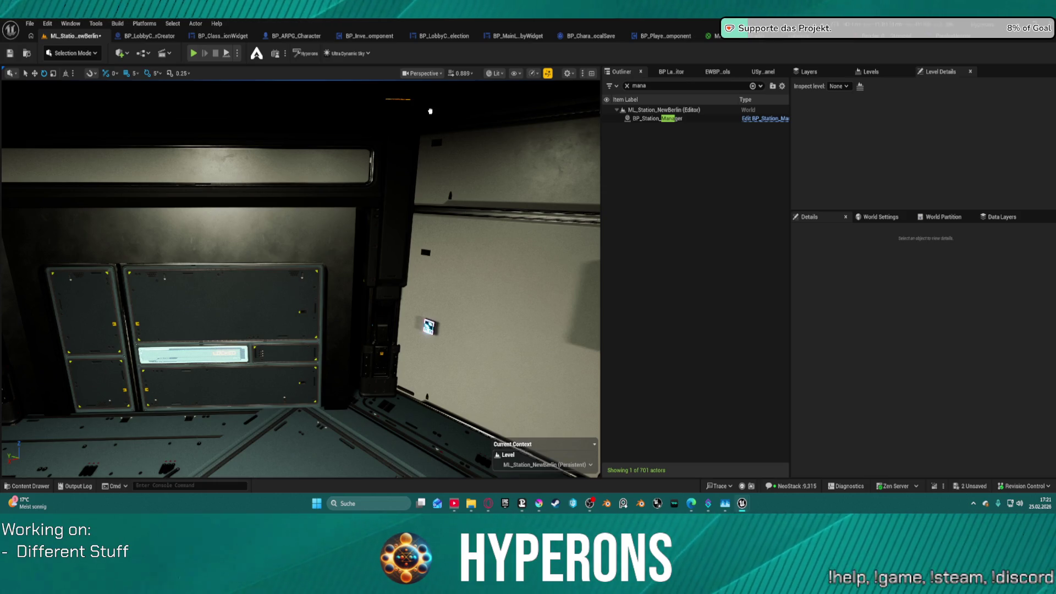
pyautogui.moveTo(430, 111)
pyautogui.mouseDown()
pyautogui.moveTo(407, 429)
pyautogui.moveTo(330, 420)
pyautogui.moveTo(347, 430)
pyautogui.mouseUp()
# - Delete the stray SM_Beam_13m_1 and place an SM_Wall_4m_Corner_1 corner in the room
pyautogui.press('f')
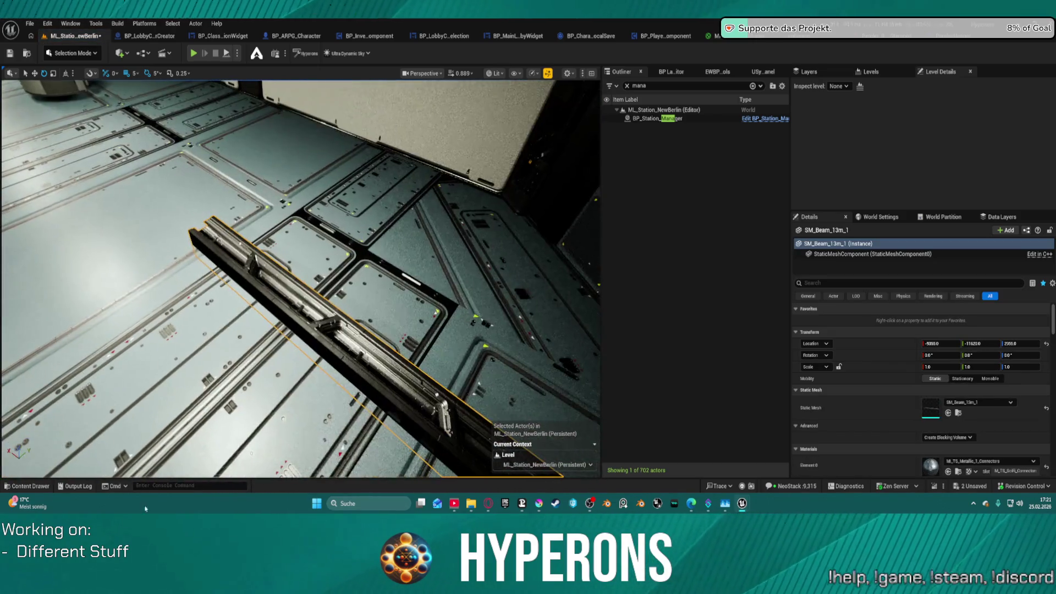
pyautogui.press('Delete')
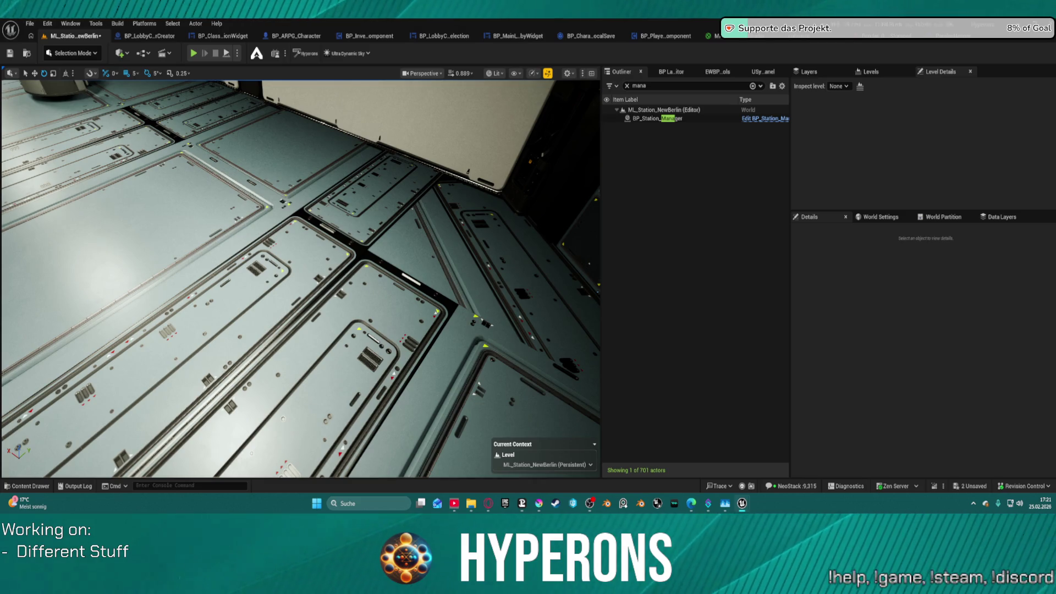
pyautogui.moveTo(1, 220)
pyautogui.mouseDown()
pyautogui.moveTo(330, 231)
pyautogui.moveTo(308, 431)
pyautogui.moveTo(259, 322)
pyautogui.moveTo(286, 264)
pyautogui.moveTo(308, 258)
pyautogui.moveTo(288, 250)
pyautogui.mouseUp()
pyautogui.press('f')
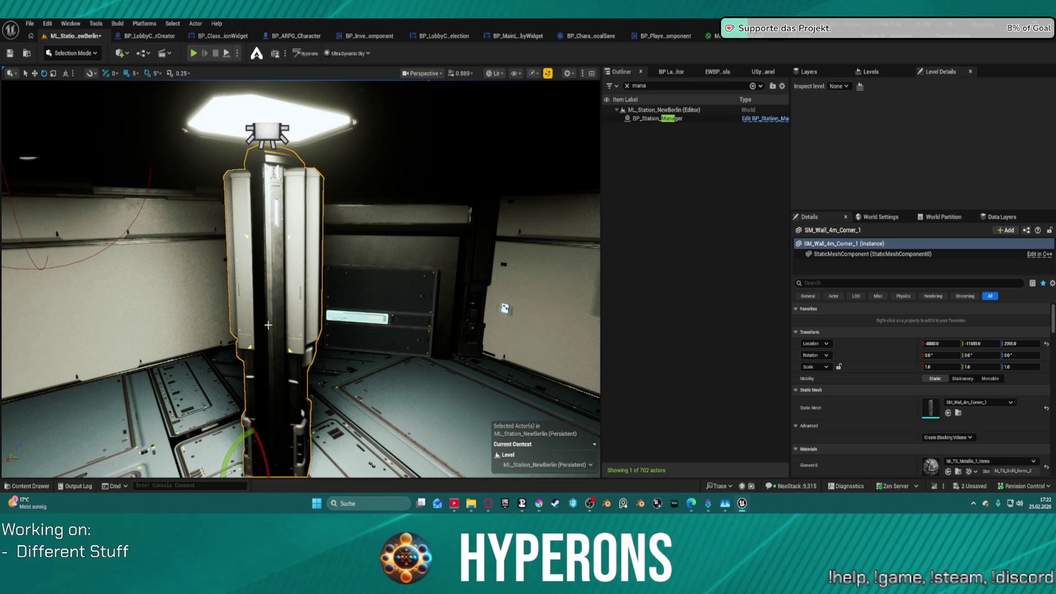
# - Fly in to the wall corner and delete it
pyautogui.moveTo(268, 325)
pyautogui.mouseDown()
pyautogui.moveTo(297, 324)
pyautogui.moveTo(277, 335)
pyautogui.mouseUp()
pyautogui.moveTo(341, 290); pyautogui.dragTo(358, 290)
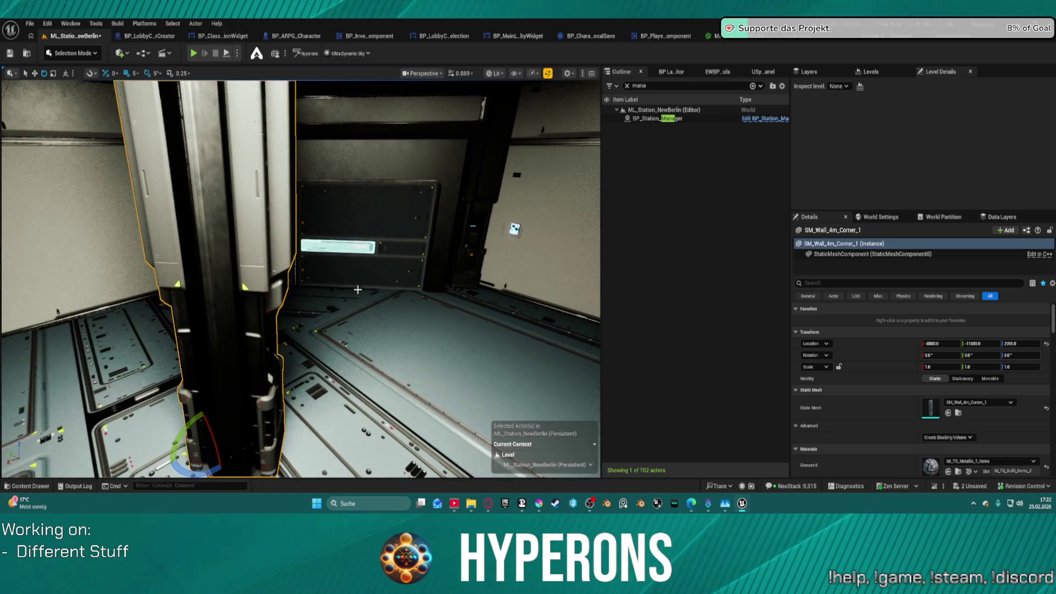
pyautogui.moveTo(497, 230); pyautogui.dragTo(492, 230)
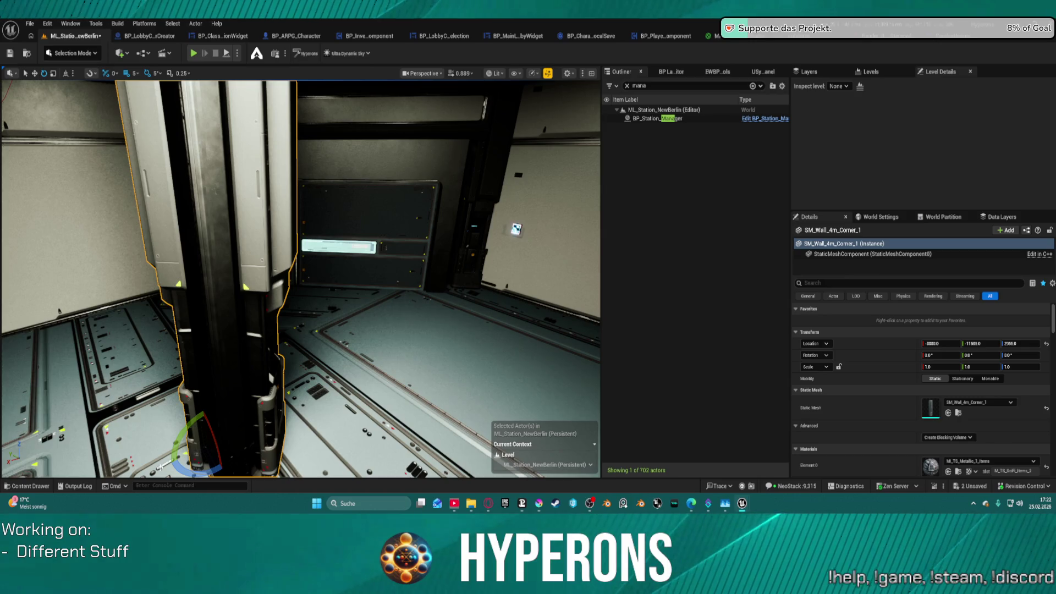
pyautogui.moveTo(174, 468)
pyautogui.mouseDown()
pyautogui.moveTo(162, 443)
pyautogui.moveTo(177, 426)
pyautogui.mouseUp()
pyautogui.press('Delete')
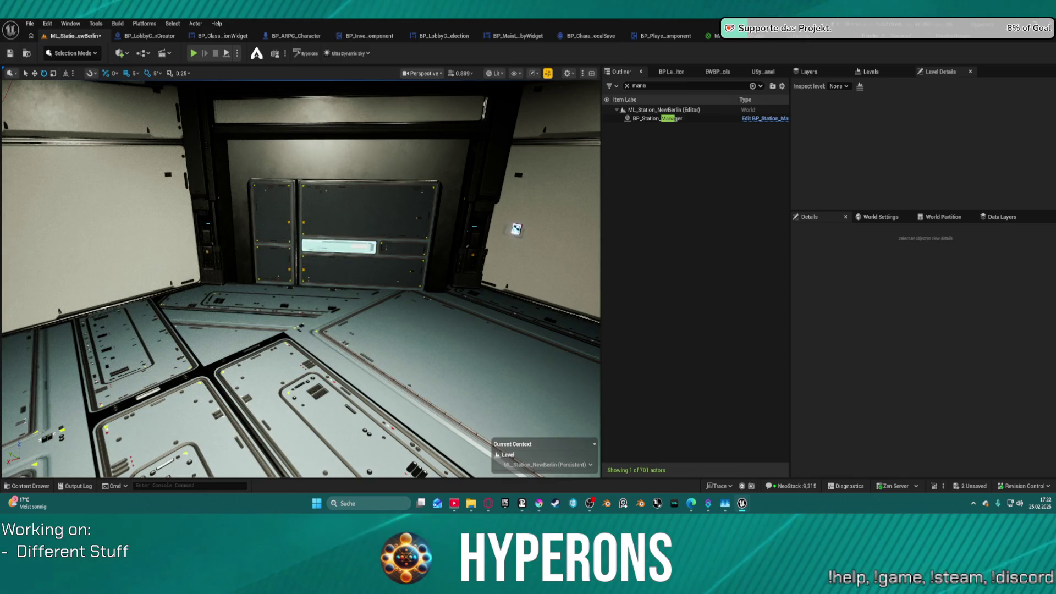
# - Remove the tall wall piece and drop the SM_Wall_2m_Section_0-25m6 pillar onto the floor
pyautogui.hotkey('ctrl', 'z')
pyautogui.moveTo(499, 412)
pyautogui.mouseDown()
pyautogui.moveTo(440, 324)
pyautogui.moveTo(447, 280)
pyautogui.mouseUp()
pyautogui.press('f')
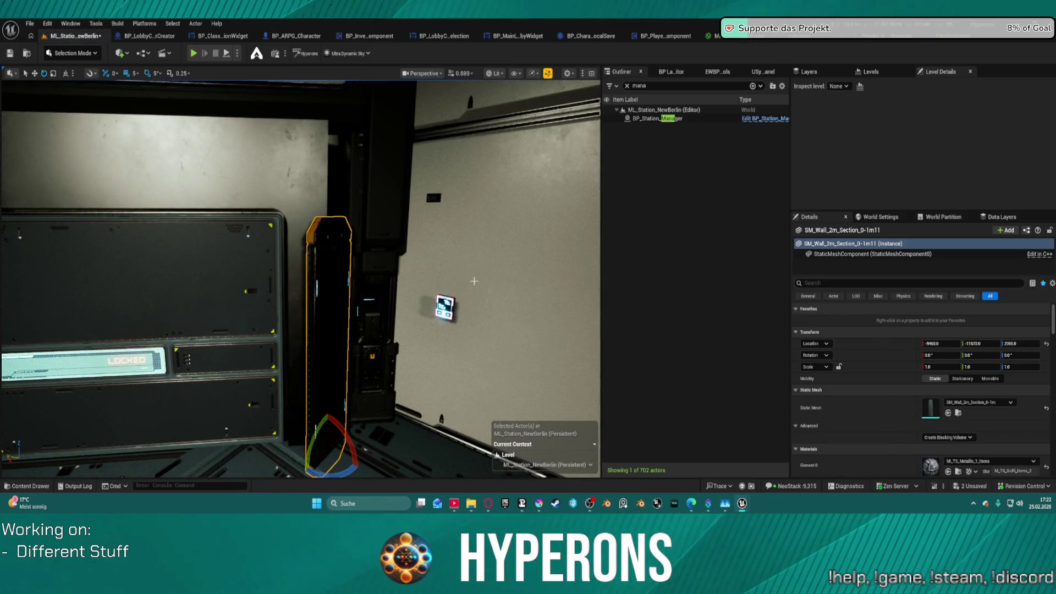
pyautogui.press('Delete')
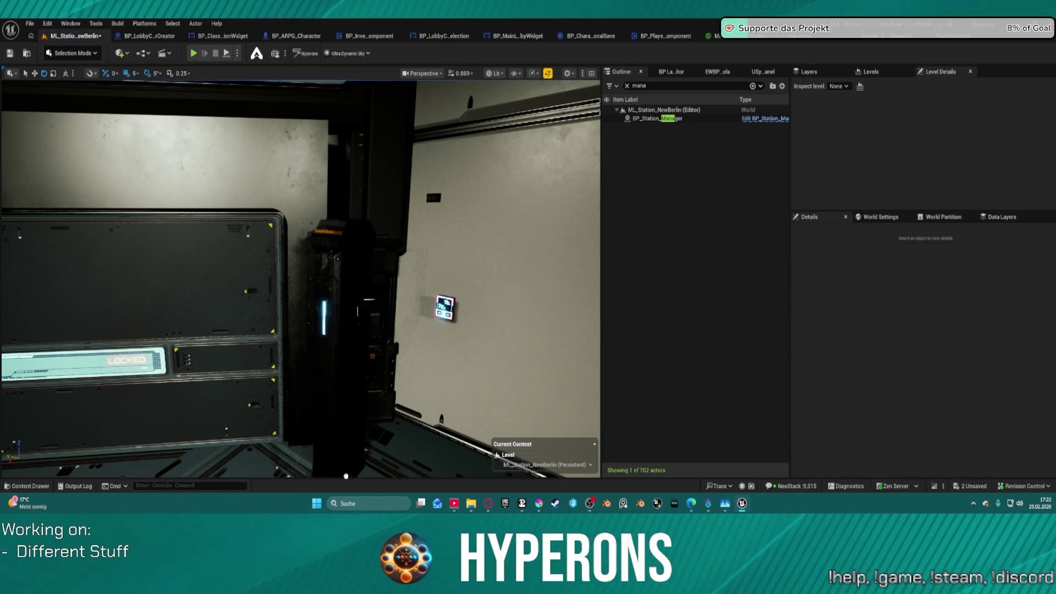
pyautogui.moveTo(388, 435)
pyautogui.mouseDown()
pyautogui.moveTo(308, 450)
pyautogui.moveTo(308, 468)
pyautogui.moveTo(330, 446)
pyautogui.moveTo(341, 457)
pyautogui.mouseUp()
pyautogui.moveTo(315, 314)
pyautogui.mouseDown()
pyautogui.moveTo(349, 426)
pyautogui.moveTo(316, 441)
pyautogui.moveTo(286, 424)
pyautogui.moveTo(275, 440)
pyautogui.moveTo(253, 278)
pyautogui.moveTo(254, 301)
pyautogui.moveTo(408, 252)
pyautogui.mouseUp()
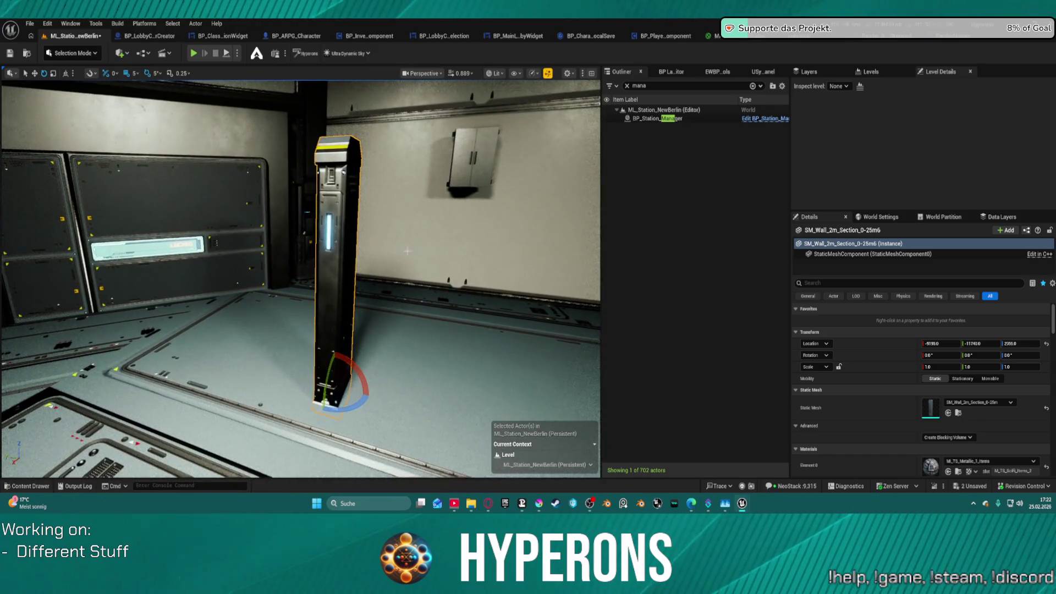
# - Give the pillar the door frame's location against the left wall
pyautogui.press('w')
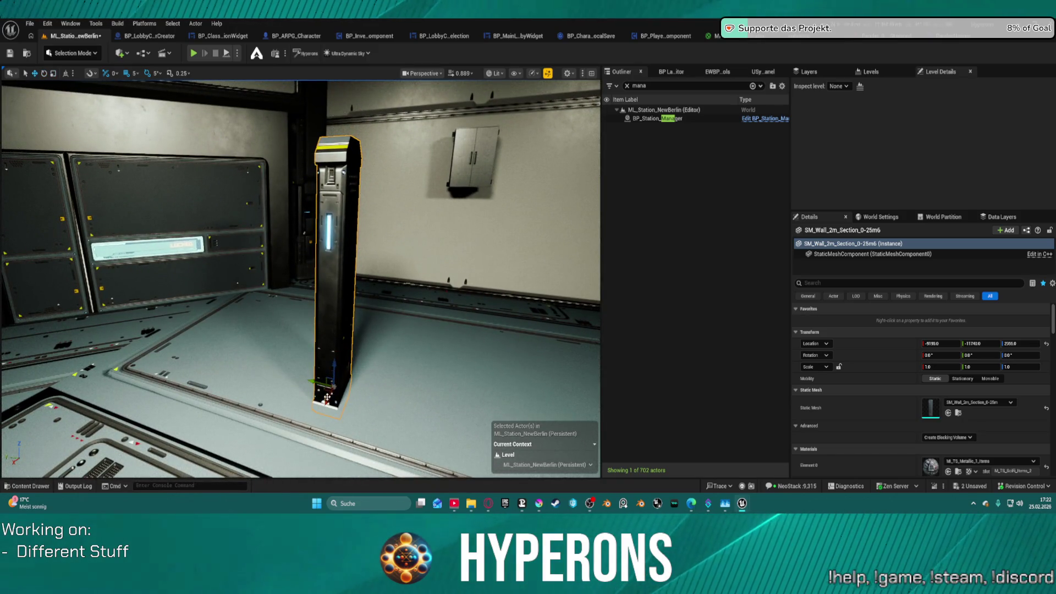
pyautogui.click(270, 200)
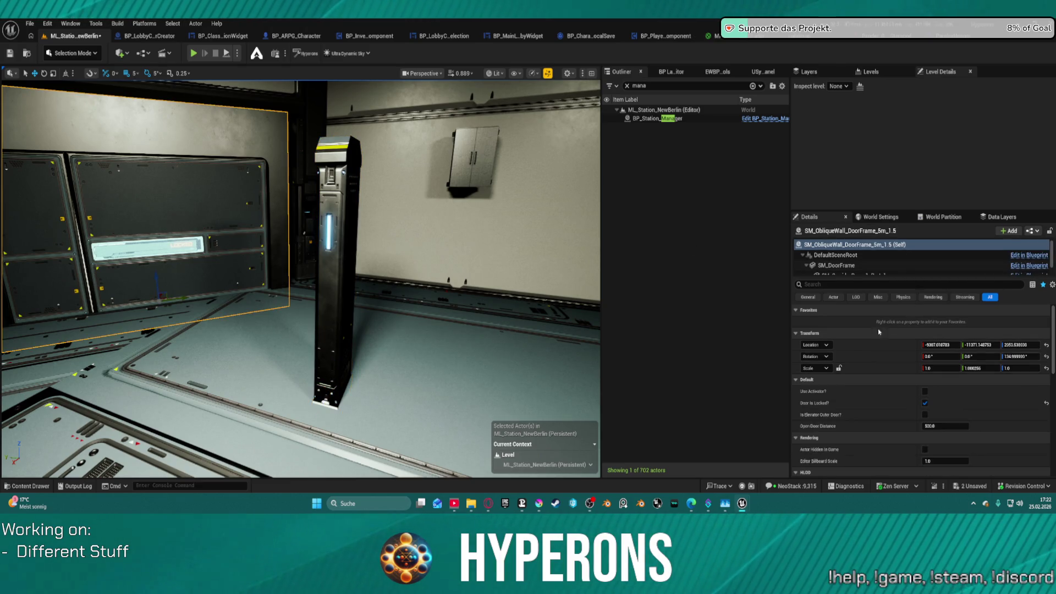
pyautogui.click(329, 255)
pyautogui.hotkey('ctrl', 'v')
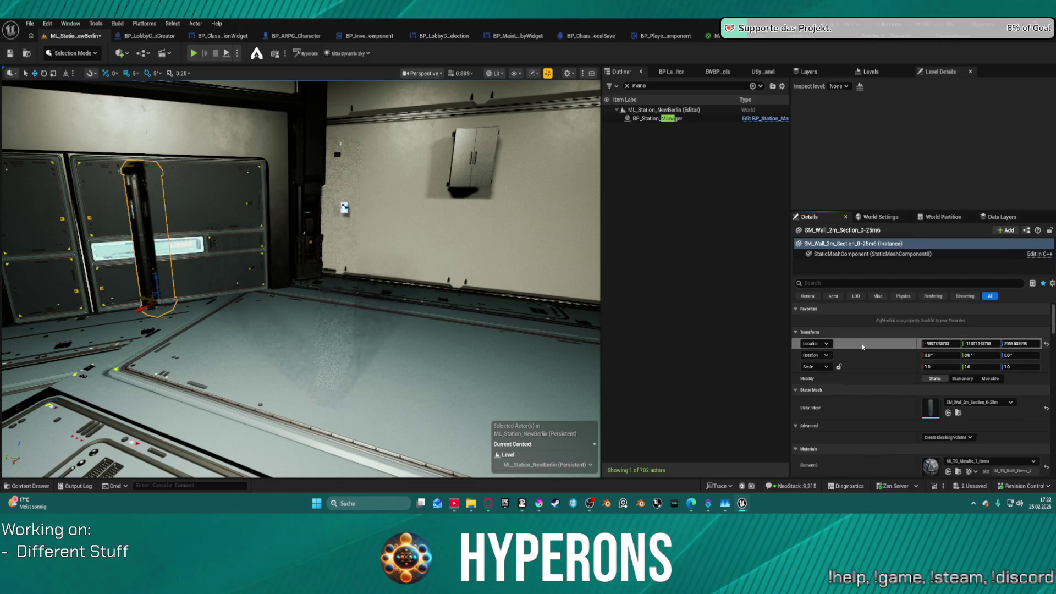
# - Set the pillar's Z scale to 1.35 so it stands taller
pyautogui.press('e')
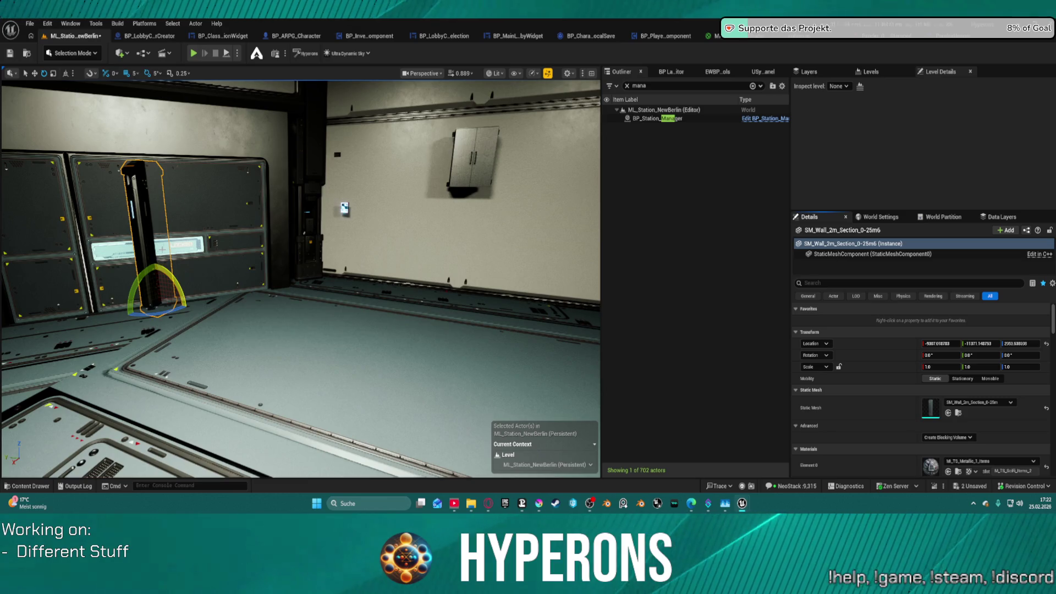
pyautogui.press('r')
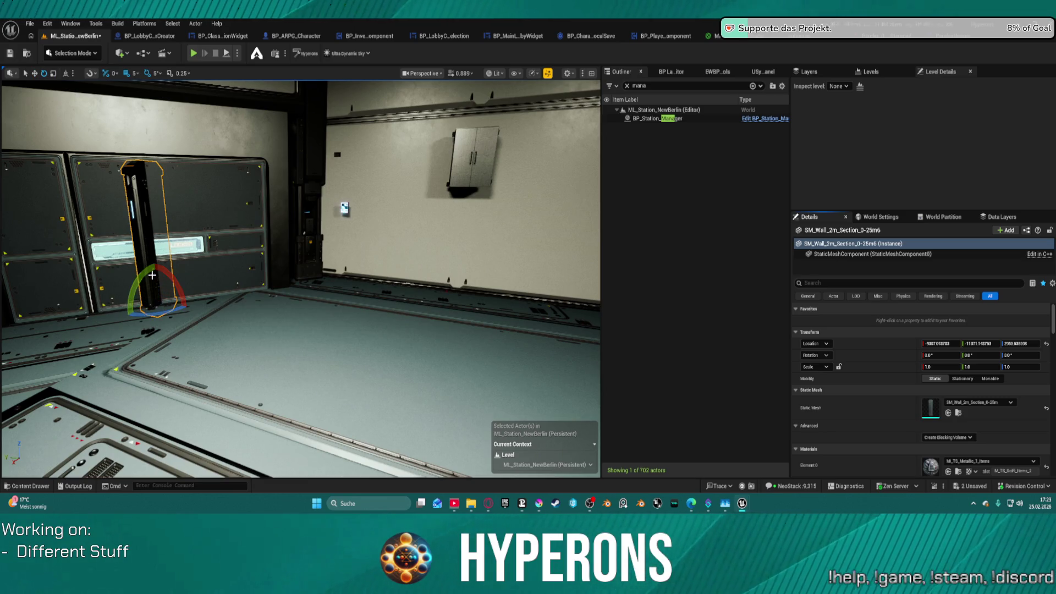
pyautogui.moveTo(158, 278)
pyautogui.mouseDown()
pyautogui.moveTo(158, 242)
pyautogui.moveTo(158, 267)
pyautogui.mouseUp()
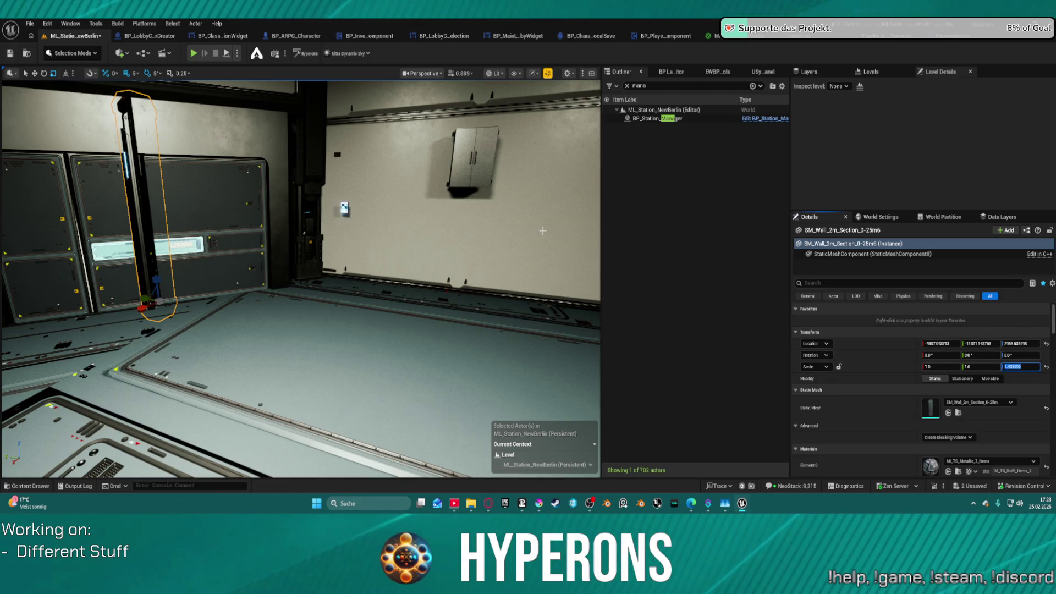
pyautogui.write('1.4')
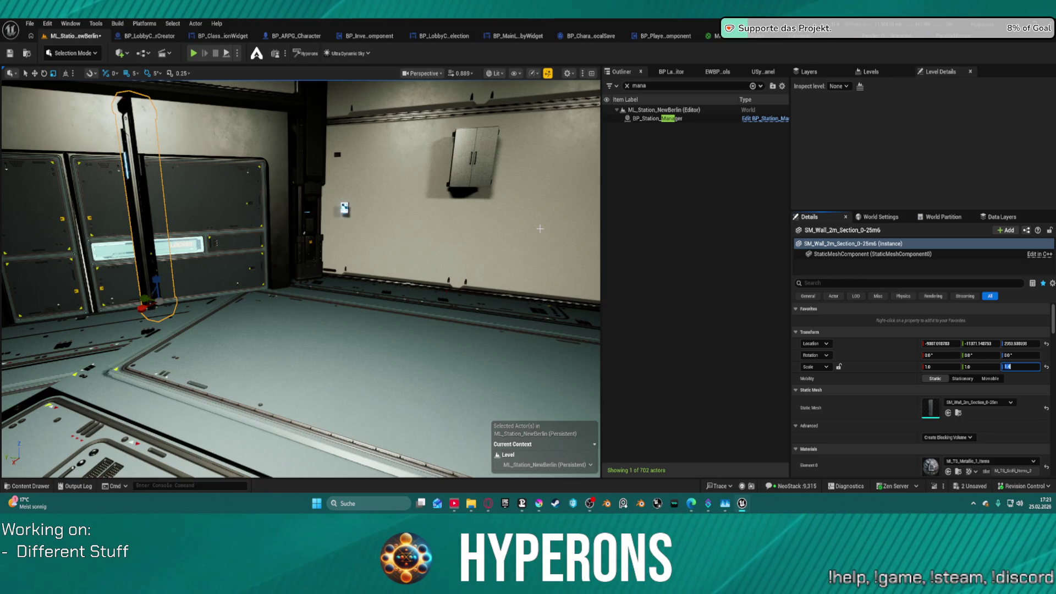
pyautogui.moveTo(137, 295)
pyautogui.mouseDown()
pyautogui.moveTo(108, 231)
pyautogui.moveTo(109, 248)
pyautogui.moveTo(157, 250)
pyautogui.moveTo(128, 247)
pyautogui.mouseUp()
pyautogui.moveTo(1014, 366); pyautogui.dragTo(1011, 365)
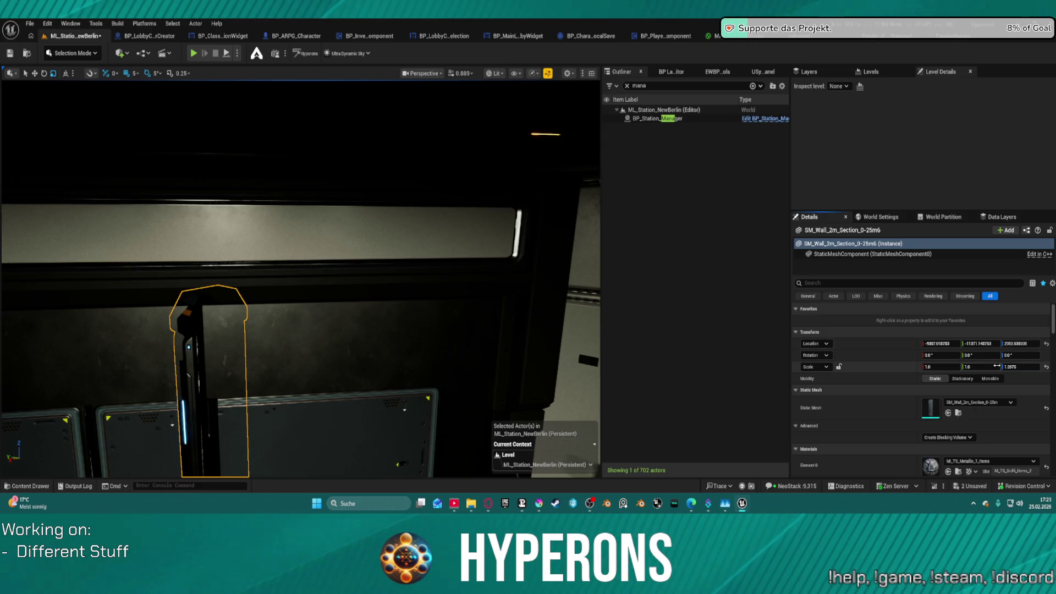
pyautogui.click(1023, 365)
pyautogui.write('.39')
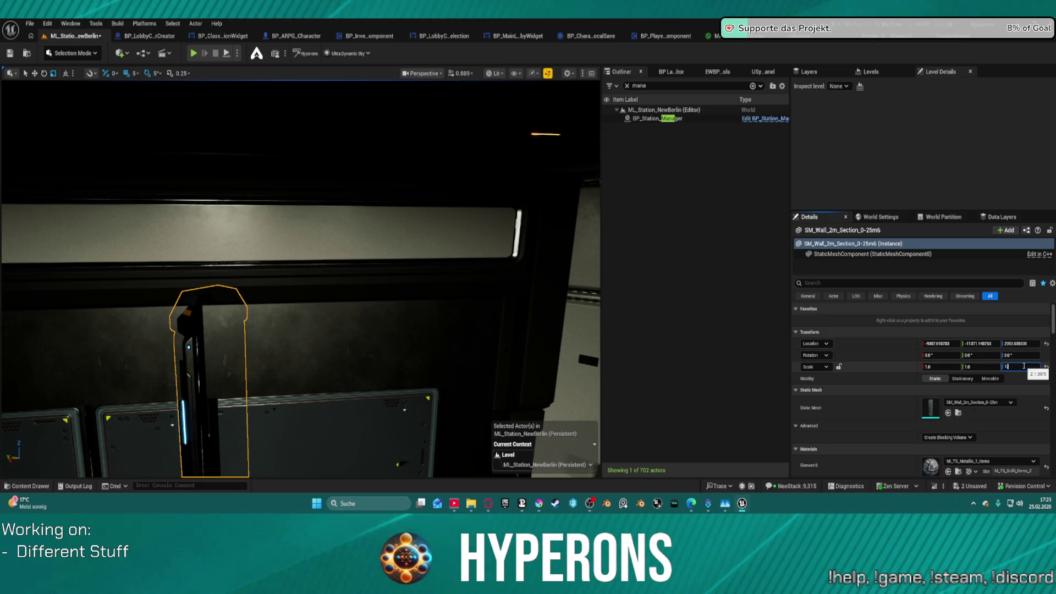
pyautogui.press('Return')
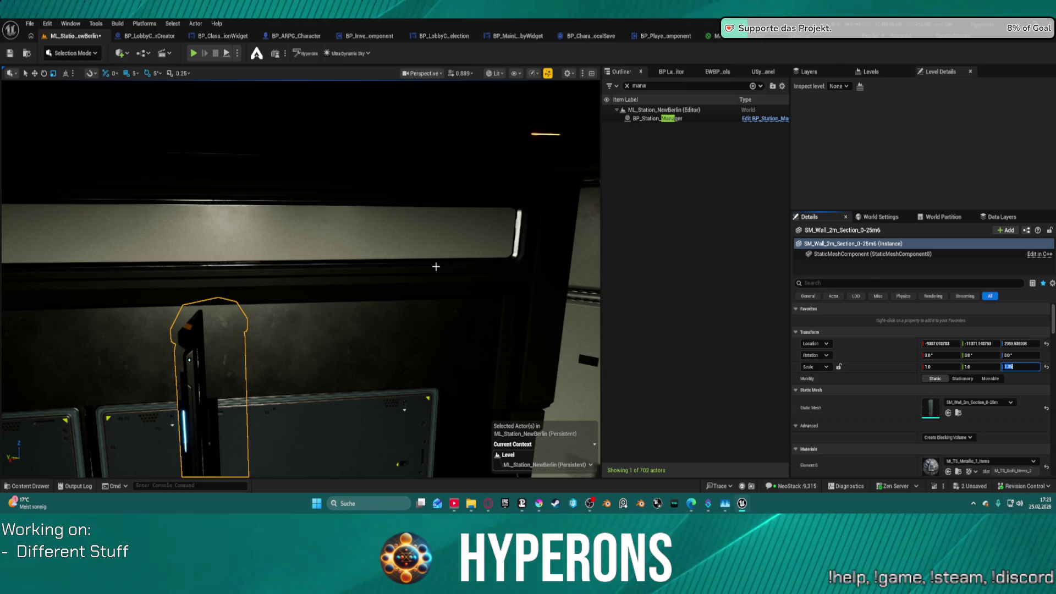
pyautogui.moveTo(436, 266)
pyautogui.mouseDown()
pyautogui.moveTo(418, 258)
pyautogui.moveTo(407, 275)
pyautogui.moveTo(385, 270)
pyautogui.moveTo(612, 417)
pyautogui.mouseUp()
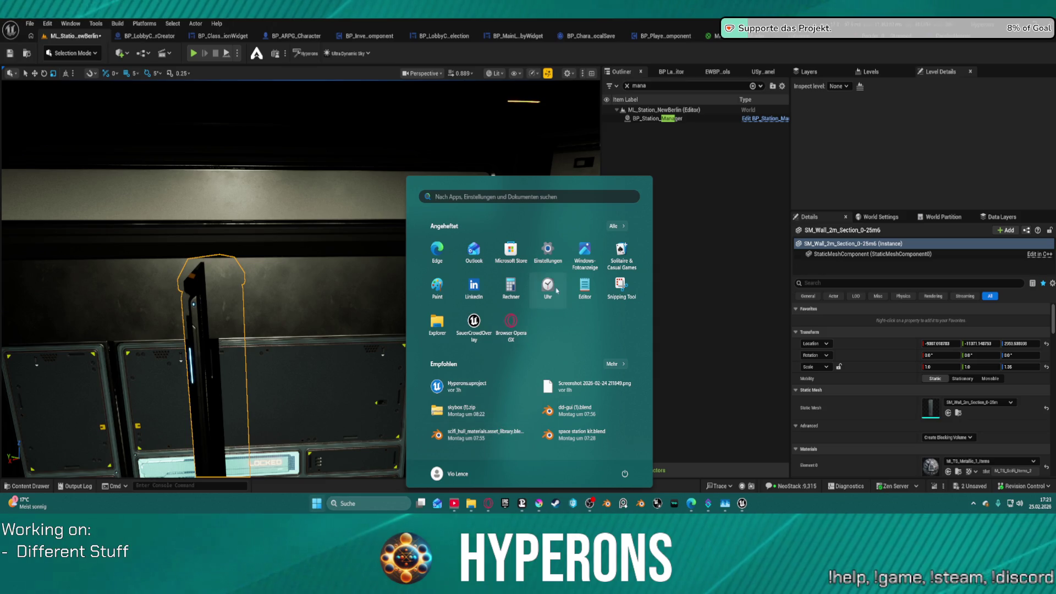
# - Bring up Calculator for a quick scientific sum, then put it away to show the Unreal level
pyautogui.press('Escape')
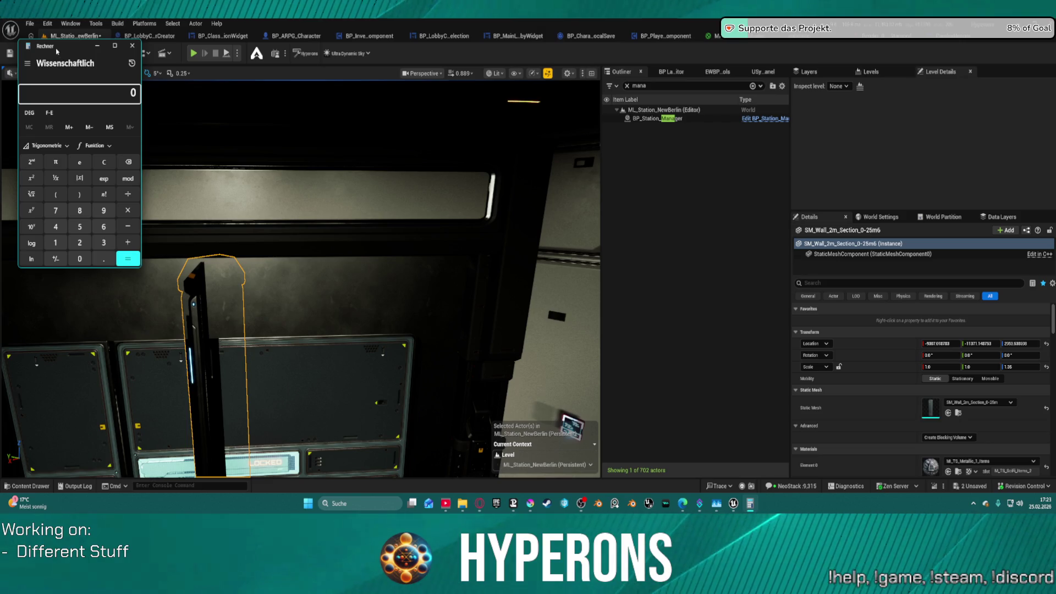
pyautogui.hotkey('alt', 'F4')
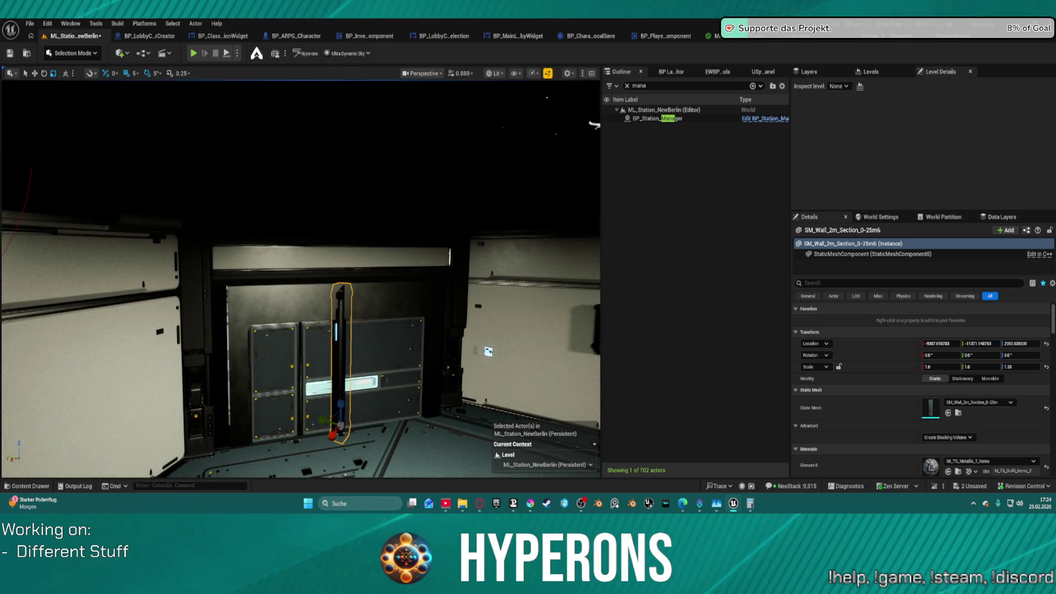
# - Check the upper beam's mesh, undo a wrong drop, then place SM_Wall_4m_Section_5m_new beside the pillar
pyautogui.click(344, 262)
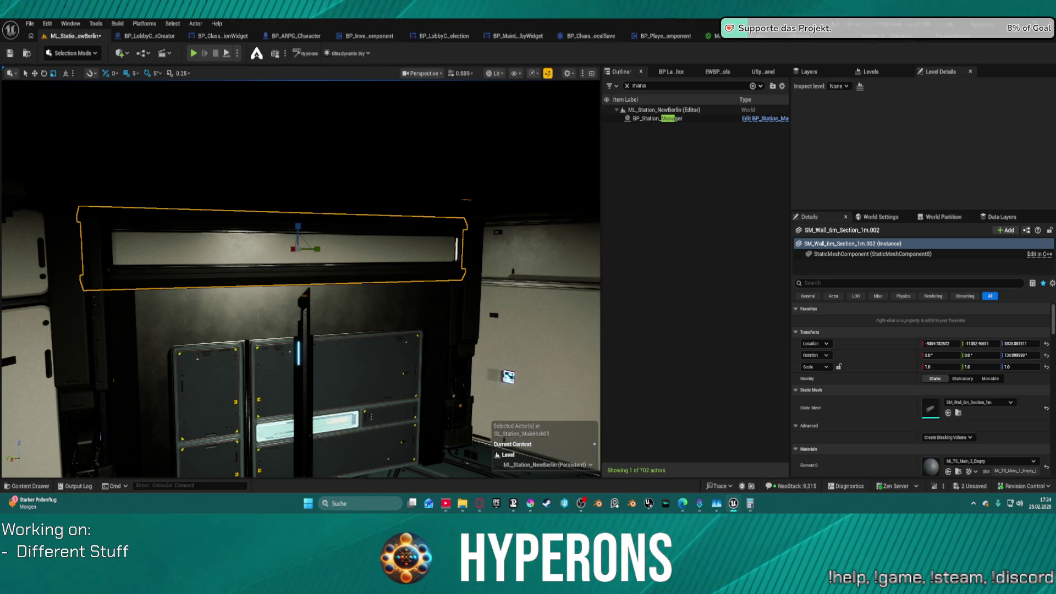
pyautogui.moveTo(385, 478)
pyautogui.mouseDown()
pyautogui.moveTo(396, 440)
pyautogui.moveTo(457, 350)
pyautogui.mouseUp()
pyautogui.hotkey('ctrl', 'z')
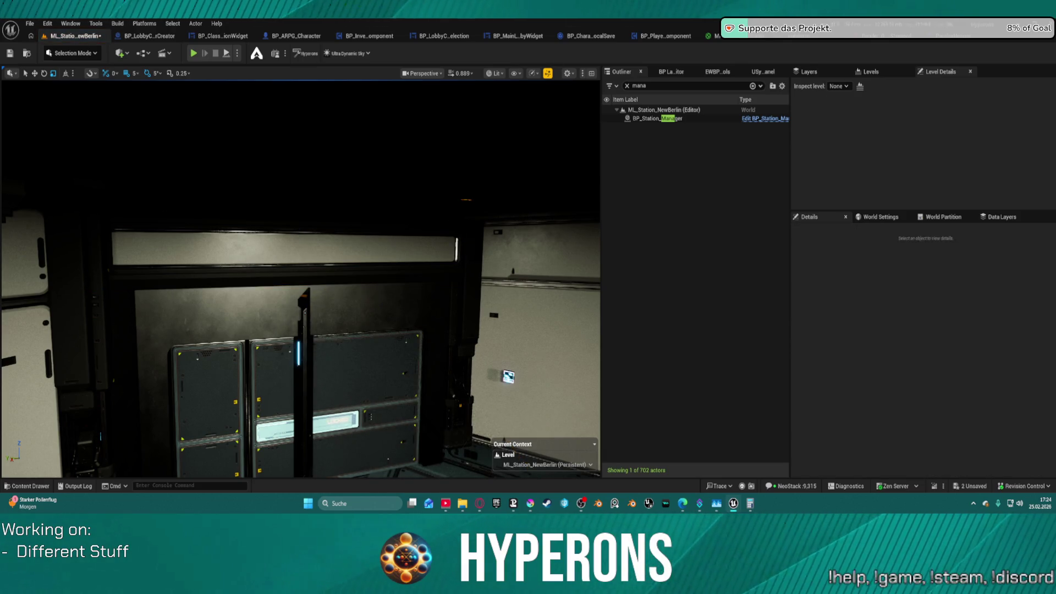
pyautogui.moveTo(510, 174)
pyautogui.mouseDown()
pyautogui.moveTo(396, 293)
pyautogui.moveTo(385, 441)
pyautogui.moveTo(431, 431)
pyautogui.moveTo(249, 281)
pyautogui.moveTo(347, 275)
pyautogui.moveTo(303, 291)
pyautogui.moveTo(385, 273)
pyautogui.moveTo(385, 256)
pyautogui.moveTo(314, 278)
pyautogui.moveTo(325, 268)
pyautogui.mouseUp()
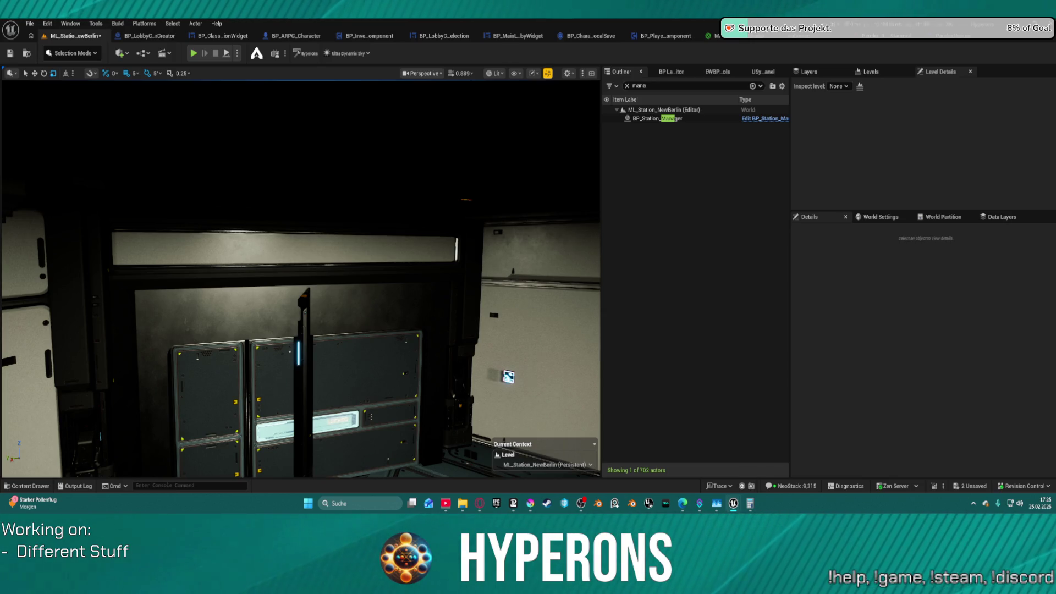
# - Frame the 4m wall, tilt it about 95° and squash its height to ~0.43, then delete it
pyautogui.click(495, 330)
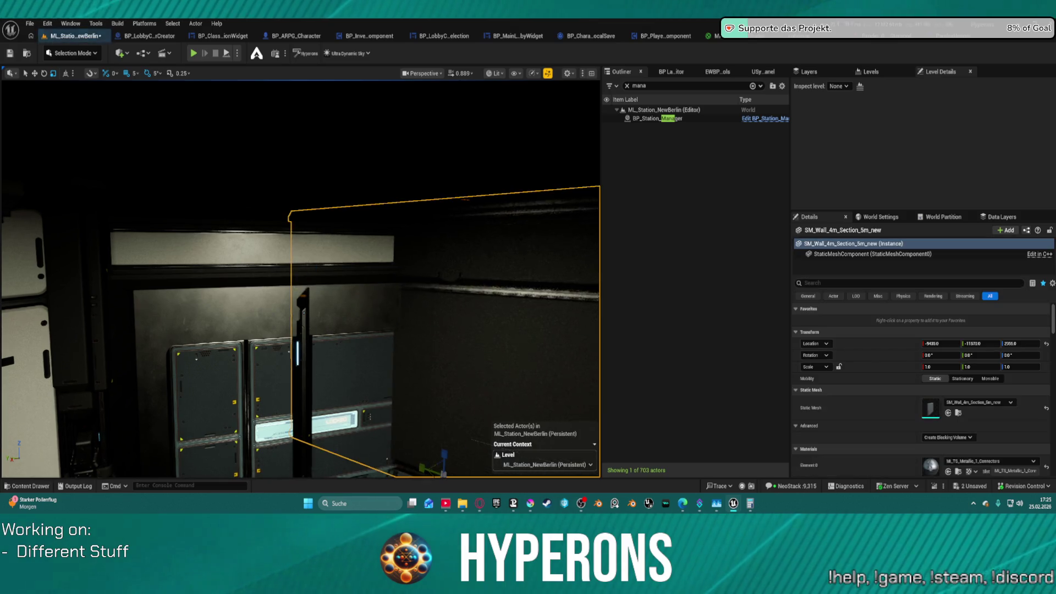
pyautogui.press('f')
pyautogui.press('e')
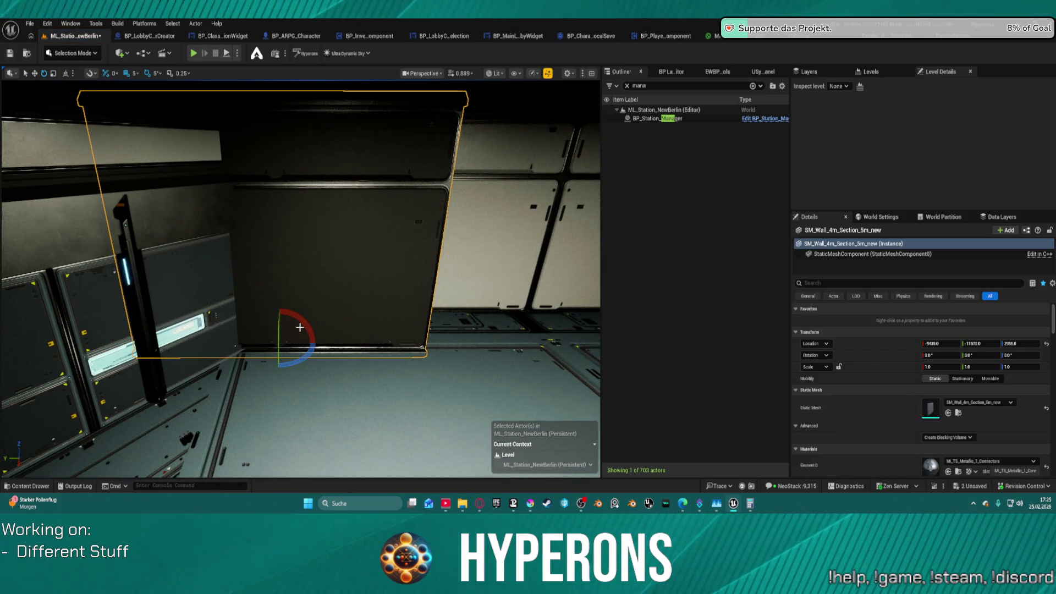
pyautogui.moveTo(300, 328)
pyautogui.mouseDown()
pyautogui.moveTo(321, 256)
pyautogui.moveTo(331, 302)
pyautogui.mouseUp()
pyautogui.press('w')
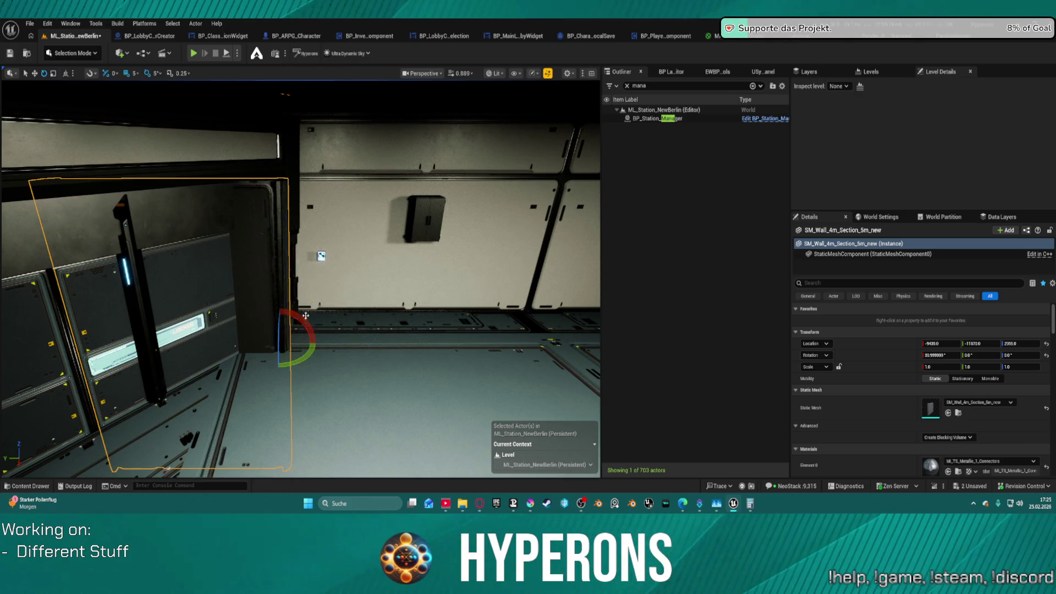
pyautogui.moveTo(260, 343)
pyautogui.mouseDown()
pyautogui.moveTo(275, 343)
pyautogui.moveTo(252, 343)
pyautogui.mouseUp()
pyautogui.moveTo(413, 289)
pyautogui.mouseDown()
pyautogui.moveTo(385, 284)
pyautogui.moveTo(413, 280)
pyautogui.mouseUp()
pyautogui.press('Delete')
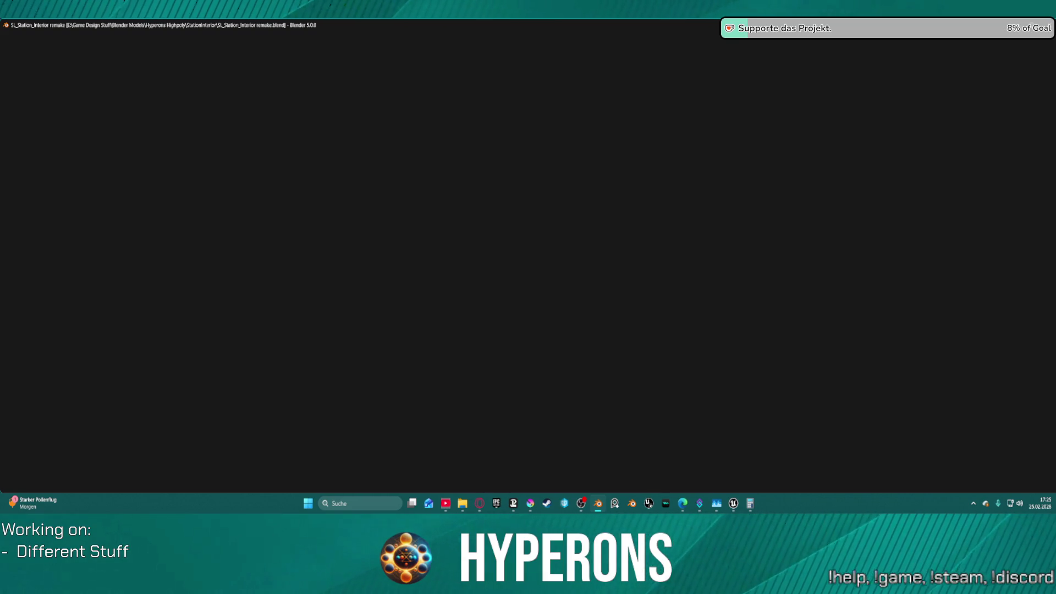
# - In Blender, select the wall object and orbit the view around it
pyautogui.moveTo(463, 504)
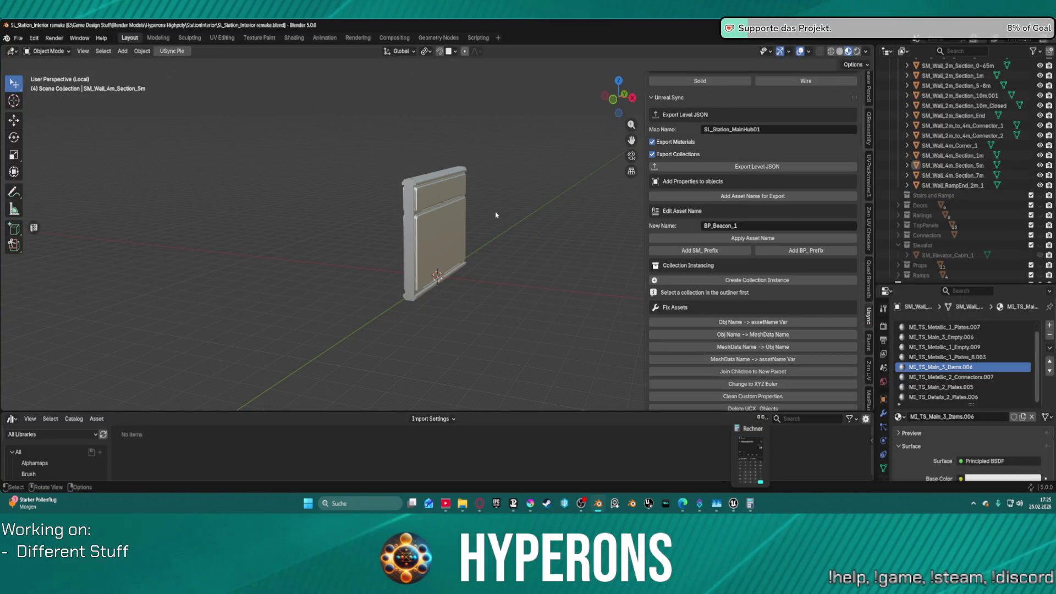
pyautogui.moveTo(761, 440)
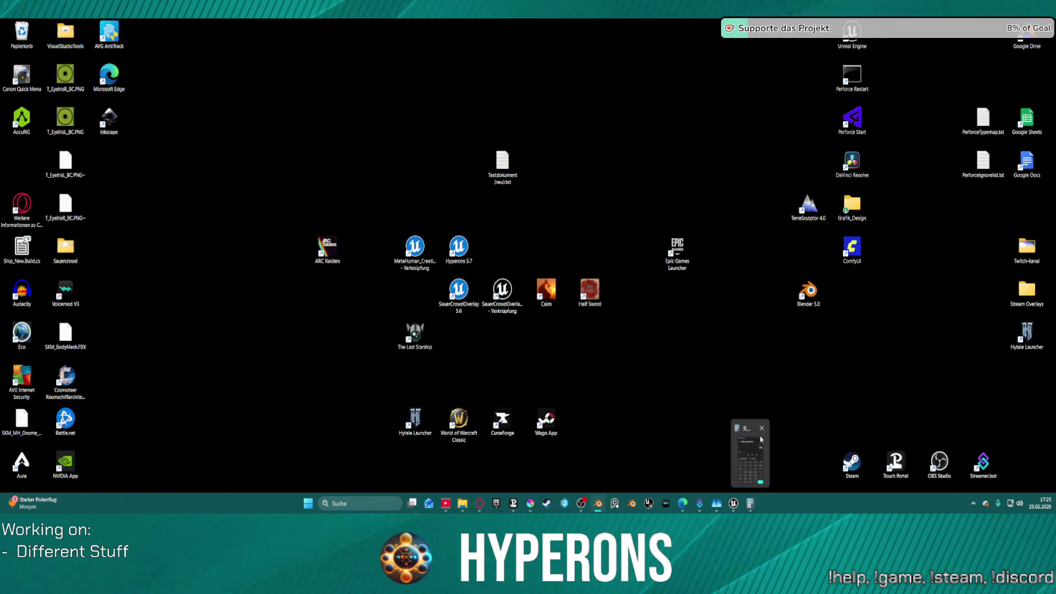
pyautogui.rightClick(451, 212)
pyautogui.moveTo(514, 207)
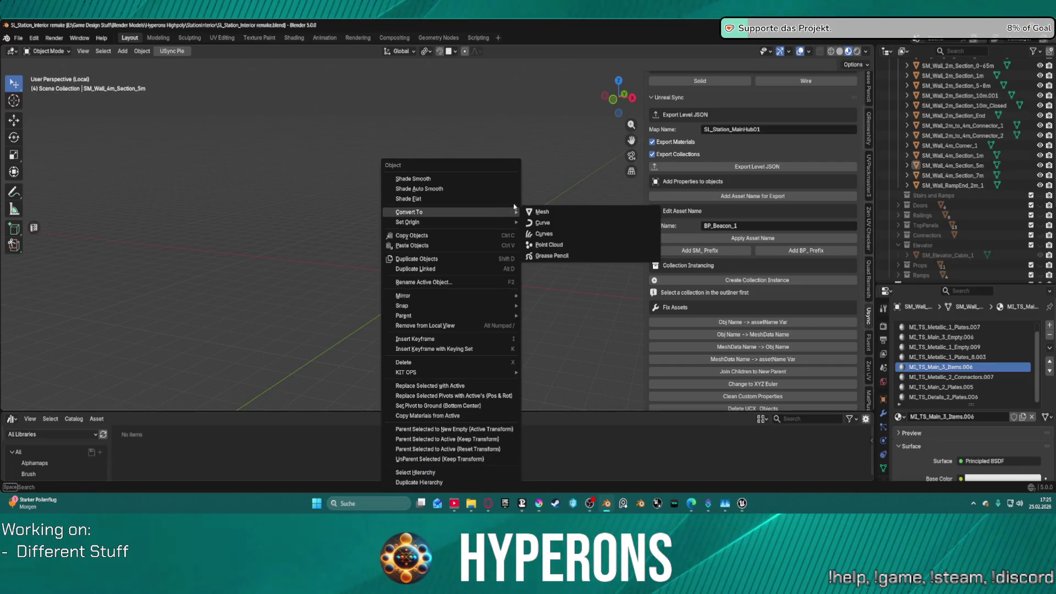
pyautogui.scroll(-3, 232, 229)
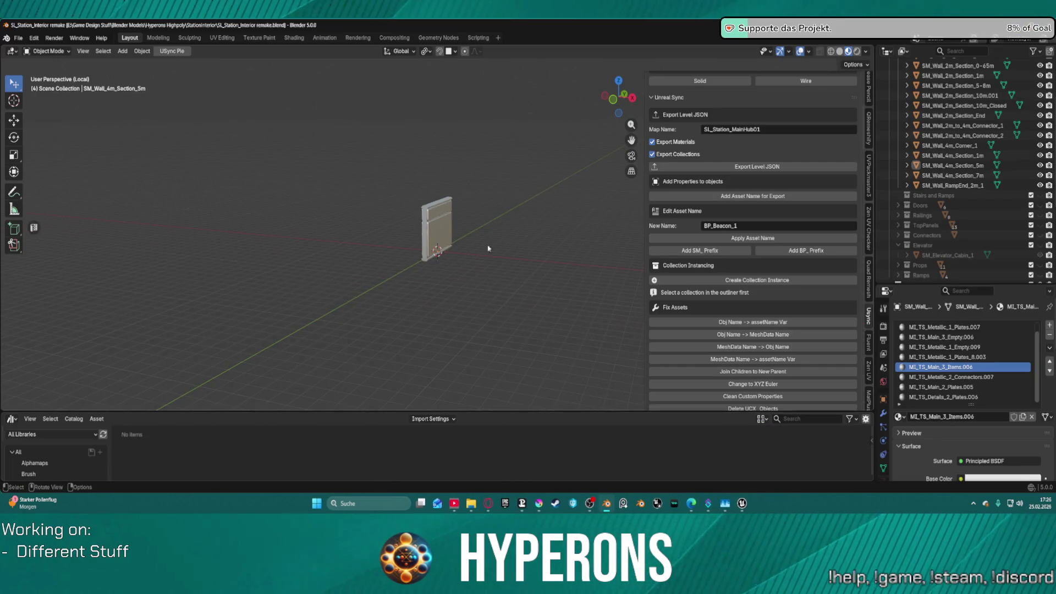
pyautogui.click(447, 229)
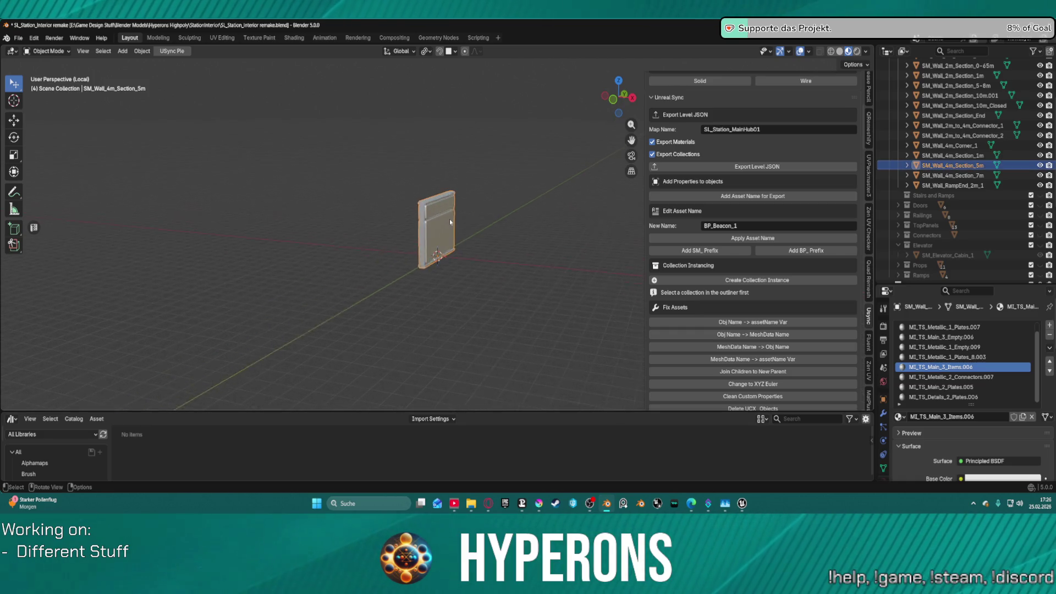
pyautogui.moveTo(450, 219)
pyautogui.mouseDown()
pyautogui.moveTo(507, 229)
pyautogui.moveTo(594, 306)
pyautogui.moveTo(631, 156)
pyautogui.moveTo(529, 203)
pyautogui.mouseUp()
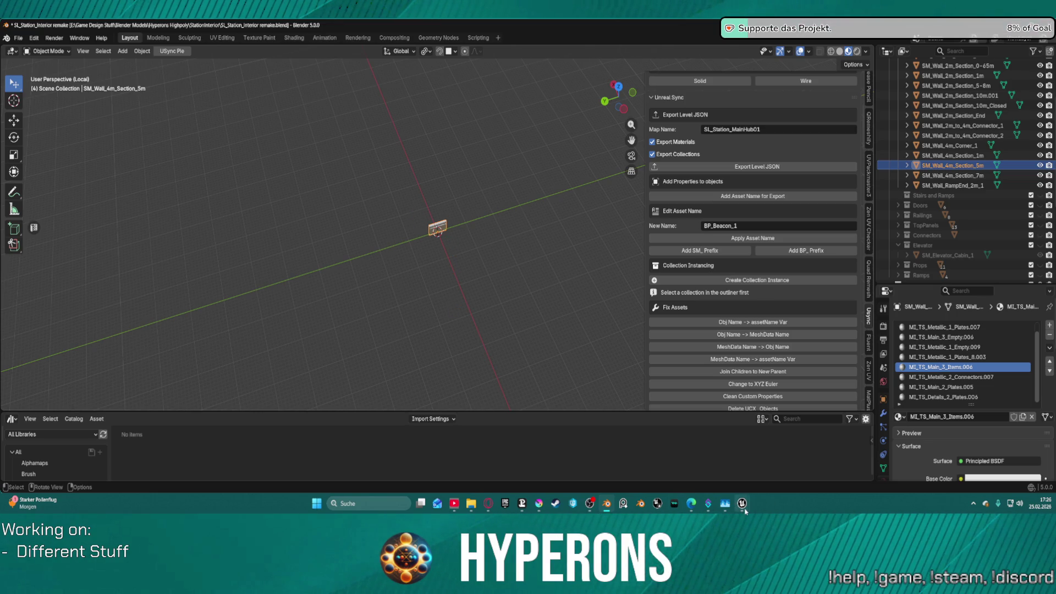
# - Confirm saving the level at Unreal's pending save prompt, then return to Blender
pyautogui.moveTo(744, 506)
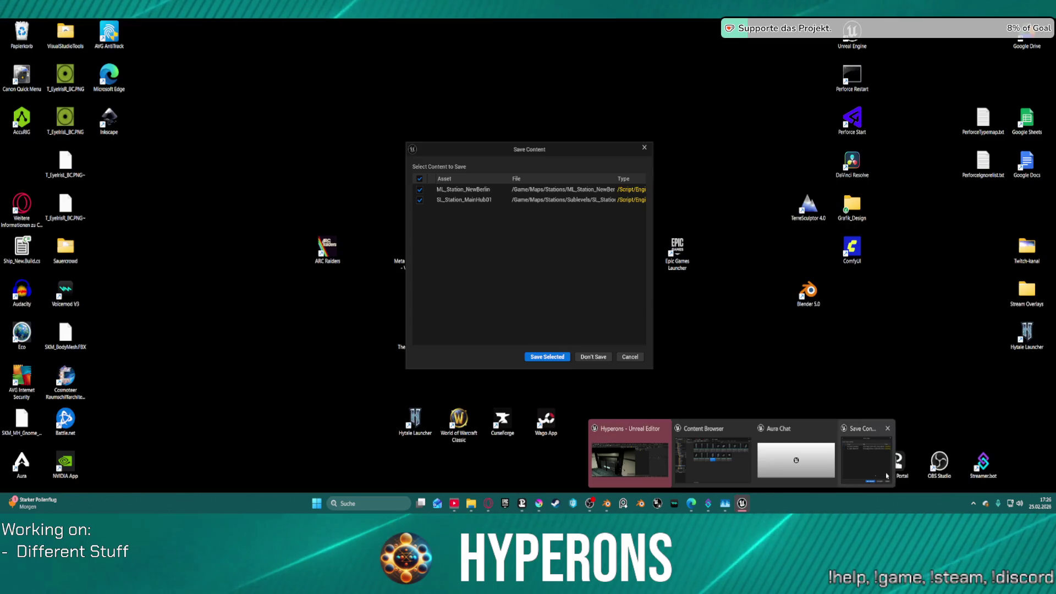
pyautogui.click(887, 477)
pyautogui.click(553, 356)
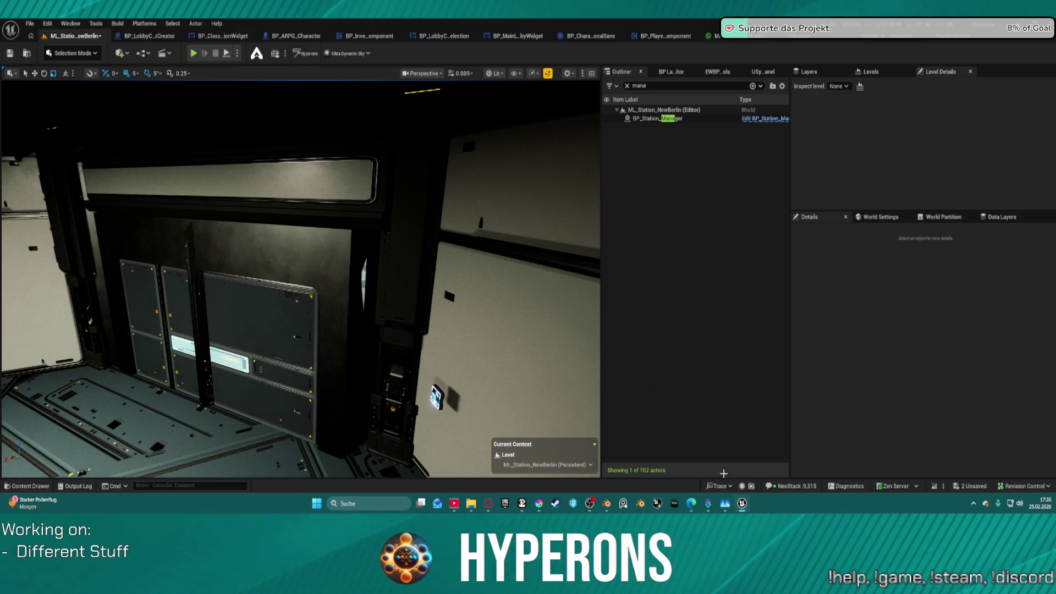
pyautogui.moveTo(725, 503)
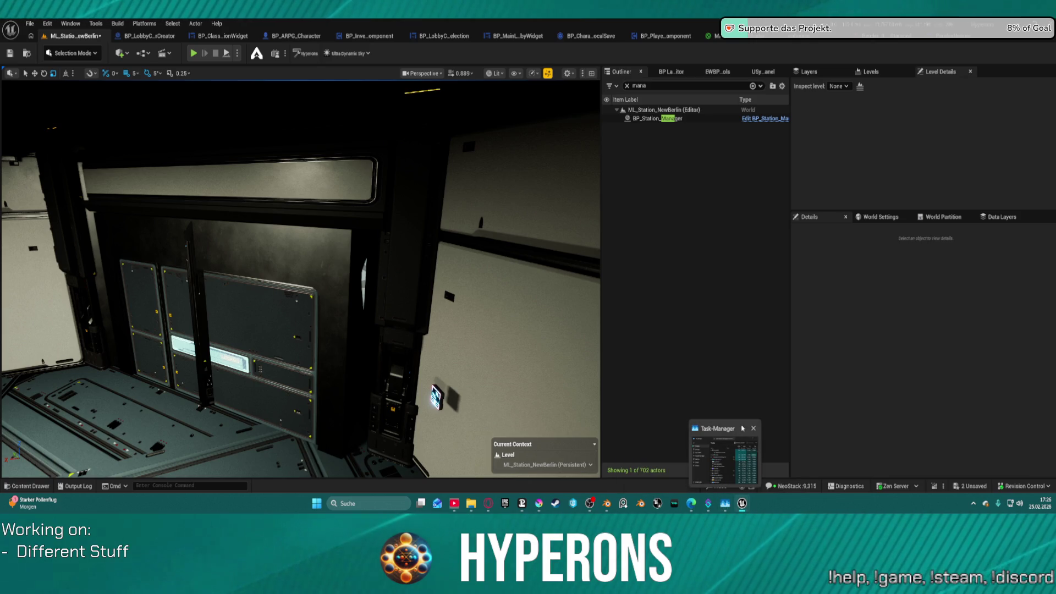
pyautogui.click(607, 504)
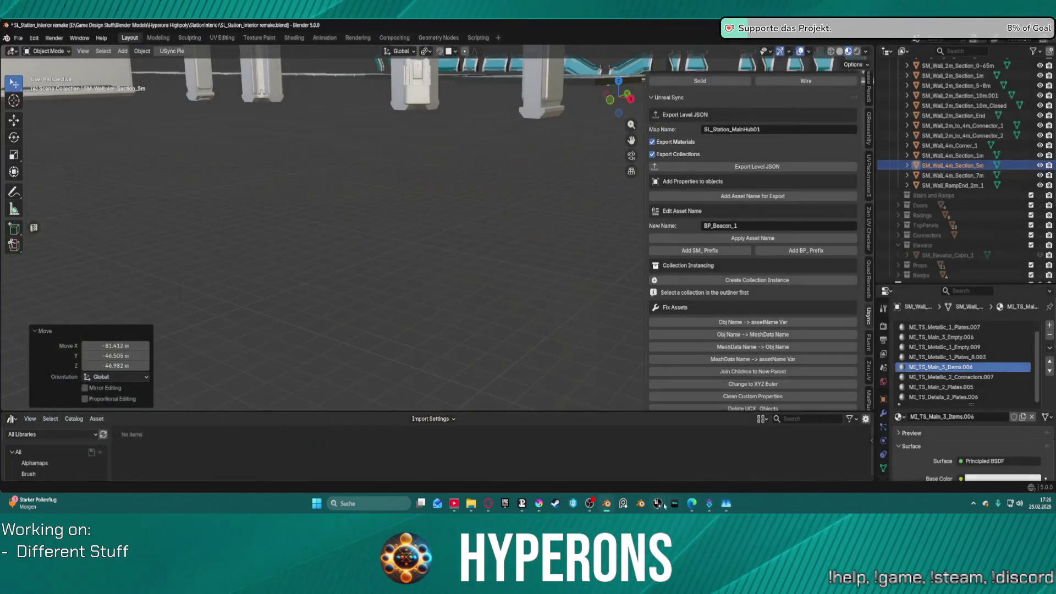
# - Clear the selection and pick the stray SM_Wall_4m_Section_5m far from the other pieces
pyautogui.scroll(2, 514, 200)
pyautogui.click(514, 202)
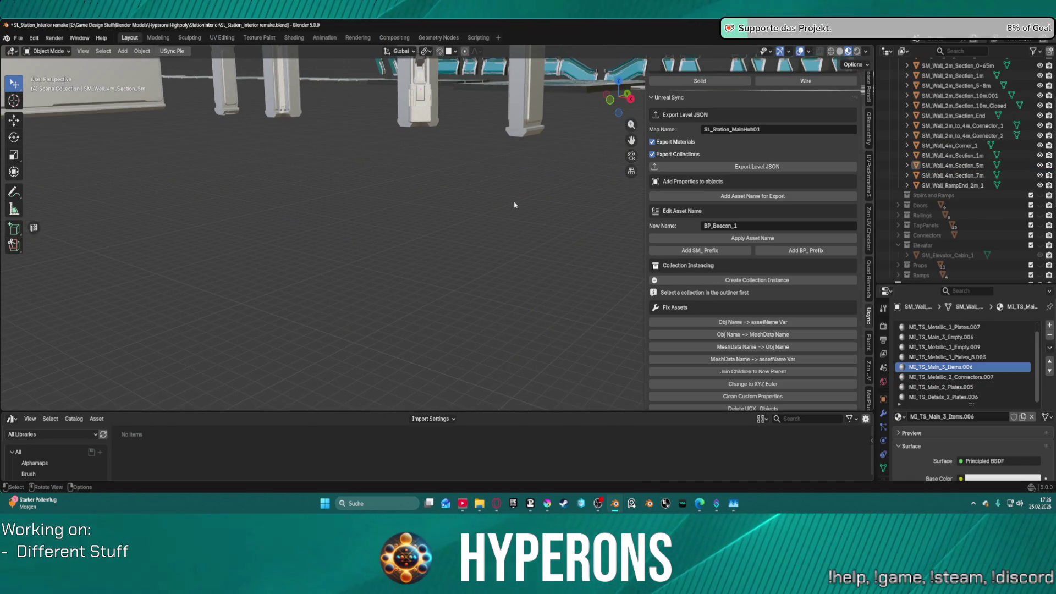
pyautogui.scroll(-5, 515, 204)
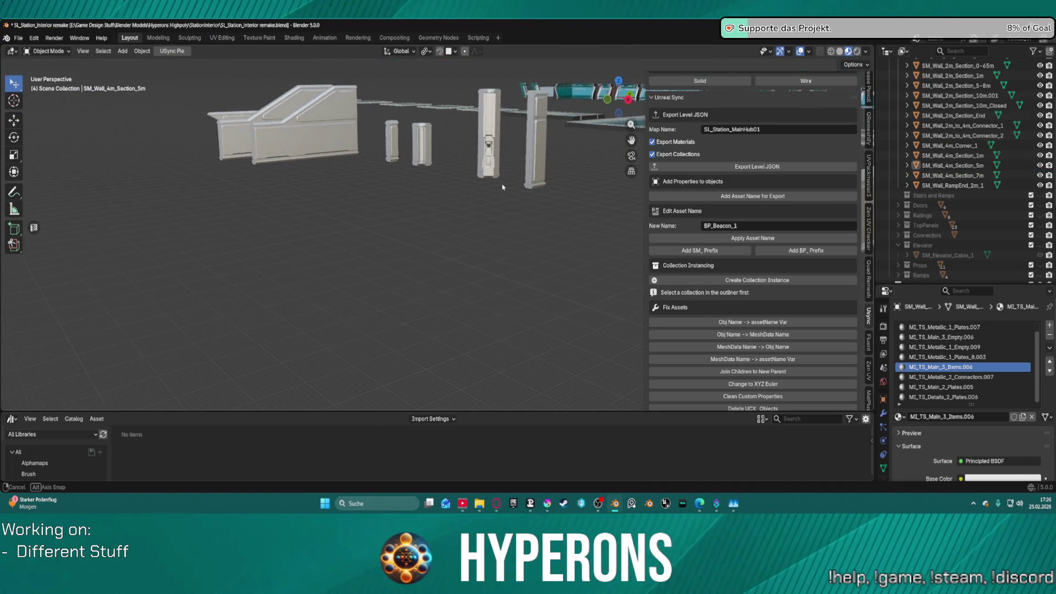
pyautogui.moveTo(512, 160)
pyautogui.mouseDown()
pyautogui.moveTo(22, 211)
pyautogui.moveTo(605, 203)
pyautogui.moveTo(511, 160)
pyautogui.mouseUp()
pyautogui.scroll(-8, 450, 213)
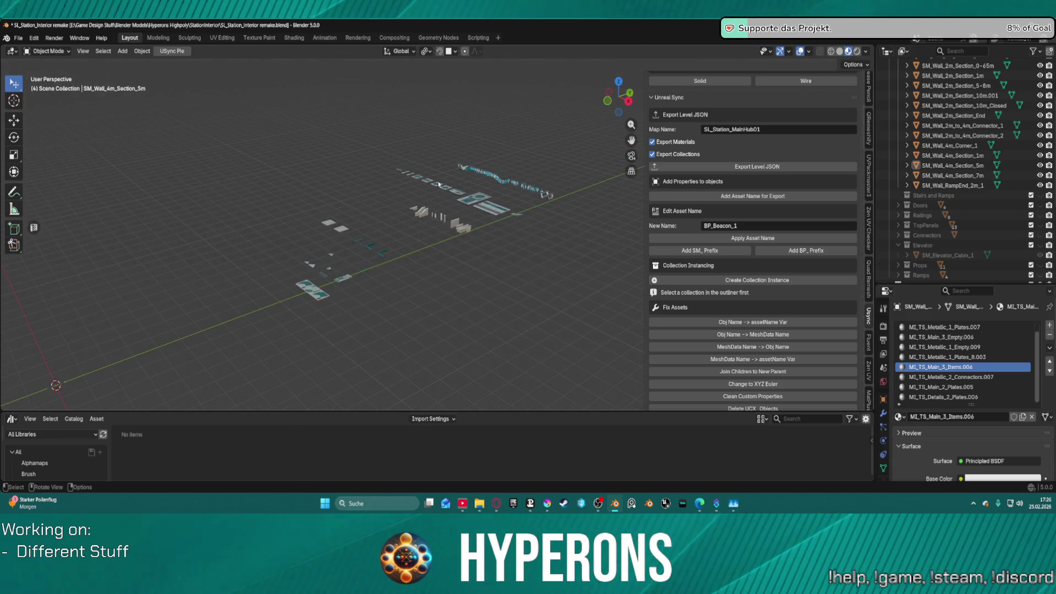
pyautogui.scroll(-2, 450, 214)
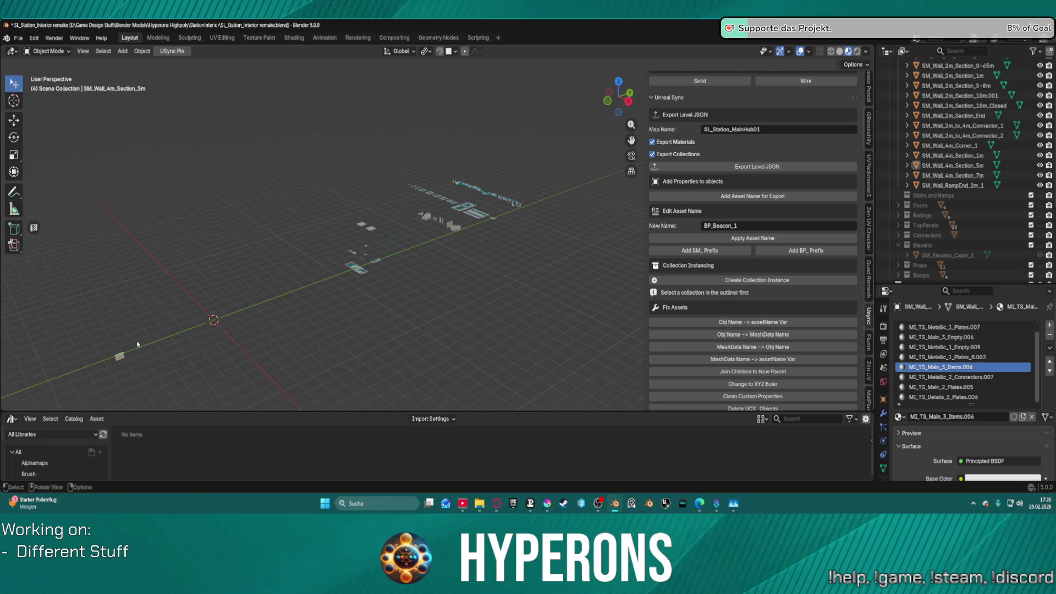
pyautogui.click(121, 357)
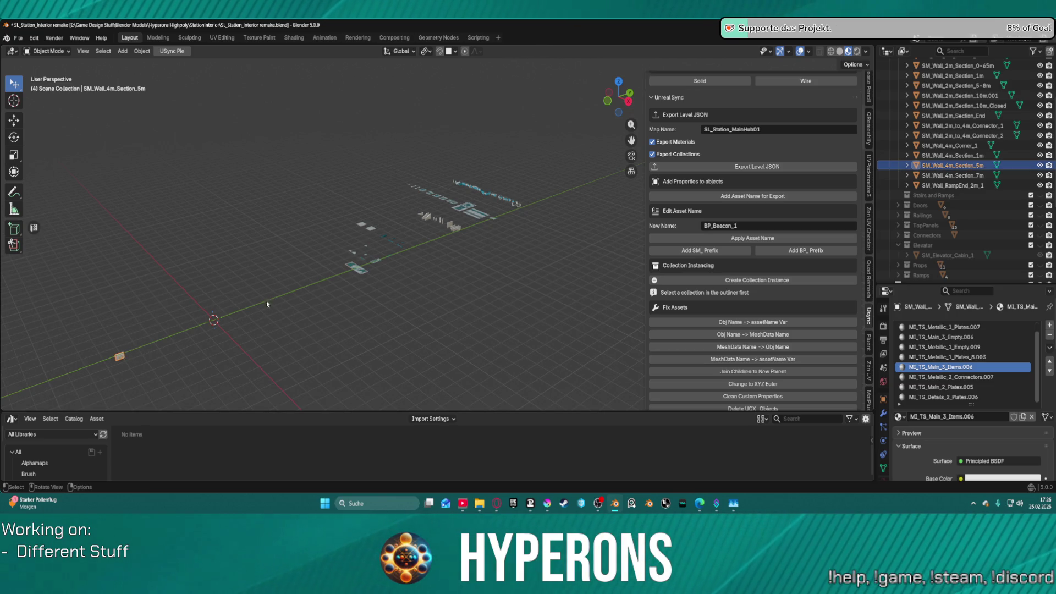
pyautogui.scroll(3, 308, 288)
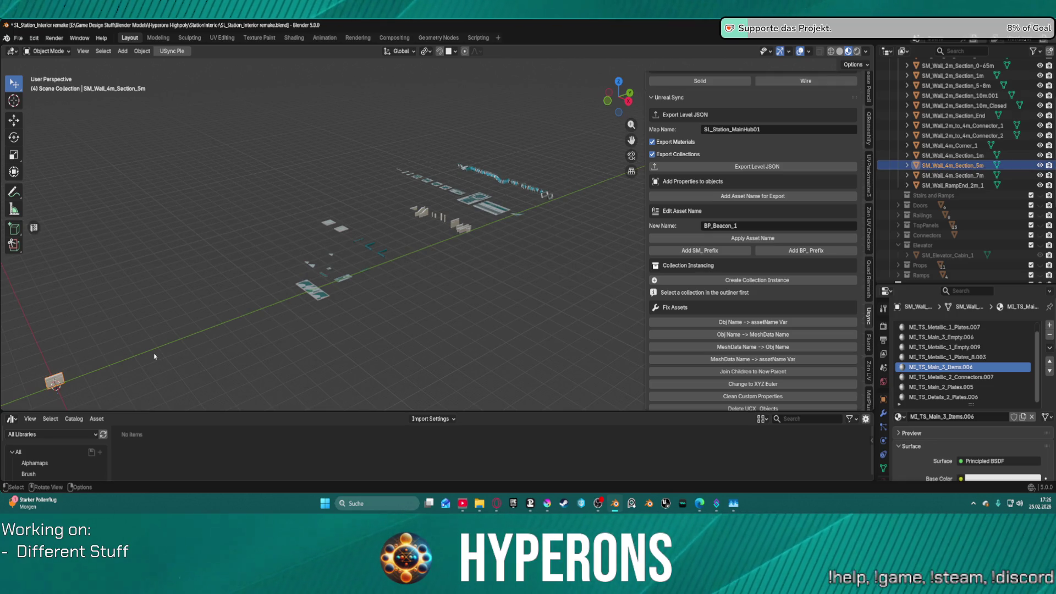
# - Move SM_Wall_4m_Section_5m along Y, then -17.259 m along X beside the other walls
pyautogui.press('g')
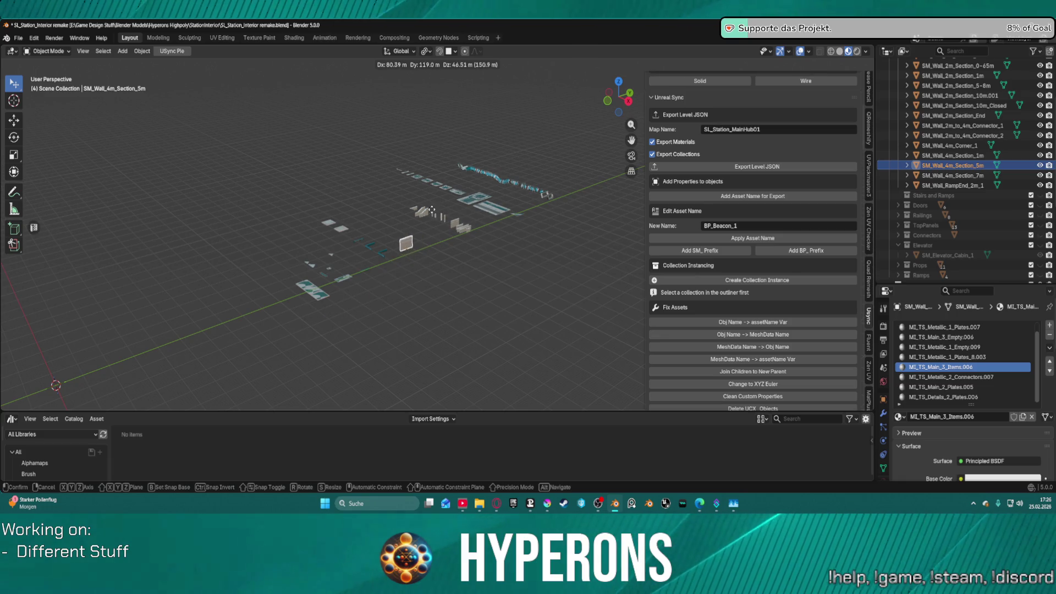
pyautogui.press('x')
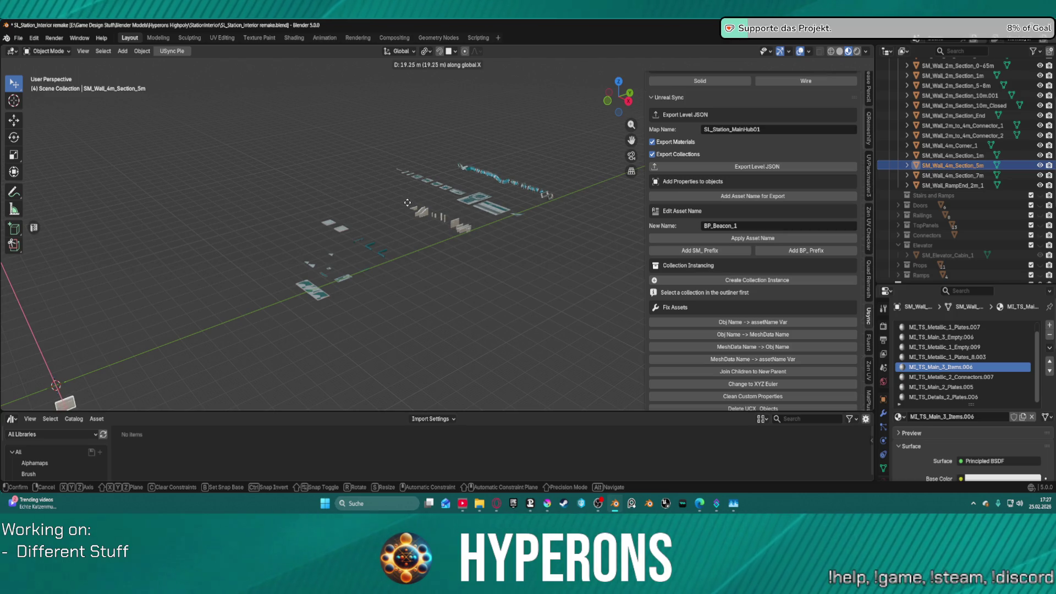
pyautogui.press('y')
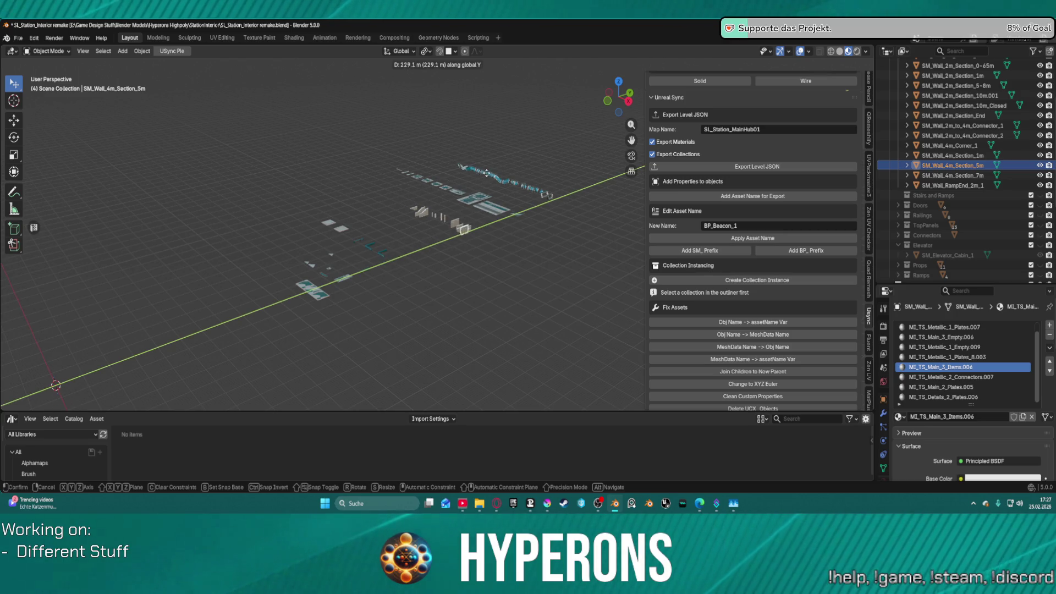
pyautogui.click(491, 174)
pyautogui.press('g')
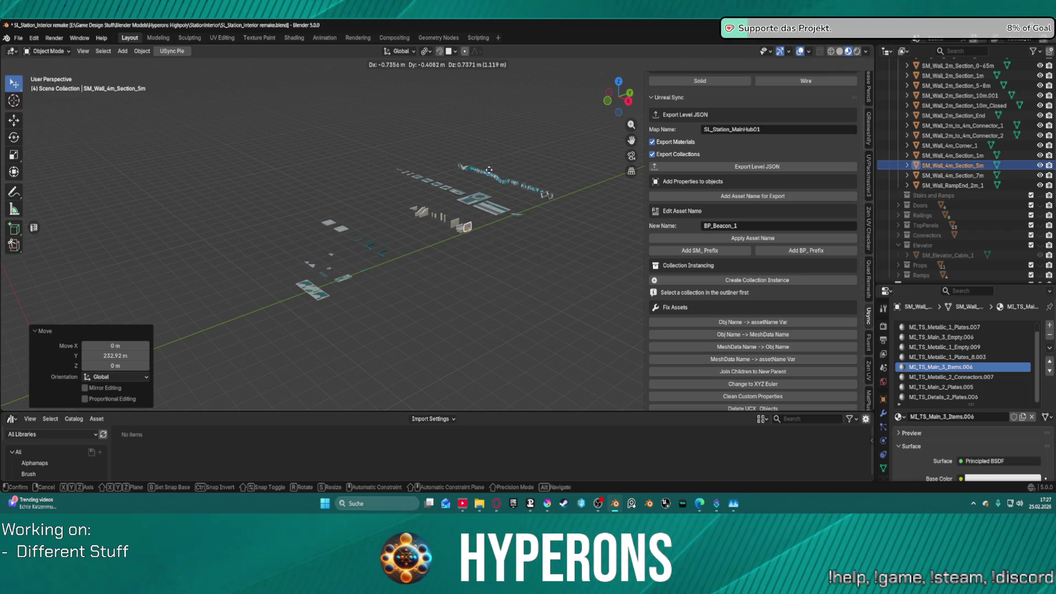
pyautogui.press('x')
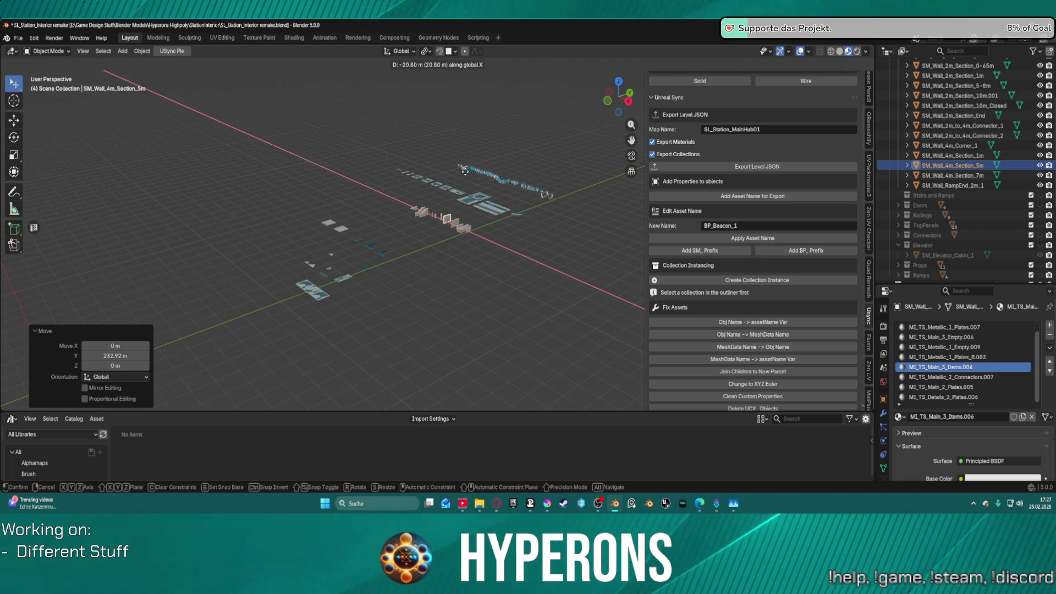
pyautogui.click(466, 181)
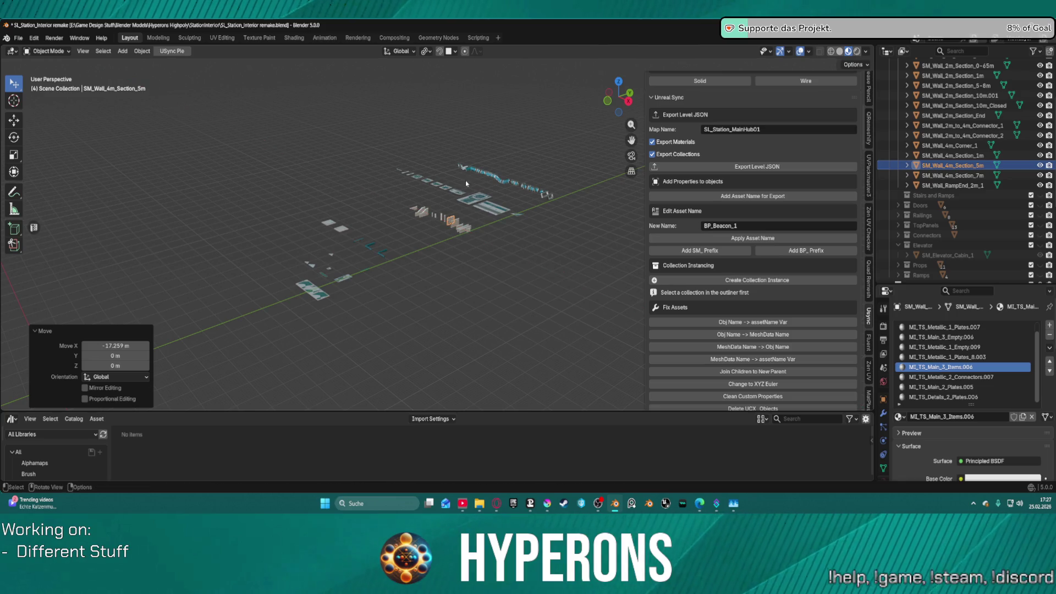
# - Select the SM_Wall_4m_Section_1m pillar and orbit in closer to it
pyautogui.press('KP_Decimal')
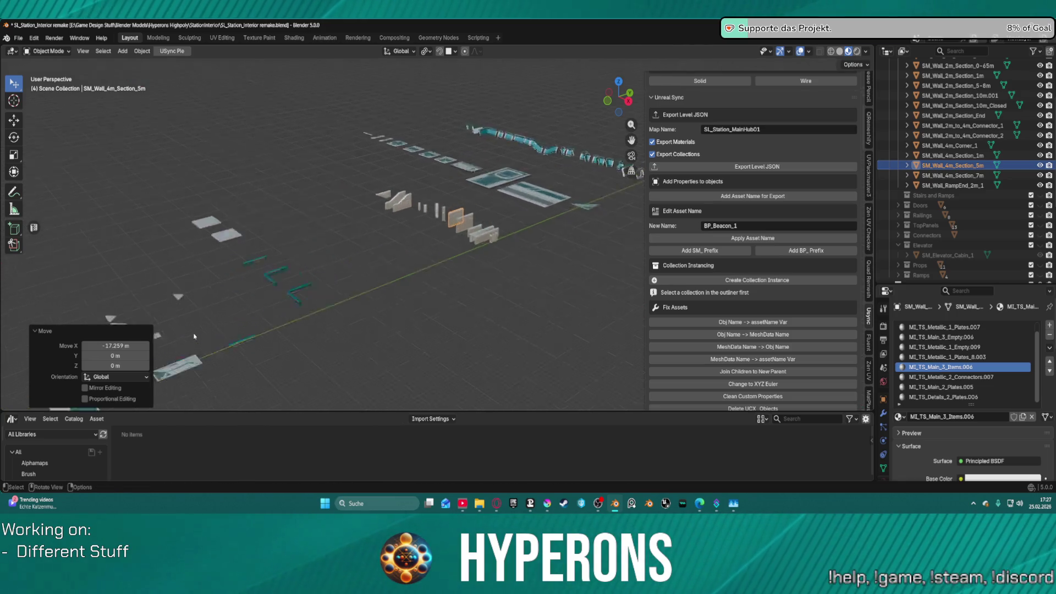
pyautogui.click(294, 204)
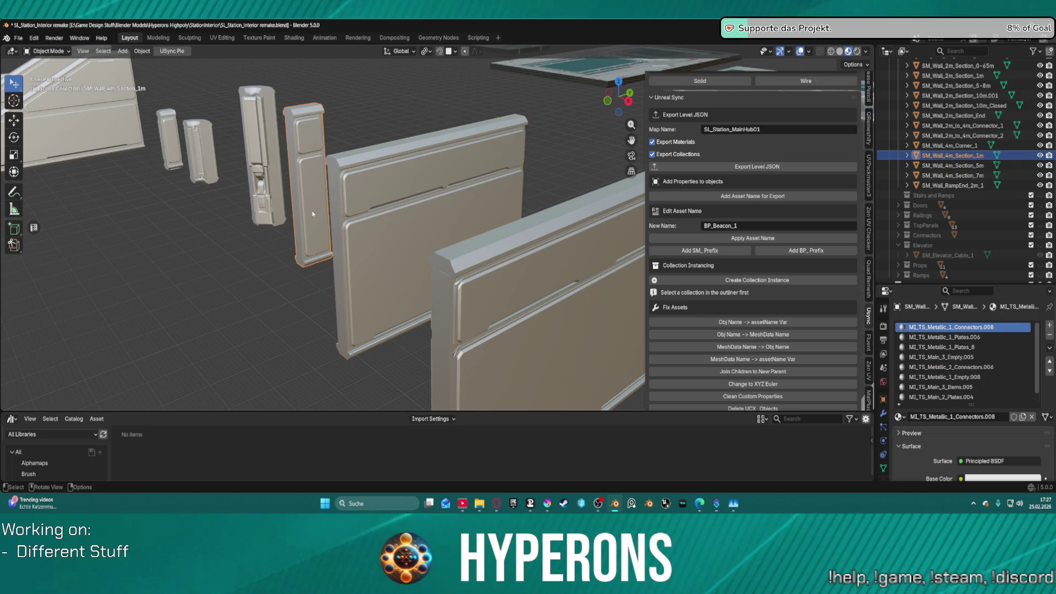
pyautogui.scroll(-4, 292, 198)
pyautogui.moveTo(289, 183)
pyautogui.mouseDown()
pyautogui.moveTo(424, 150)
pyautogui.moveTo(490, 173)
pyautogui.moveTo(398, 162)
pyautogui.moveTo(439, 232)
pyautogui.moveTo(321, 276)
pyautogui.moveTo(359, 252)
pyautogui.mouseUp()
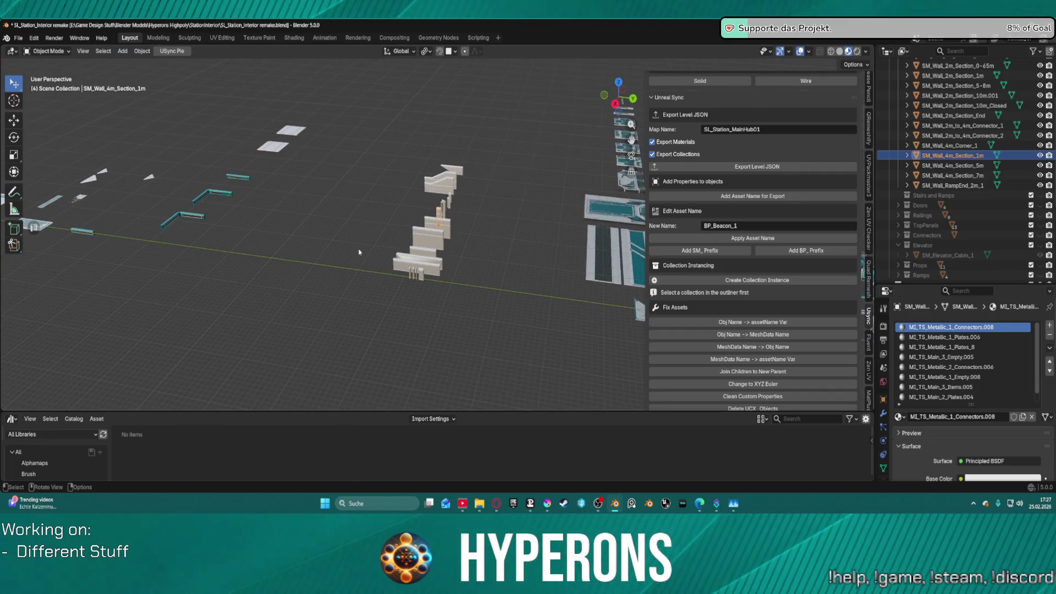
# - Copy and paste the pillar as SM_Wall_4m_Section_1m.001, snapped to the 3D cursor
pyautogui.press('ctrl')
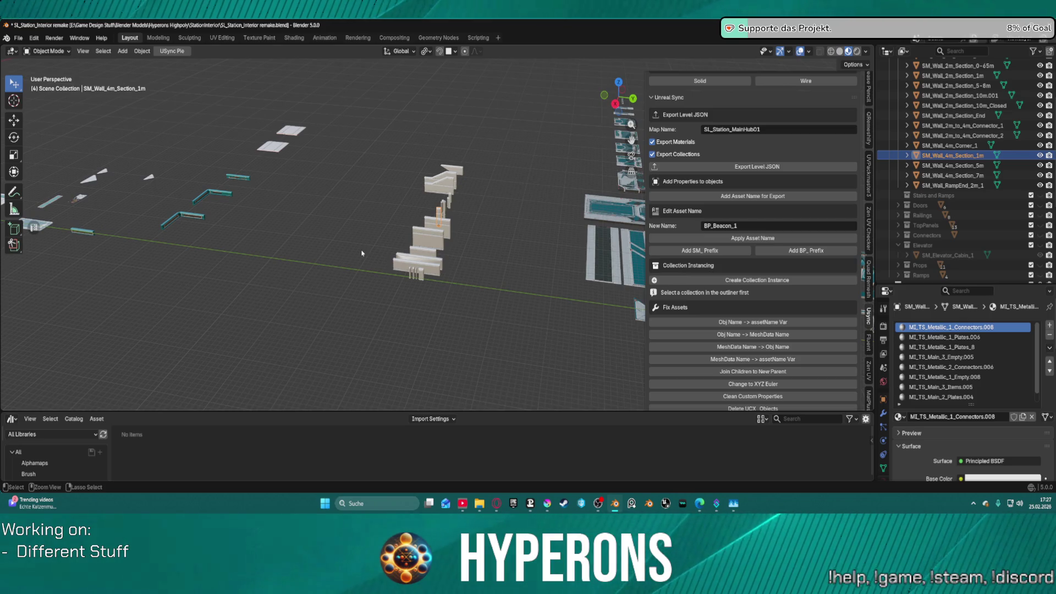
pyautogui.hotkey('ctrl', 'c')
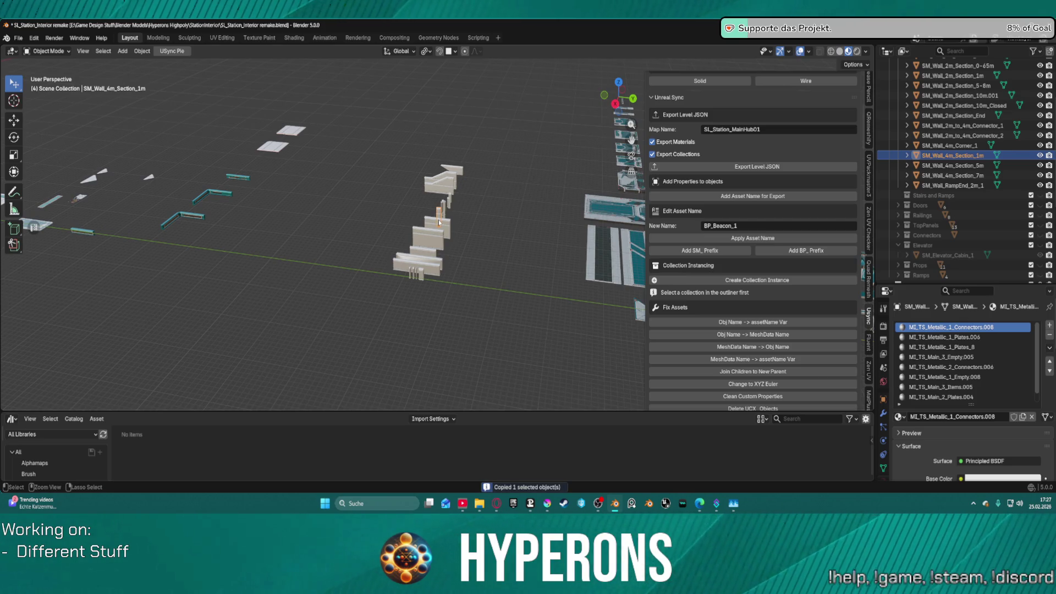
pyautogui.hotkey('ctrl', 'v')
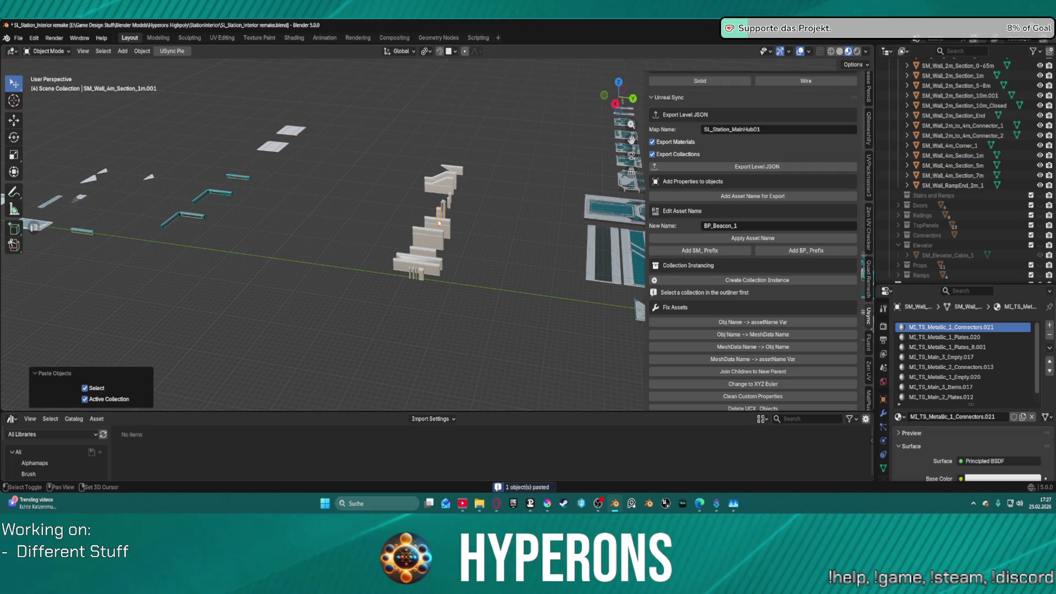
pyautogui.hotkey('shift', 's')
pyautogui.hotkey('shift', 's')
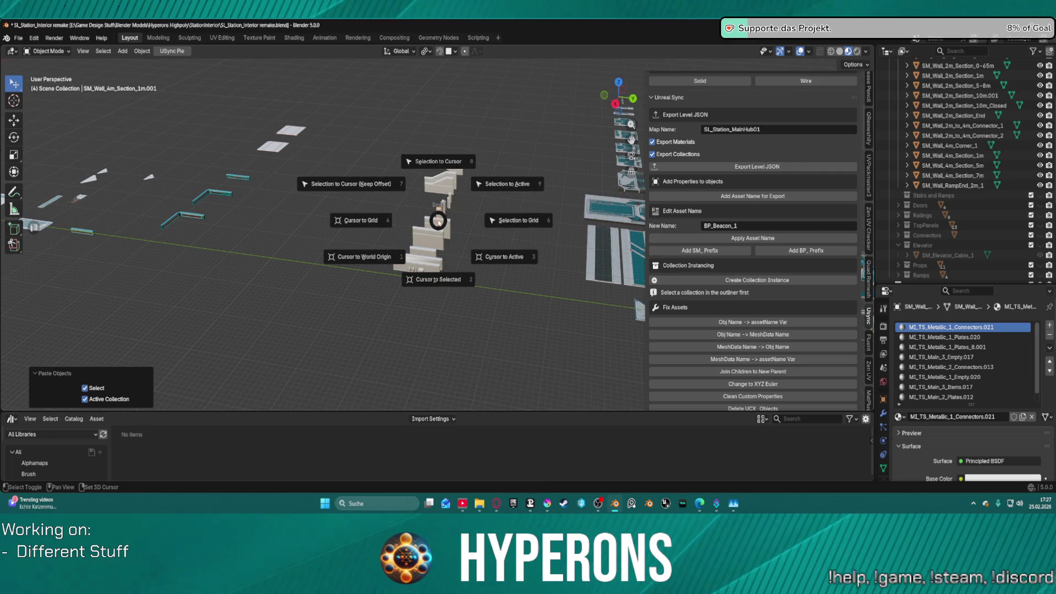
pyautogui.click(440, 170)
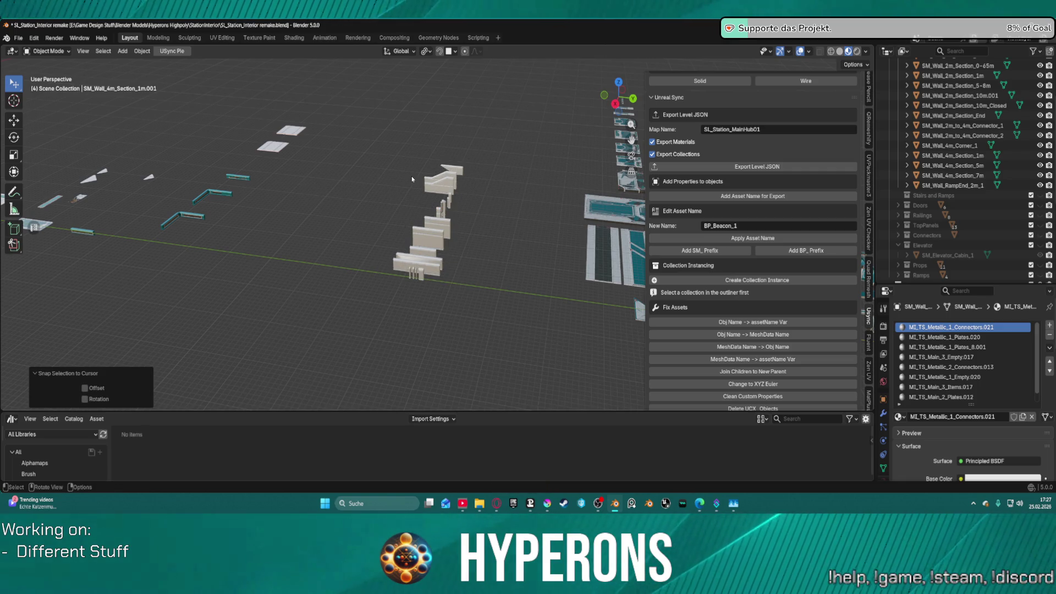
pyautogui.press('KP_Decimal')
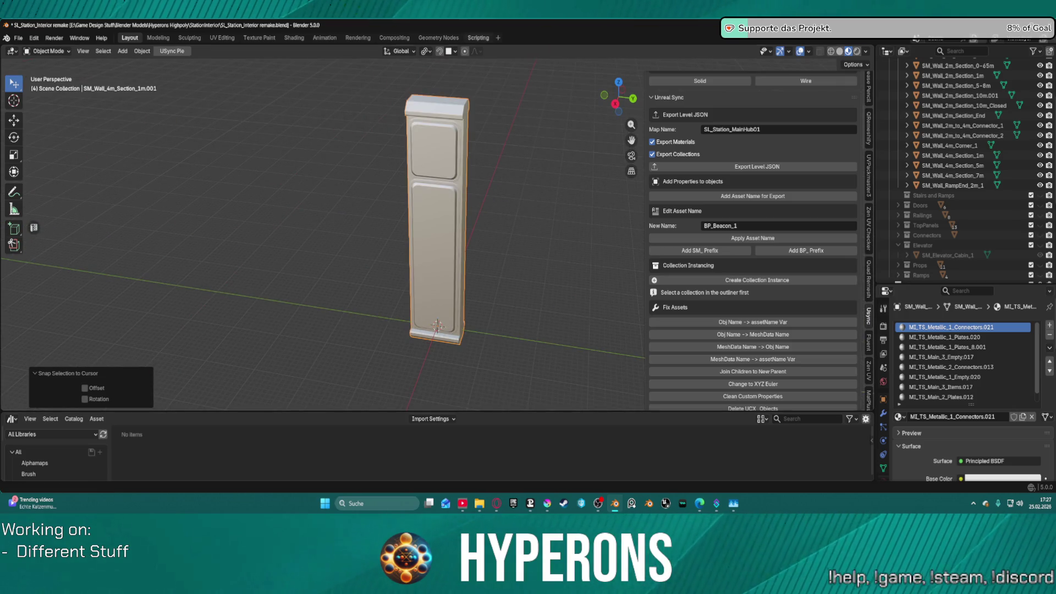
# - Put the copied pillar in Edit Mode and triangulate all its faces
pyautogui.scroll(-3, 491, 99)
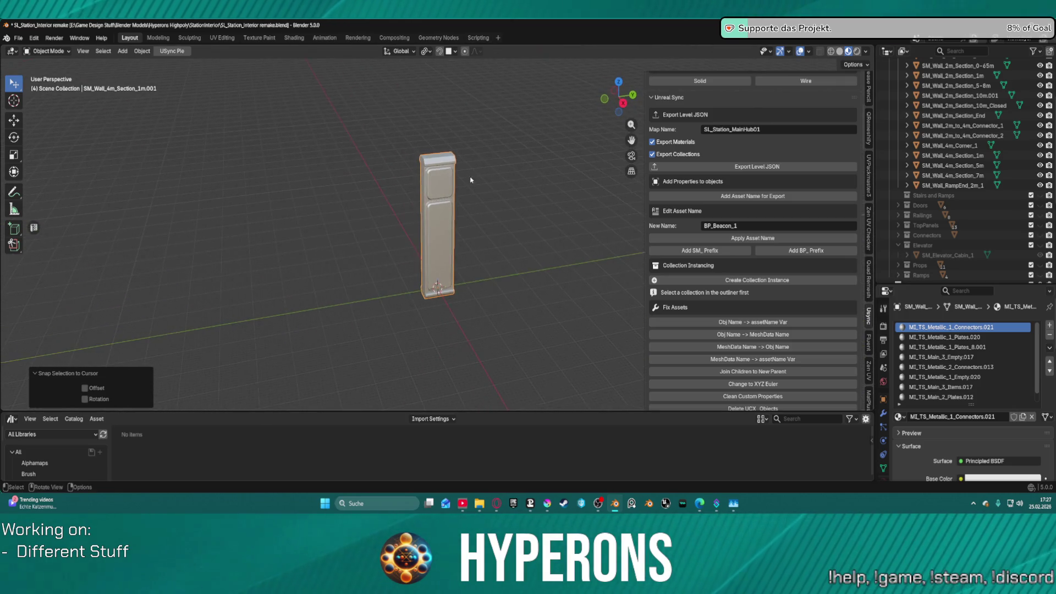
pyautogui.scroll(3, 471, 176)
pyautogui.moveTo(479, 174)
pyautogui.mouseDown()
pyautogui.moveTo(483, 165)
pyautogui.moveTo(413, 225)
pyautogui.moveTo(417, 165)
pyautogui.moveTo(425, 174)
pyautogui.moveTo(341, 211)
pyautogui.mouseUp()
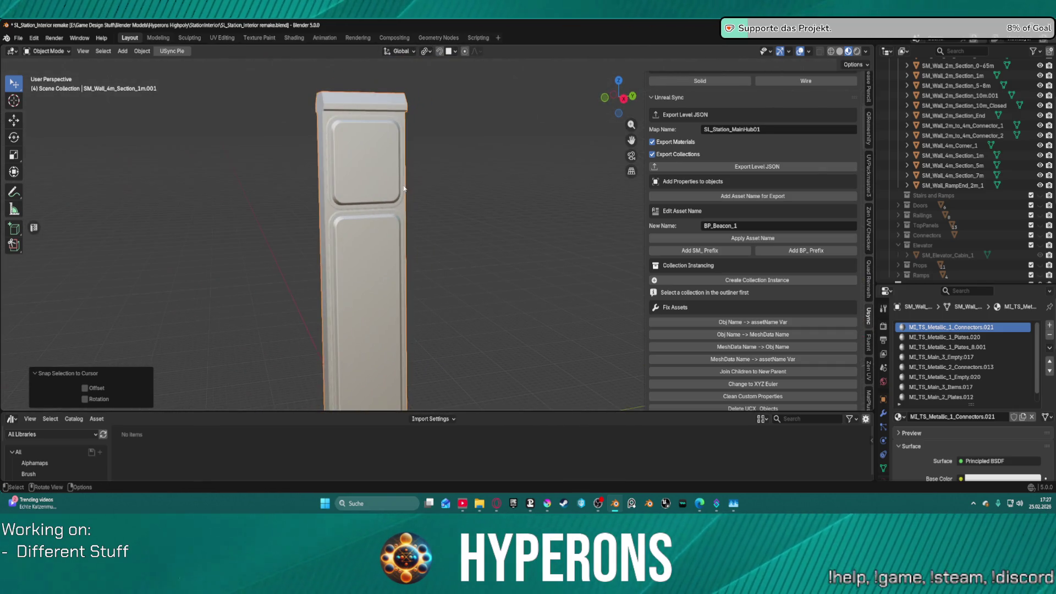
pyautogui.hotkey('ctrl', 'Tab')
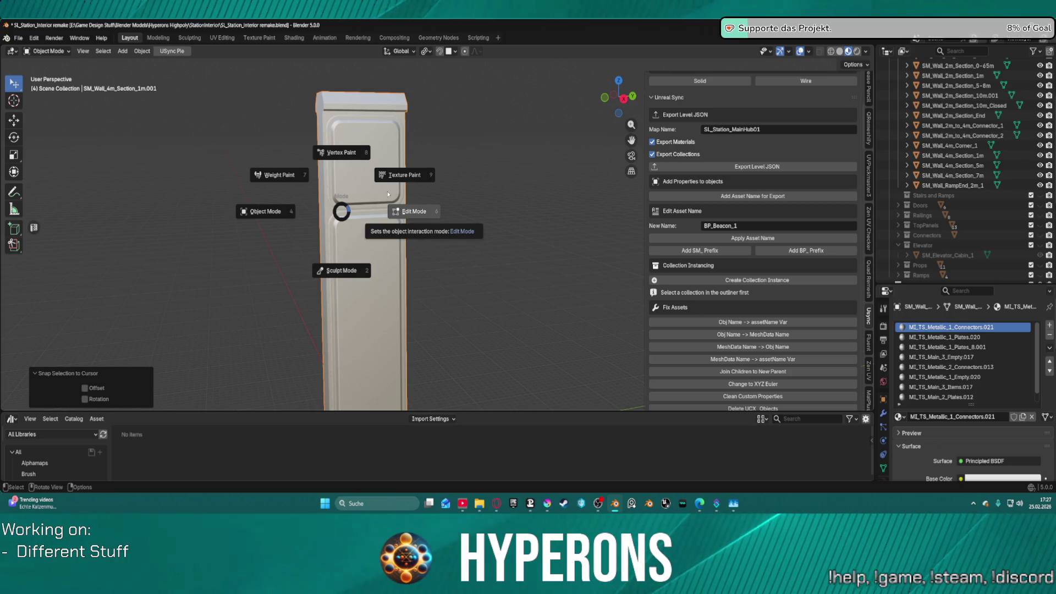
pyautogui.click(412, 209)
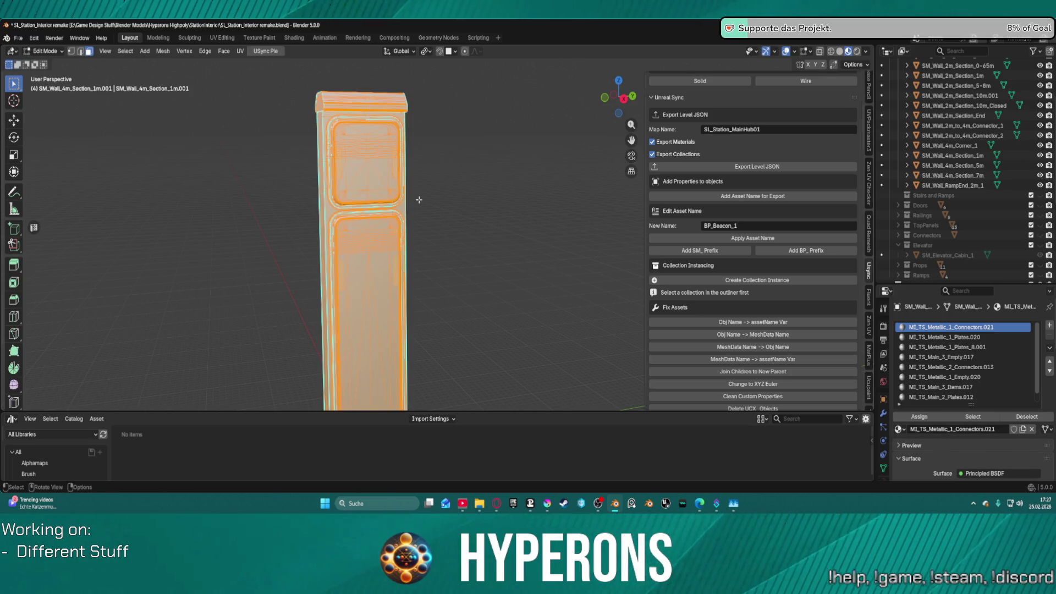
pyautogui.press('ctrl')
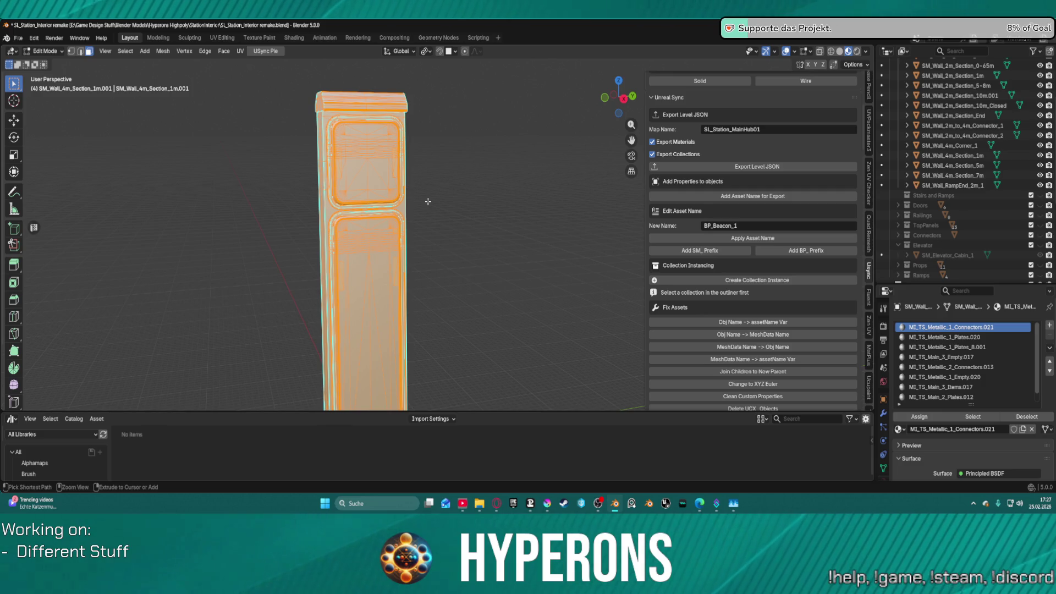
pyautogui.hotkey('ctrl', 't')
# - Merge the triangles back into quads at 40° face and shape angles
pyautogui.rightClick(397, 185)
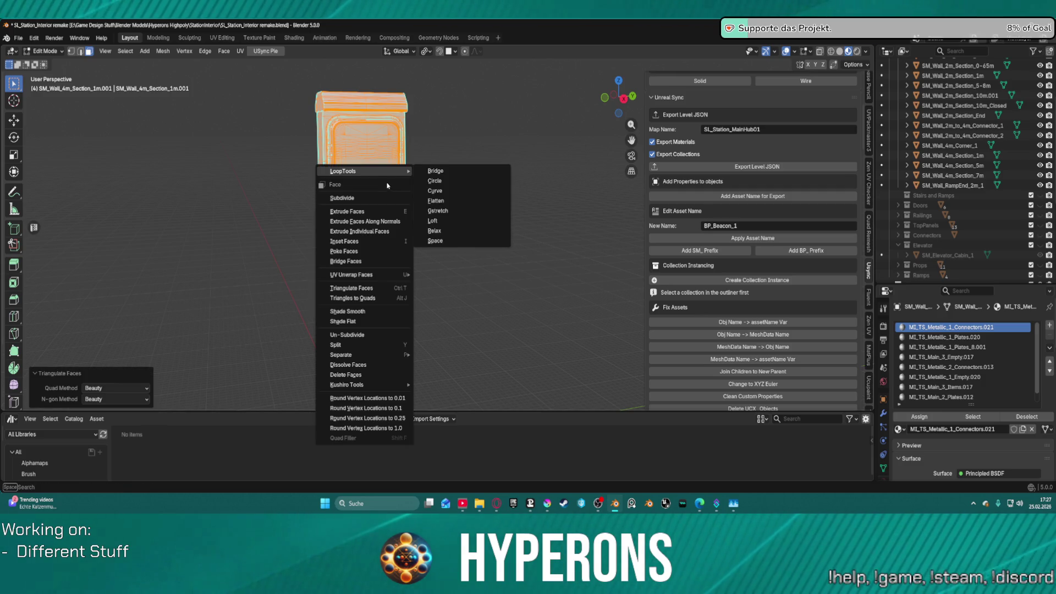
pyautogui.click(382, 300)
pyautogui.moveTo(468, 193)
pyautogui.mouseDown()
pyautogui.moveTo(429, 196)
pyautogui.moveTo(407, 168)
pyautogui.moveTo(471, 158)
pyautogui.moveTo(501, 133)
pyautogui.moveTo(418, 104)
pyautogui.moveTo(387, 119)
pyautogui.moveTo(435, 164)
pyautogui.mouseUp()
pyautogui.scroll(5, 378, 106)
pyautogui.scroll(-3, 435, 164)
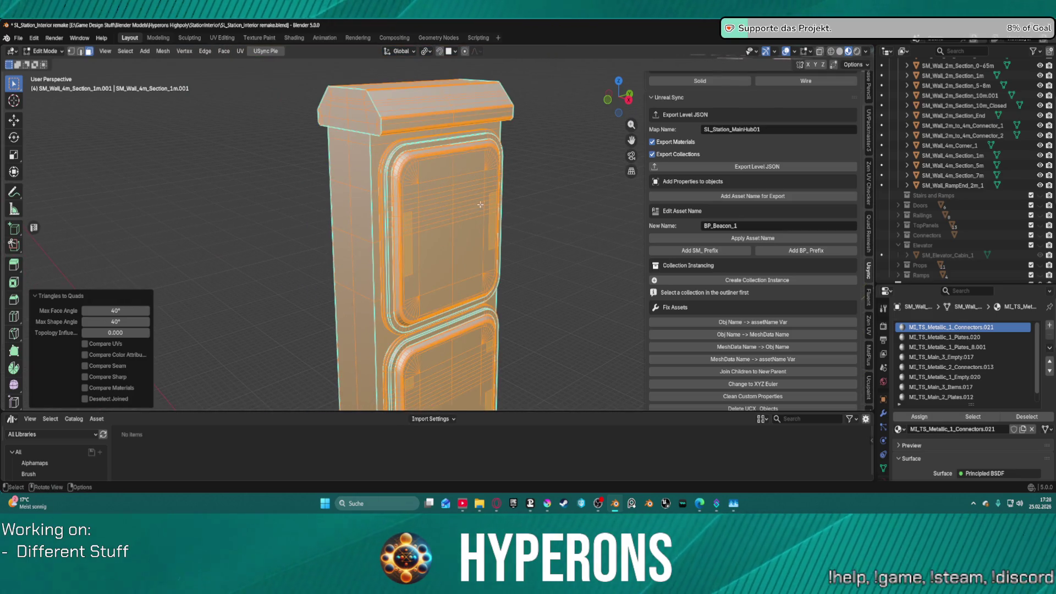
pyautogui.scroll(3, 480, 205)
pyautogui.moveTo(480, 204)
pyautogui.mouseDown()
pyautogui.moveTo(459, 176)
pyautogui.moveTo(429, 200)
pyautogui.moveTo(401, 259)
pyautogui.moveTo(473, 203)
pyautogui.moveTo(431, 214)
pyautogui.moveTo(349, 176)
pyautogui.moveTo(433, 149)
pyautogui.moveTo(428, 158)
pyautogui.mouseUp()
pyautogui.scroll(3, 478, 199)
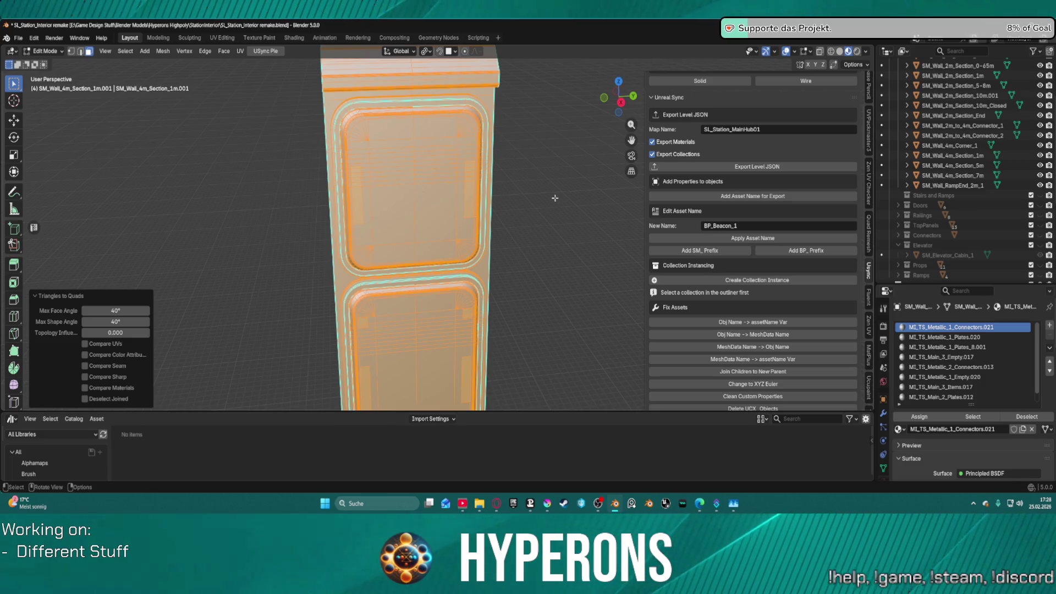
# - Select the pillar's upper inset panel with linked selection and delete its vertices
pyautogui.hotkey('alt', 'a')
pyautogui.press('l')
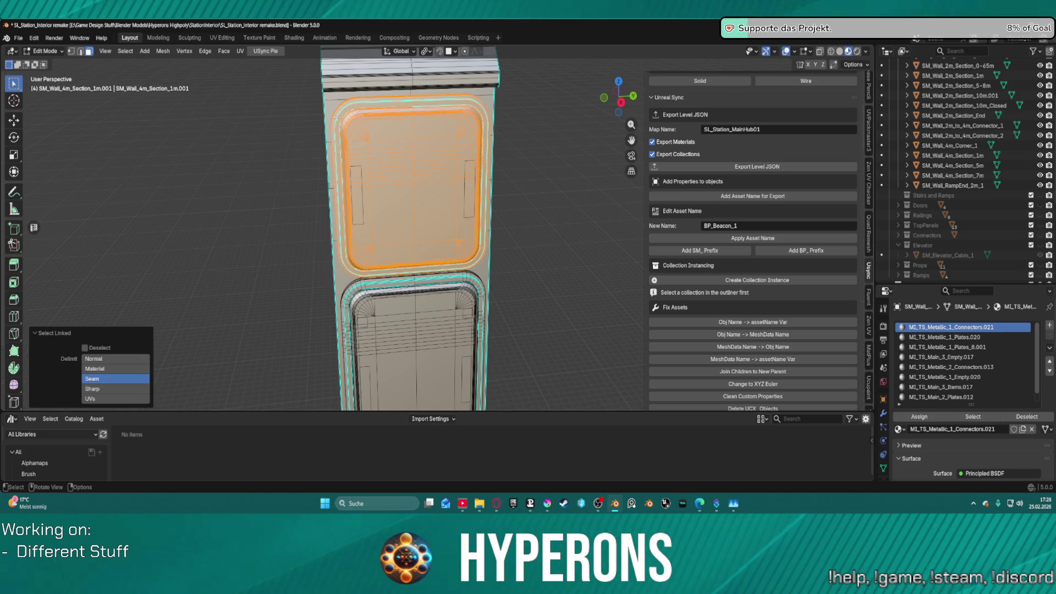
pyautogui.moveTo(337, 120); pyautogui.dragTo(563, 129)
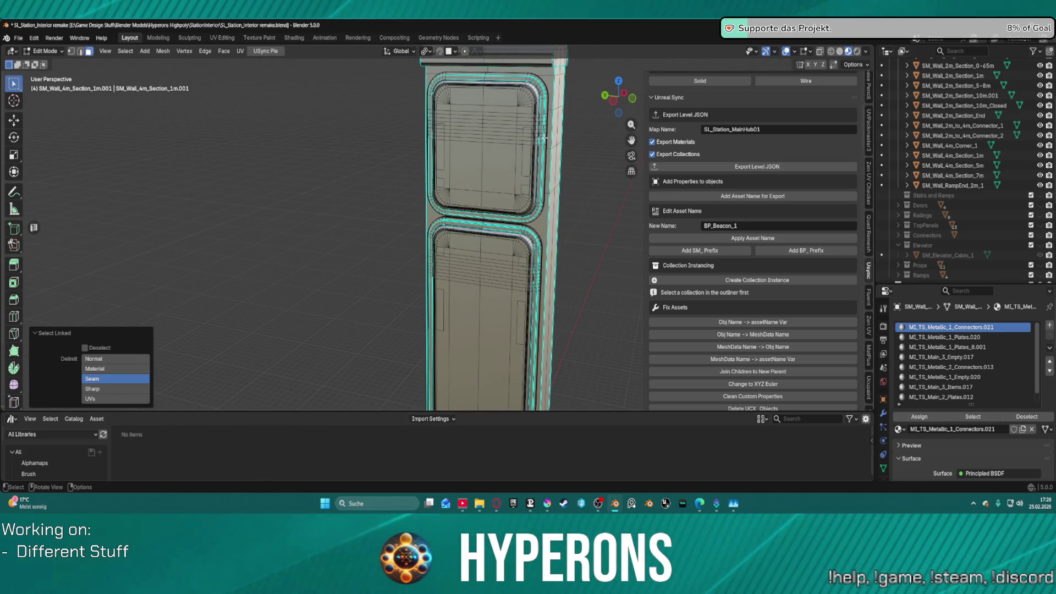
pyautogui.press('l')
pyautogui.press('l')
pyautogui.press('l')
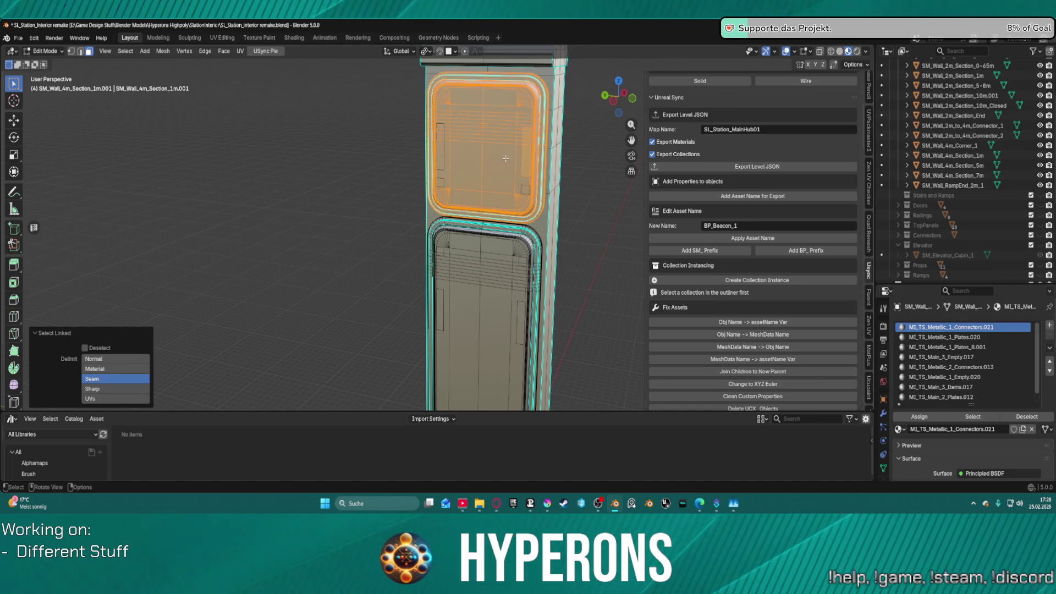
pyautogui.press('l')
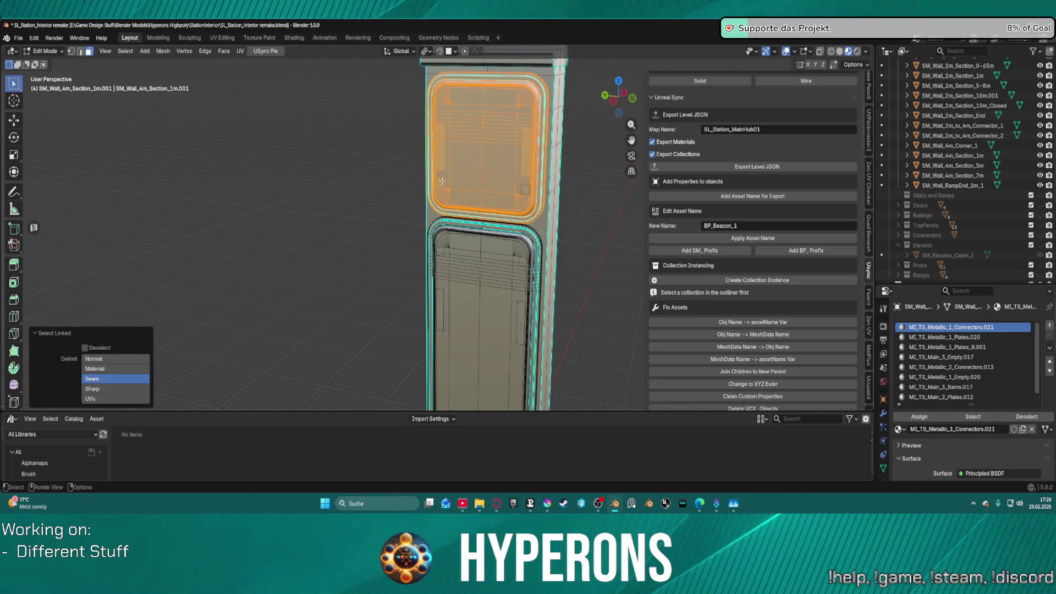
pyautogui.moveTo(530, 189); pyautogui.dragTo(418, 155)
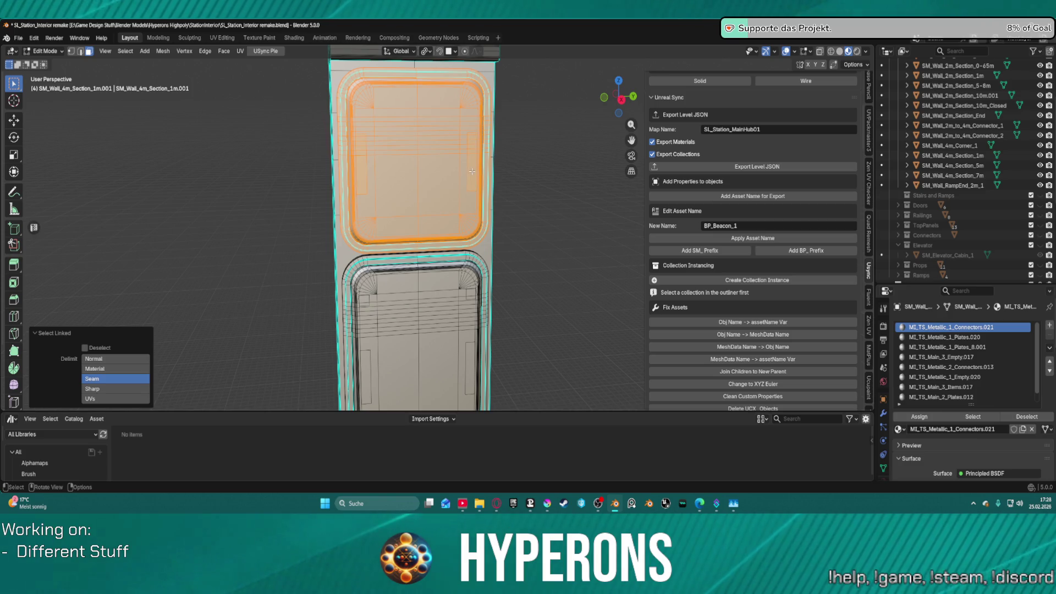
pyautogui.press('x')
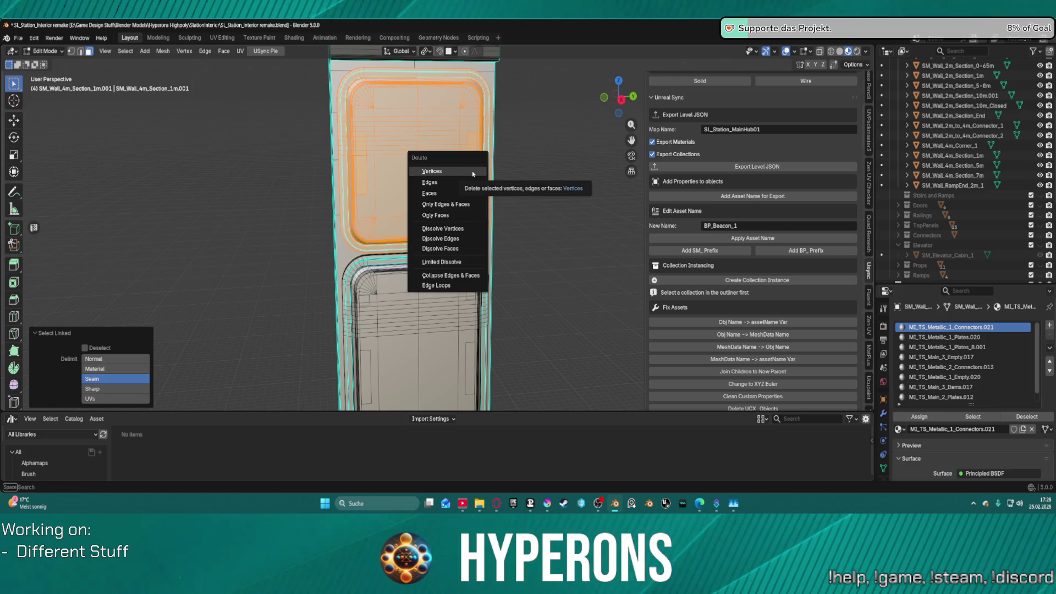
pyautogui.click(473, 174)
pyautogui.moveTo(472, 173); pyautogui.dragTo(460, 179)
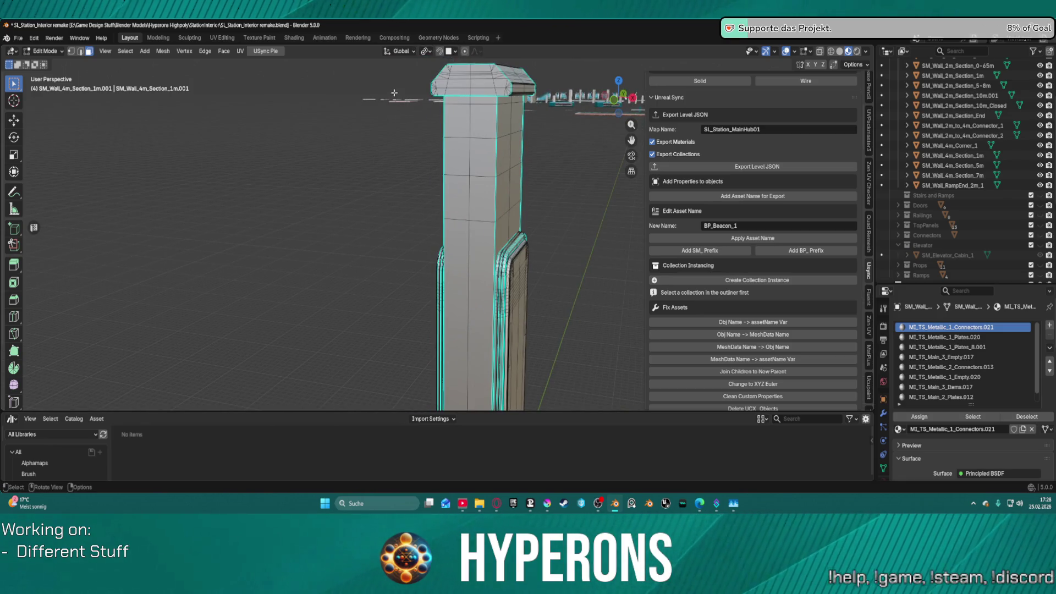
# - Clear the selection, switch to edge select, and box-select the pillar's whole top cap
pyautogui.moveTo(411, 92); pyautogui.dragTo(433, 85)
pyautogui.press('a')
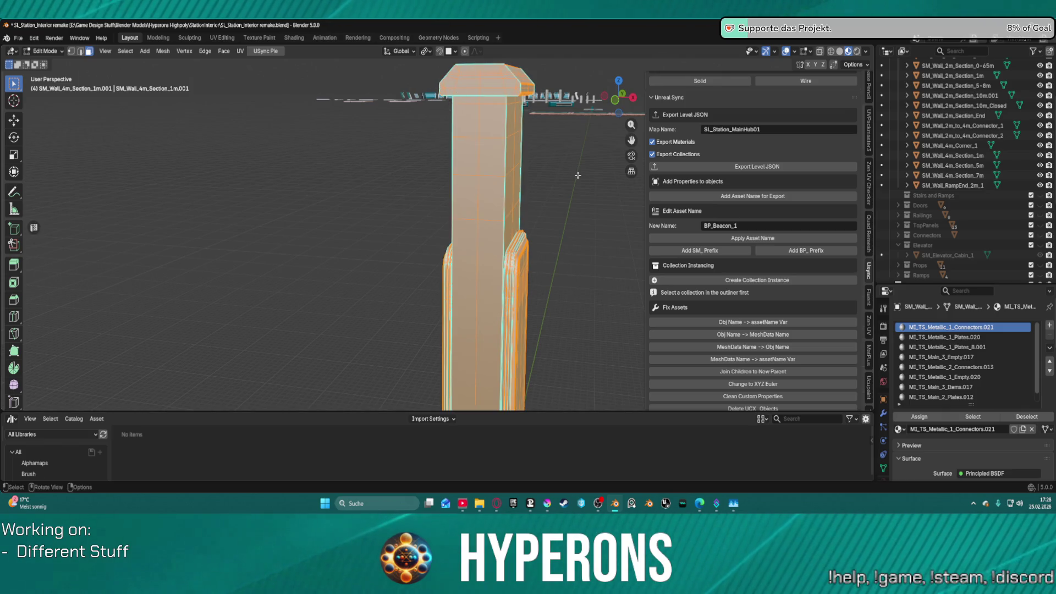
pyautogui.hotkey('alt', 'a')
pyautogui.moveTo(534, 197)
pyautogui.mouseDown()
pyautogui.moveTo(558, 190)
pyautogui.moveTo(504, 153)
pyautogui.moveTo(559, 184)
pyautogui.mouseUp()
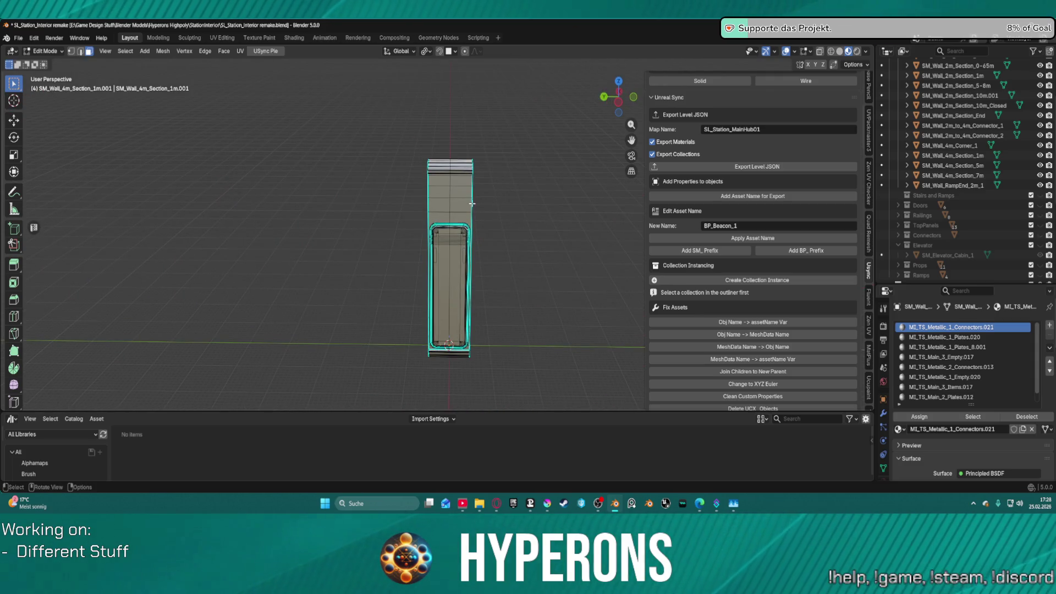
pyautogui.press('2')
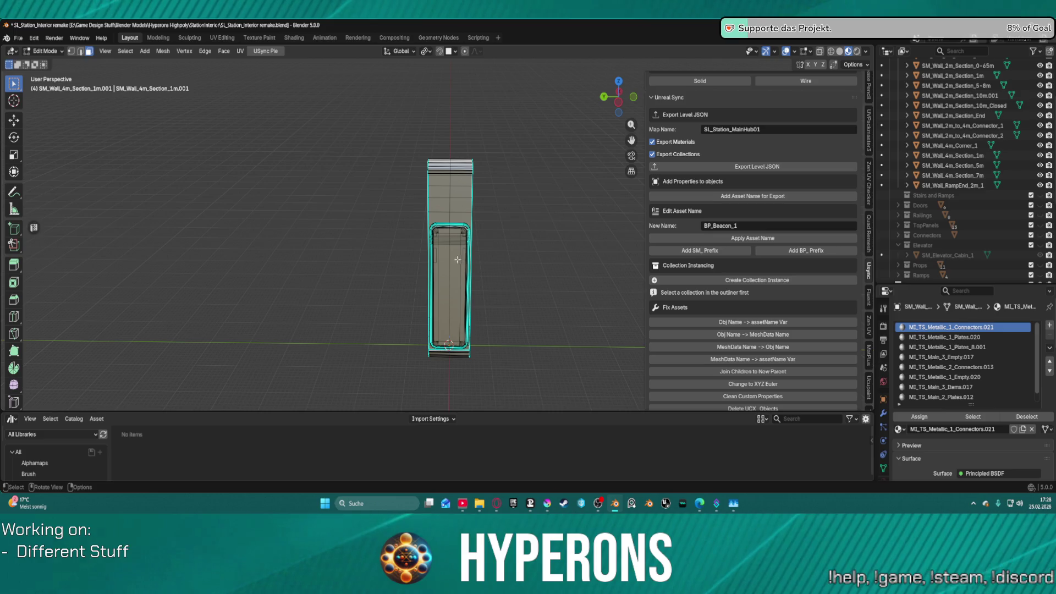
pyautogui.click(450, 252)
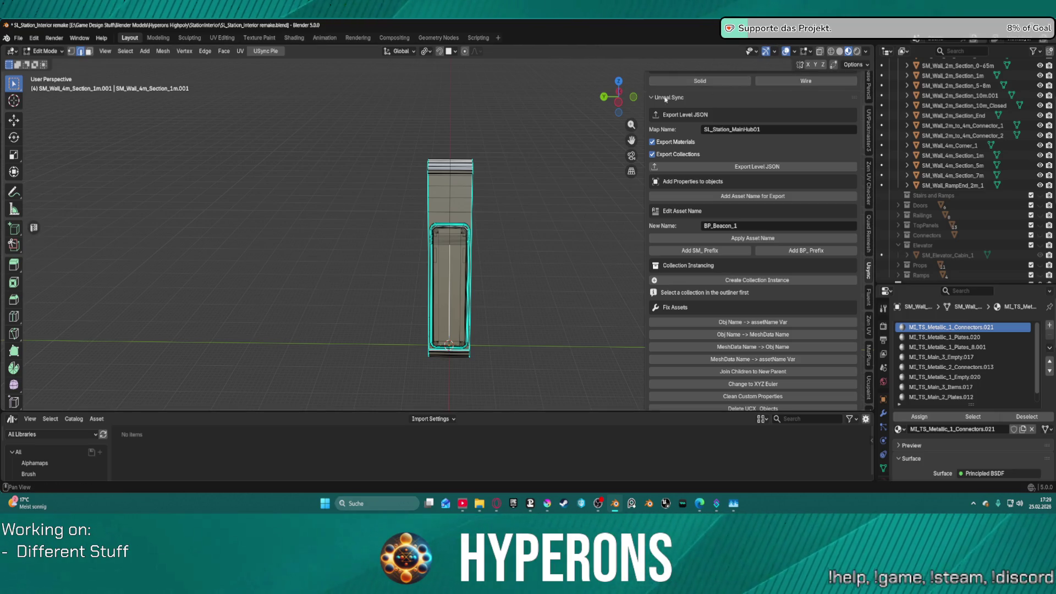
pyautogui.moveTo(513, 161)
pyautogui.mouseDown()
pyautogui.moveTo(545, 229)
pyautogui.moveTo(545, 189)
pyautogui.mouseUp()
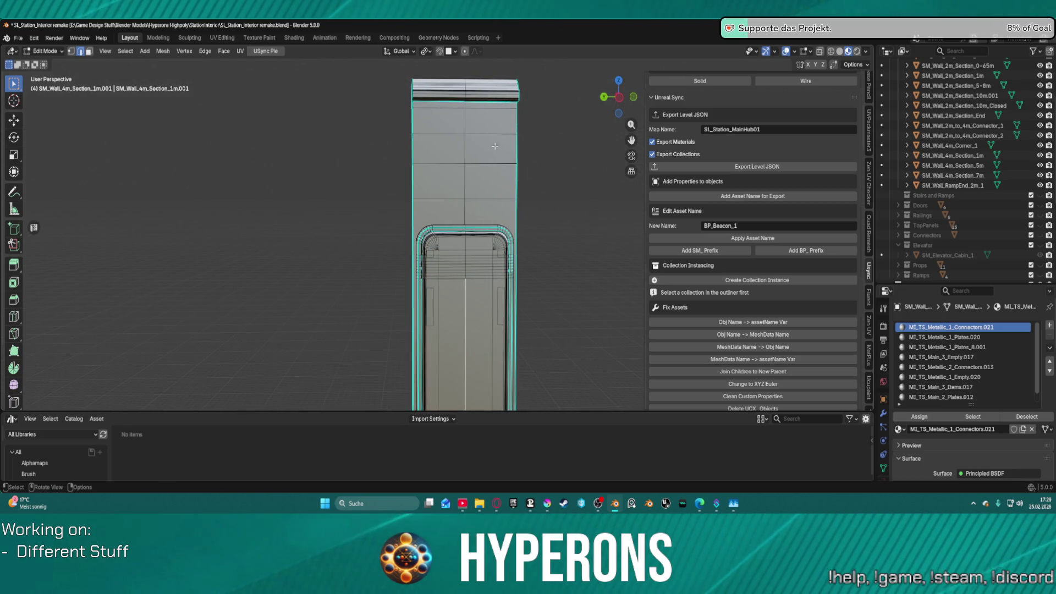
pyautogui.moveTo(366, 67)
pyautogui.mouseDown()
pyautogui.moveTo(560, 113)
pyautogui.moveTo(536, 112)
pyautogui.moveTo(792, 59)
pyautogui.mouseUp()
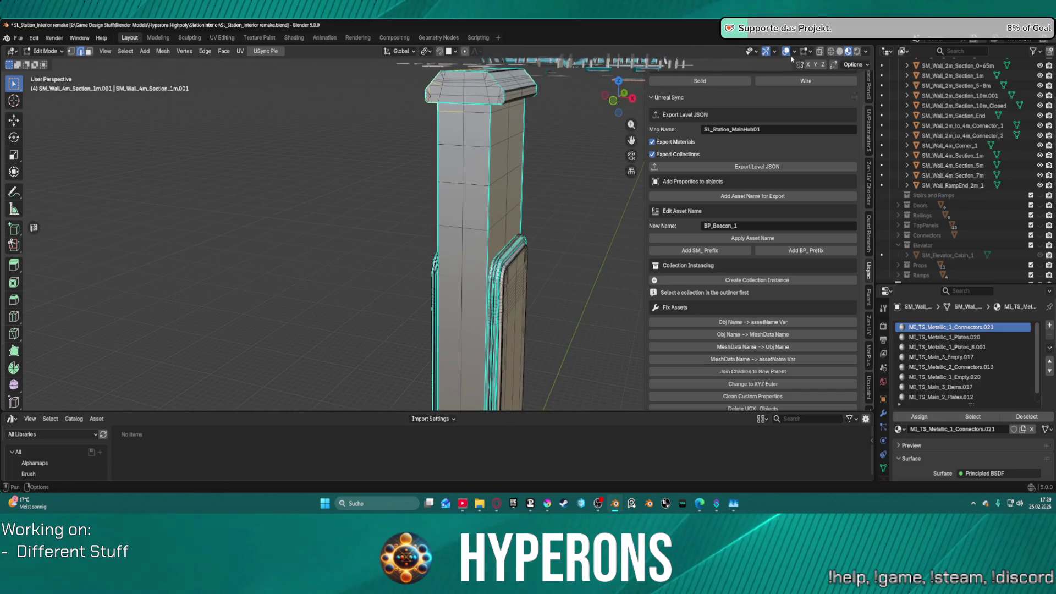
pyautogui.moveTo(550, 116); pyautogui.dragTo(530, 106)
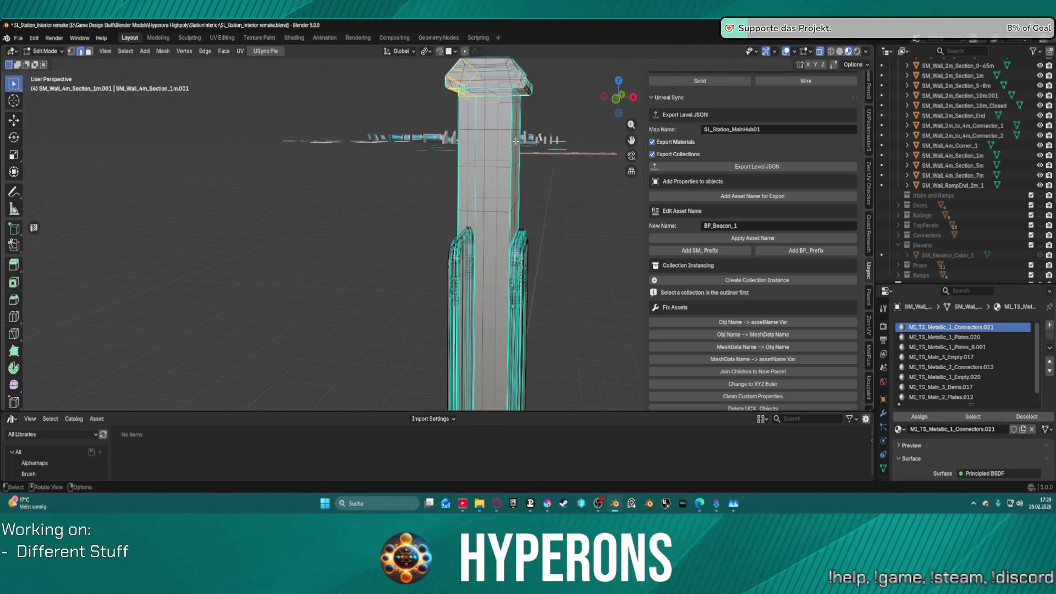
pyautogui.moveTo(411, 69)
pyautogui.mouseDown()
pyautogui.moveTo(443, 95)
pyautogui.moveTo(574, 137)
pyautogui.moveTo(453, 137)
pyautogui.moveTo(404, 120)
pyautogui.moveTo(437, 124)
pyautogui.mouseUp()
# - Turn off X-ray, try extruding the top cap along its normals, cancel, and deselect
pyautogui.click(819, 51)
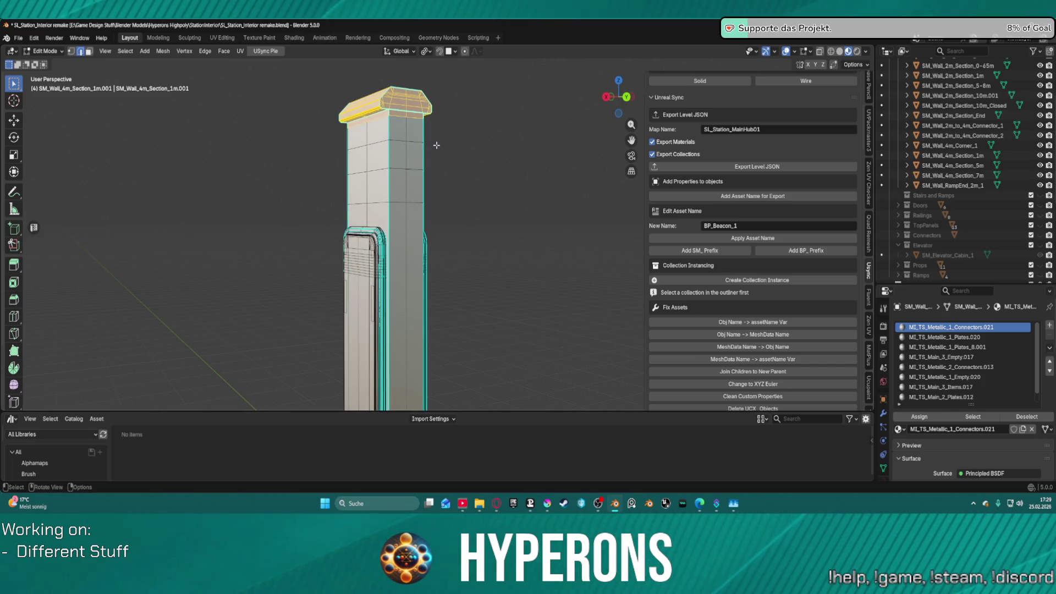
pyautogui.hotkey('alt', 'e')
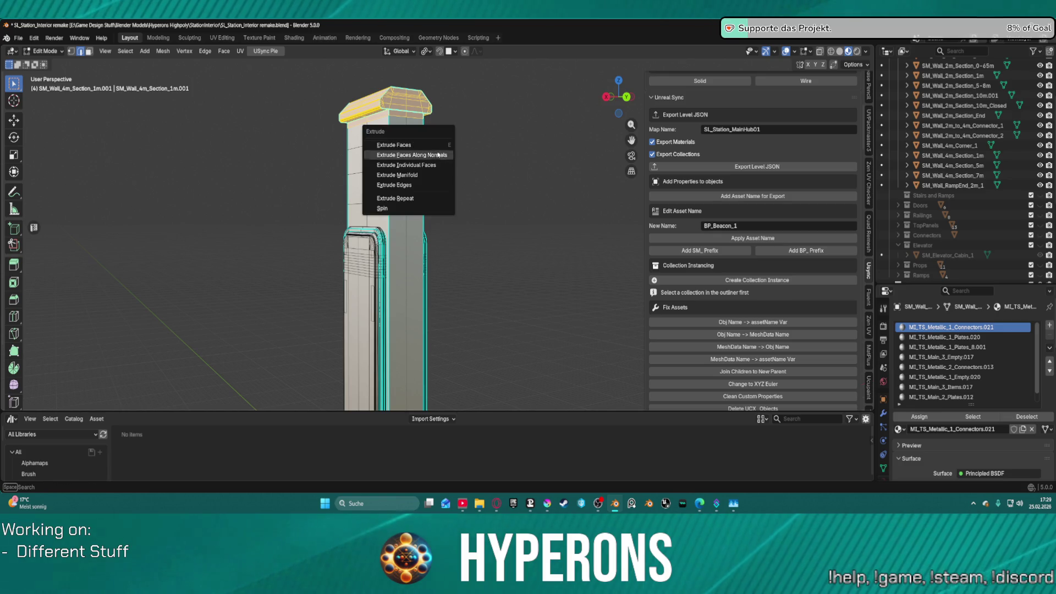
pyautogui.click(417, 176)
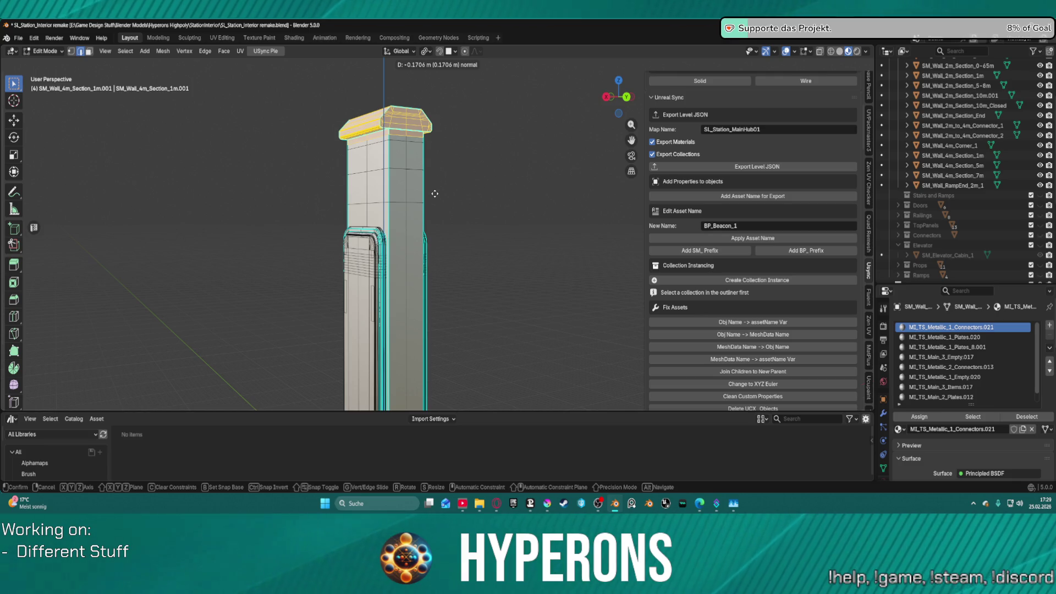
pyautogui.rightClick(435, 189)
pyautogui.hotkey('alt', 'a')
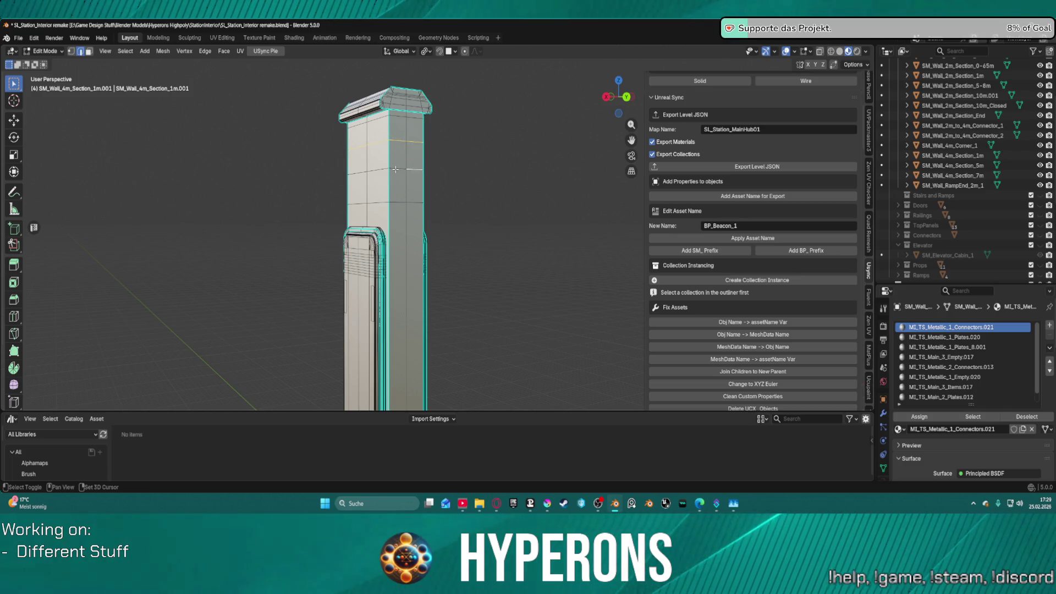
# - Select the two edge loops near the shaft's top and attempt a join, which fails with 'Invalid selection order'
pyautogui.moveTo(419, 176)
pyautogui.mouseDown()
pyautogui.moveTo(455, 177)
pyautogui.moveTo(358, 184)
pyautogui.moveTo(431, 164)
pyautogui.mouseUp()
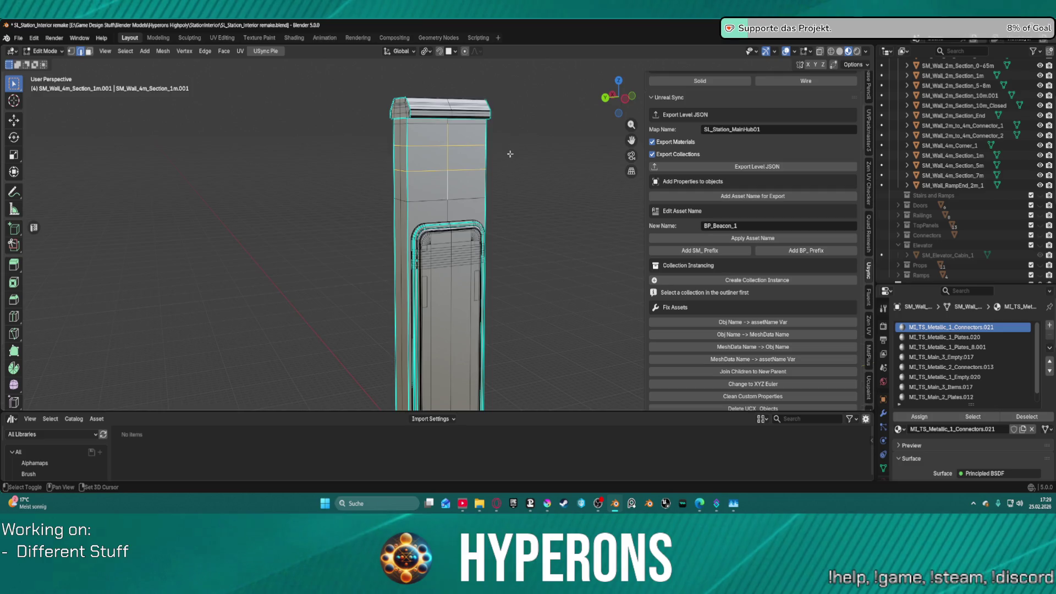
pyautogui.moveTo(432, 147); pyautogui.dragTo(479, 157)
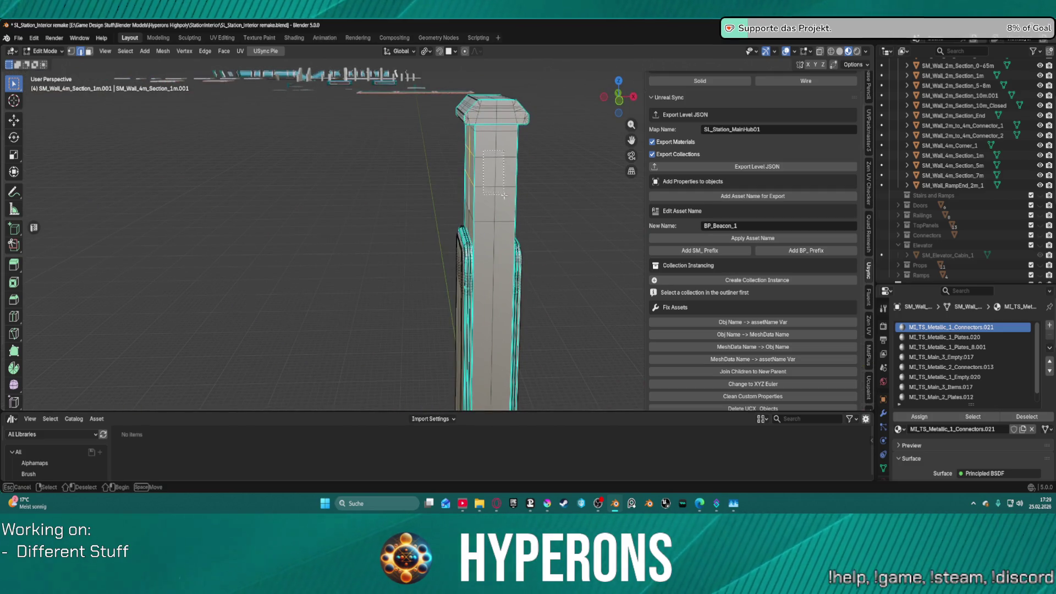
pyautogui.press('c')
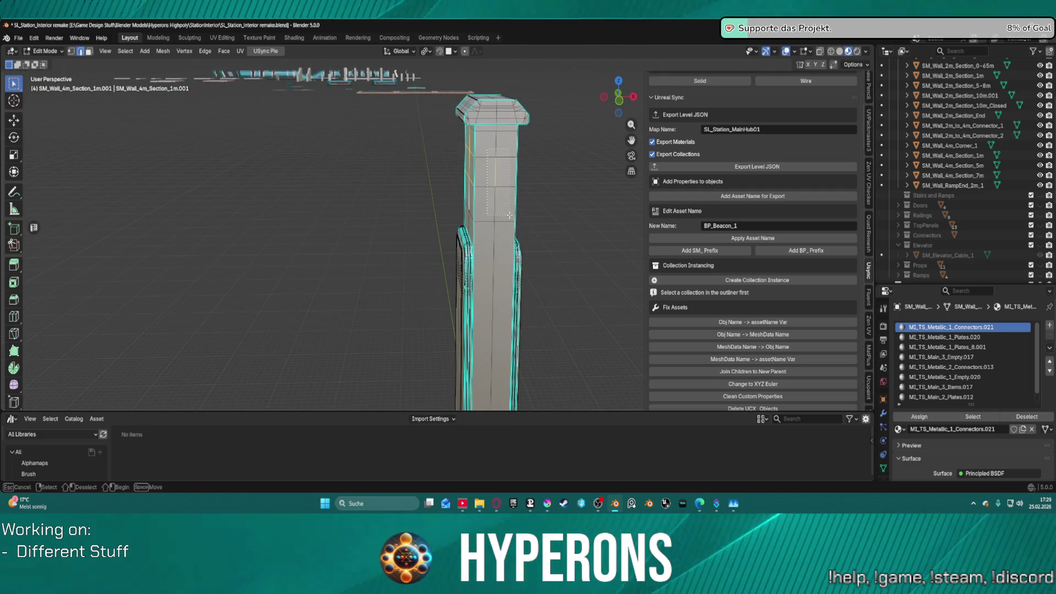
pyautogui.press('Escape')
pyautogui.moveTo(509, 215)
pyautogui.mouseDown()
pyautogui.moveTo(456, 180)
pyautogui.moveTo(456, 169)
pyautogui.mouseUp()
pyautogui.moveTo(463, 205); pyautogui.dragTo(464, 205)
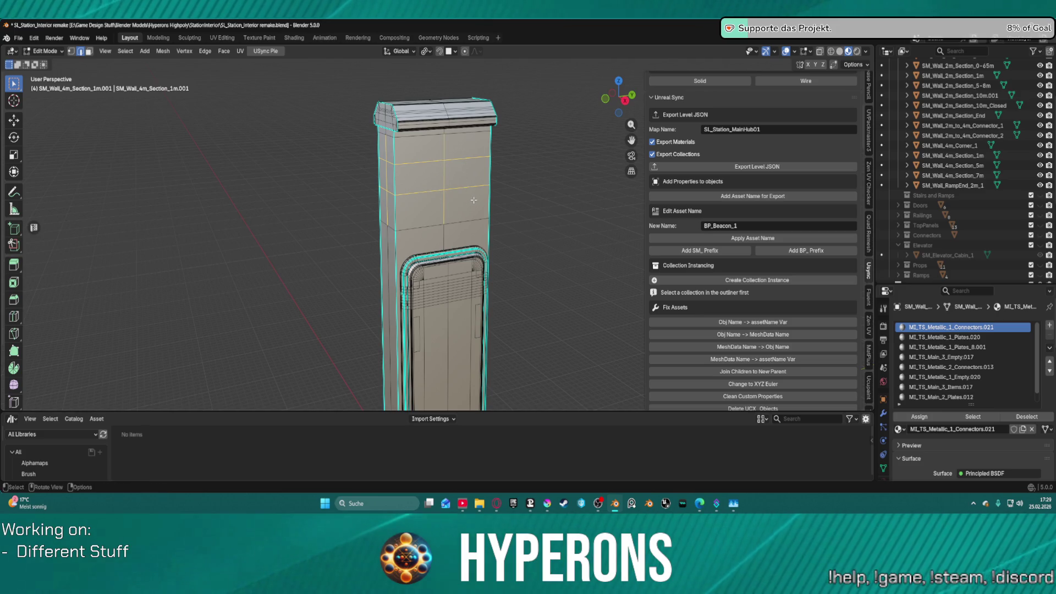
pyautogui.press('j')
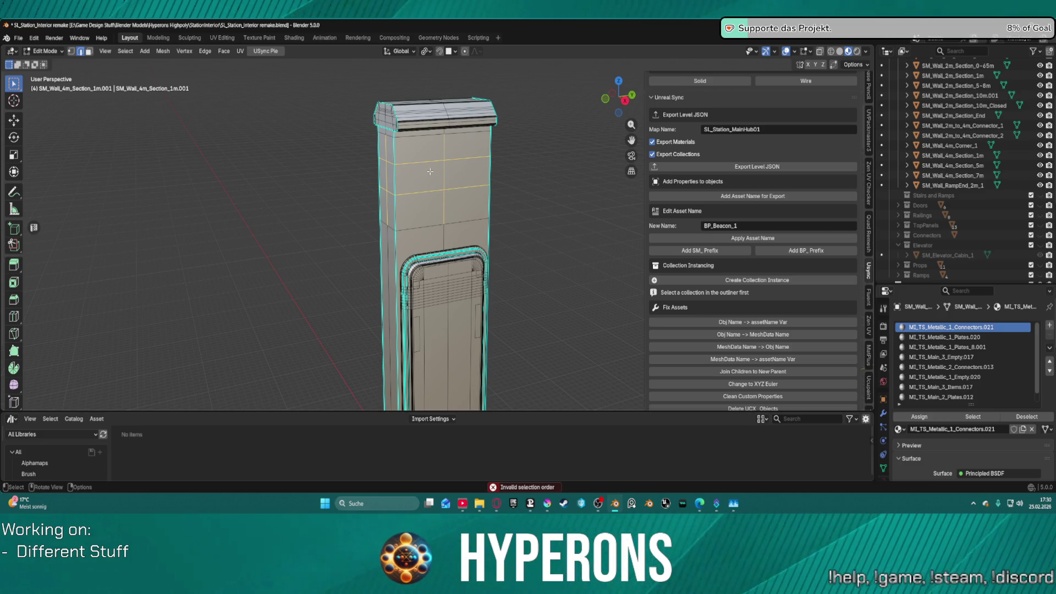
# - Delete the pillar's middle section from the Delete menu, leaving a gap in the shaft
pyautogui.hotkey('ctrl', 'e')
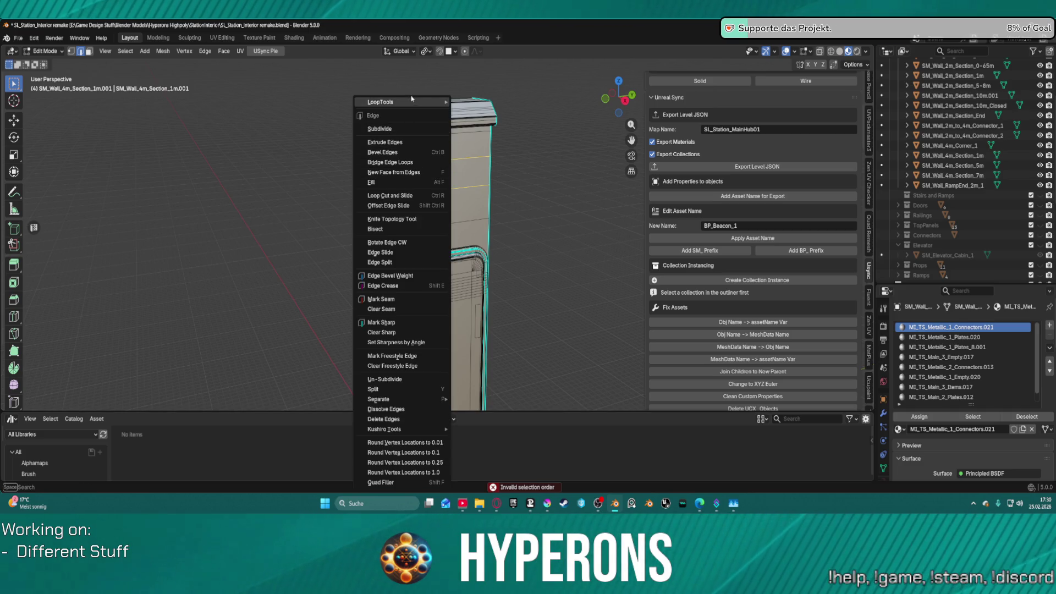
pyautogui.moveTo(424, 102)
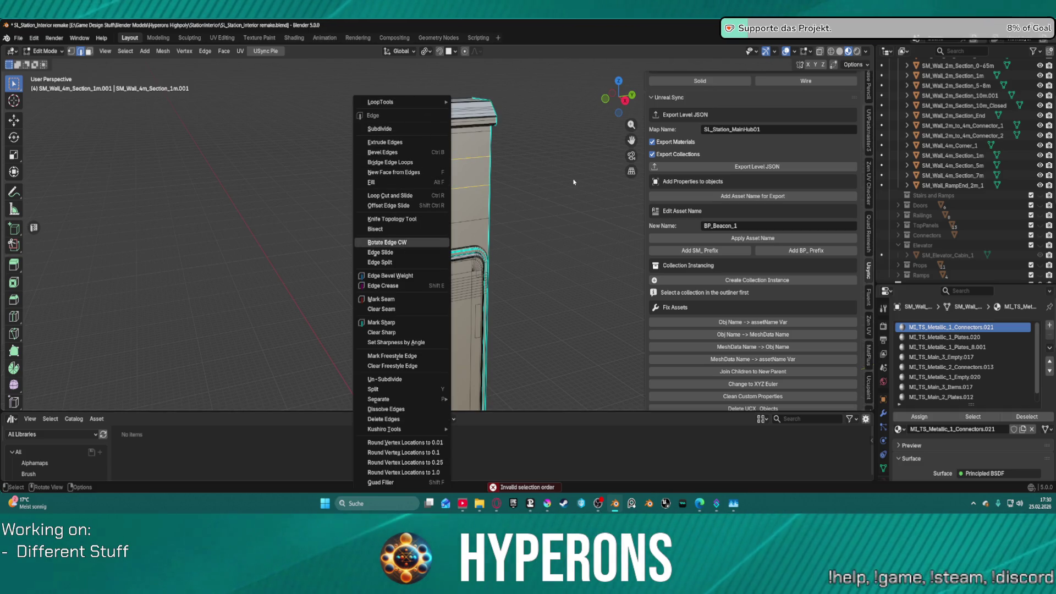
pyautogui.press('Escape')
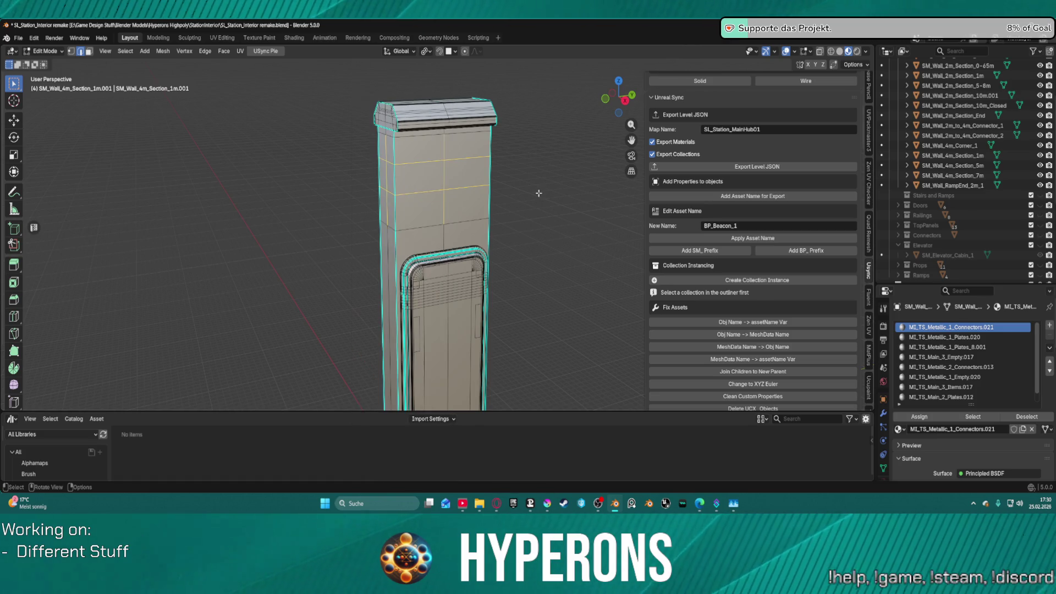
pyautogui.press('x')
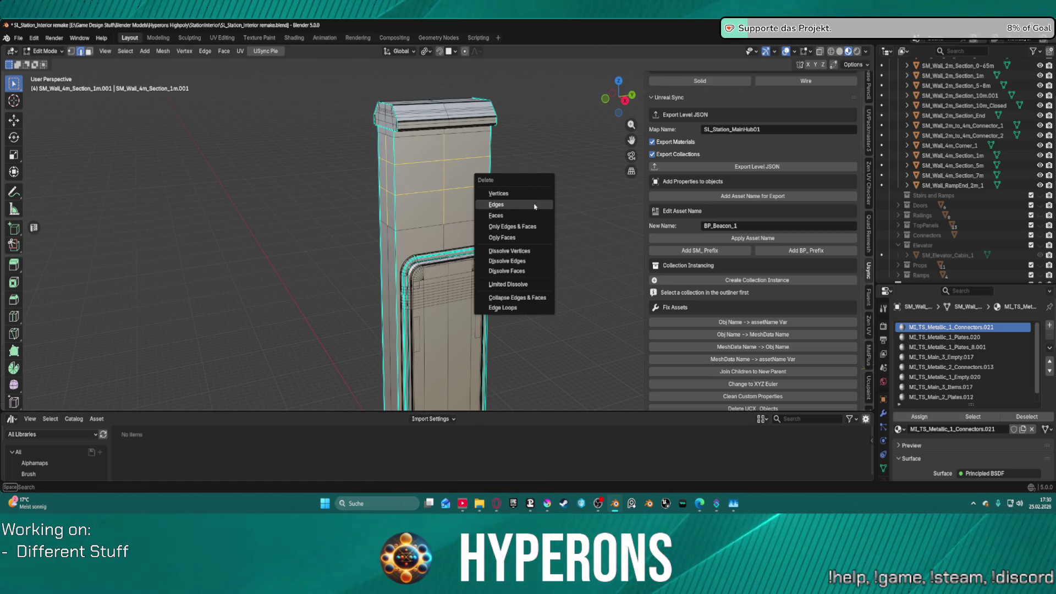
pyautogui.click(533, 201)
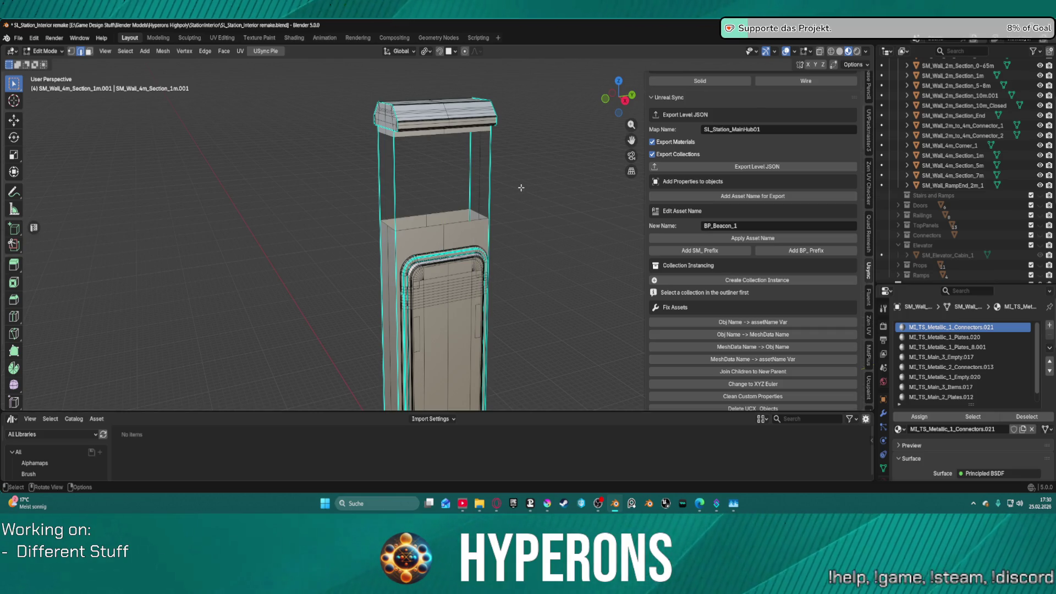
pyautogui.moveTo(521, 188)
pyautogui.mouseDown()
pyautogui.moveTo(614, 172)
pyautogui.moveTo(540, 178)
pyautogui.moveTo(561, 182)
pyautogui.moveTo(500, 156)
pyautogui.mouseUp()
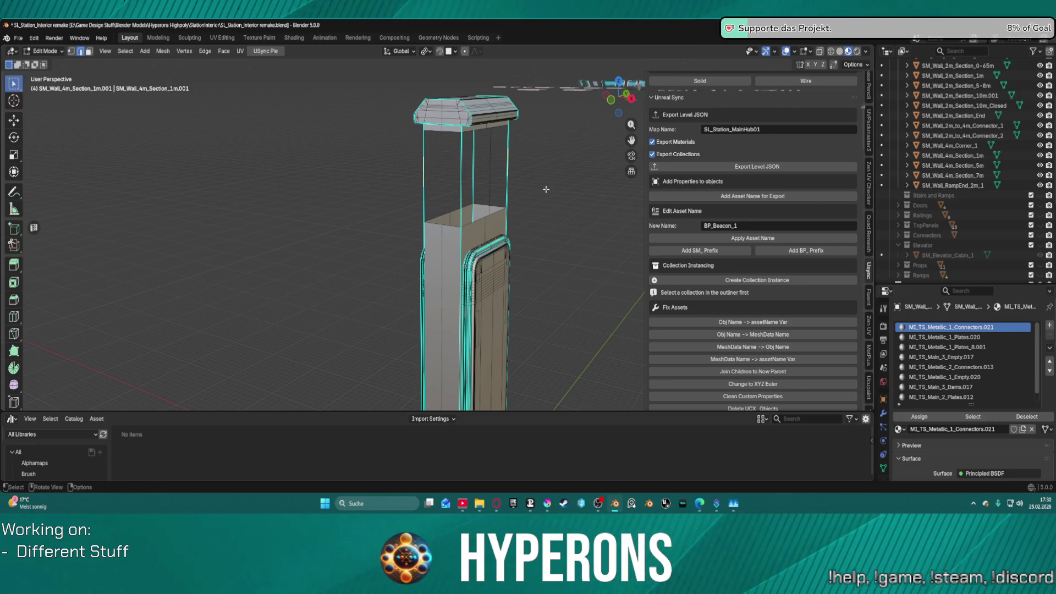
# - Undo the middle-section deletion and box-select the faces of the pillar's upper section
pyautogui.press('x')
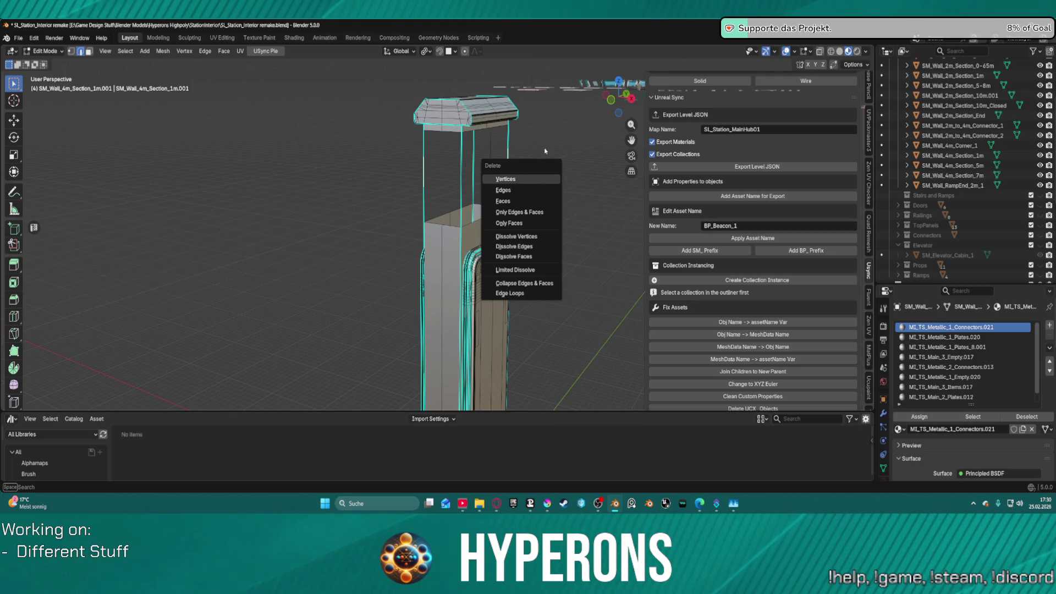
pyautogui.press('Escape')
pyautogui.hotkey('ctrl', 'z')
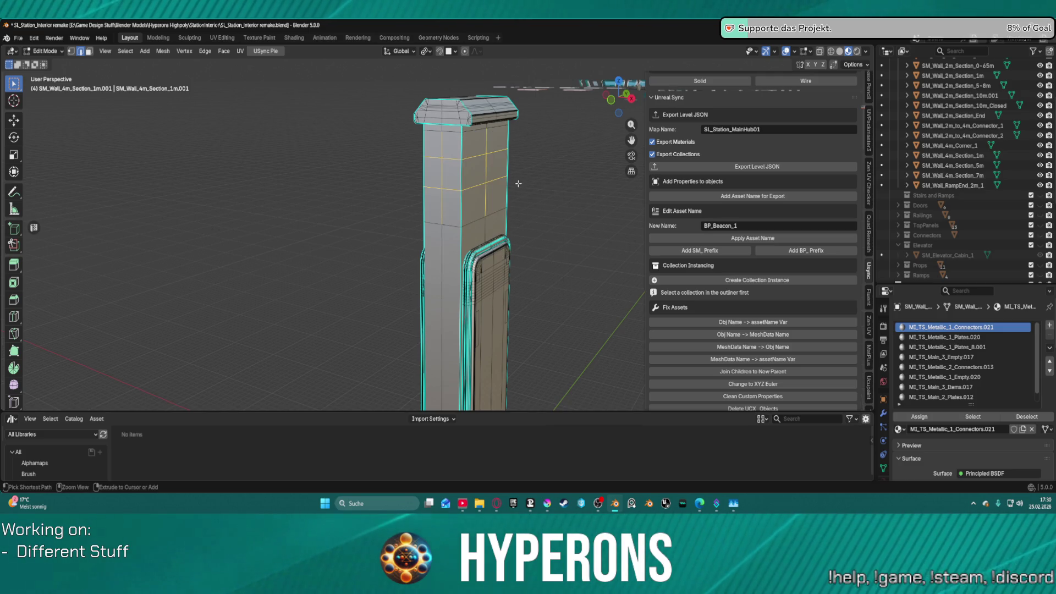
pyautogui.click(581, 184)
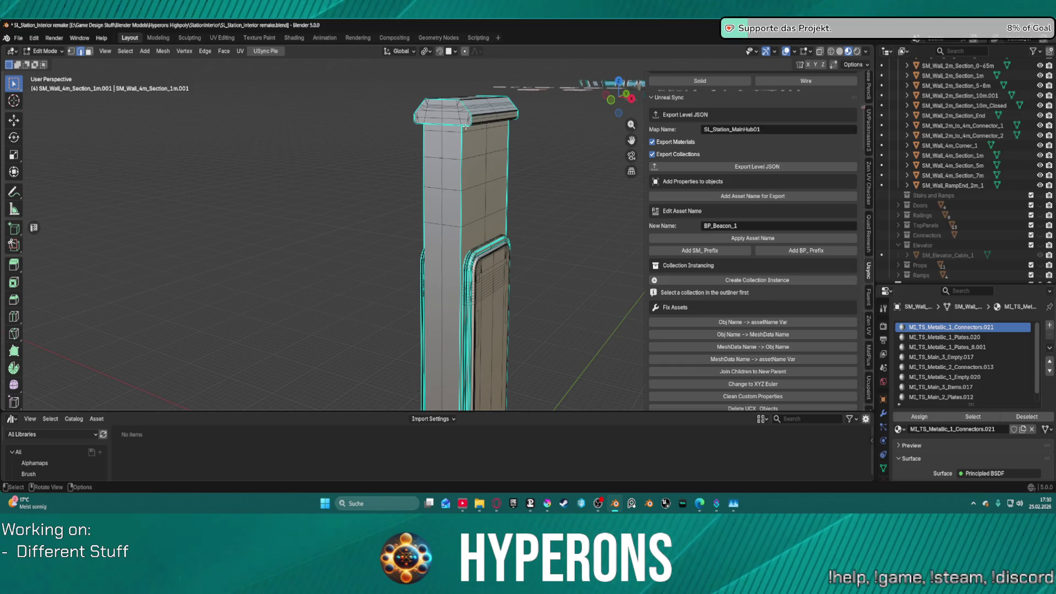
pyautogui.moveTo(371, 63)
pyautogui.mouseDown()
pyautogui.moveTo(544, 211)
pyautogui.moveTo(546, 227)
pyautogui.mouseUp()
pyautogui.moveTo(616, 99); pyautogui.dragTo(605, 111)
# - Unhide the hidden geometry, refine the upper-face selection, and cancel a trial move
pyautogui.hotkey('alt', 'h')
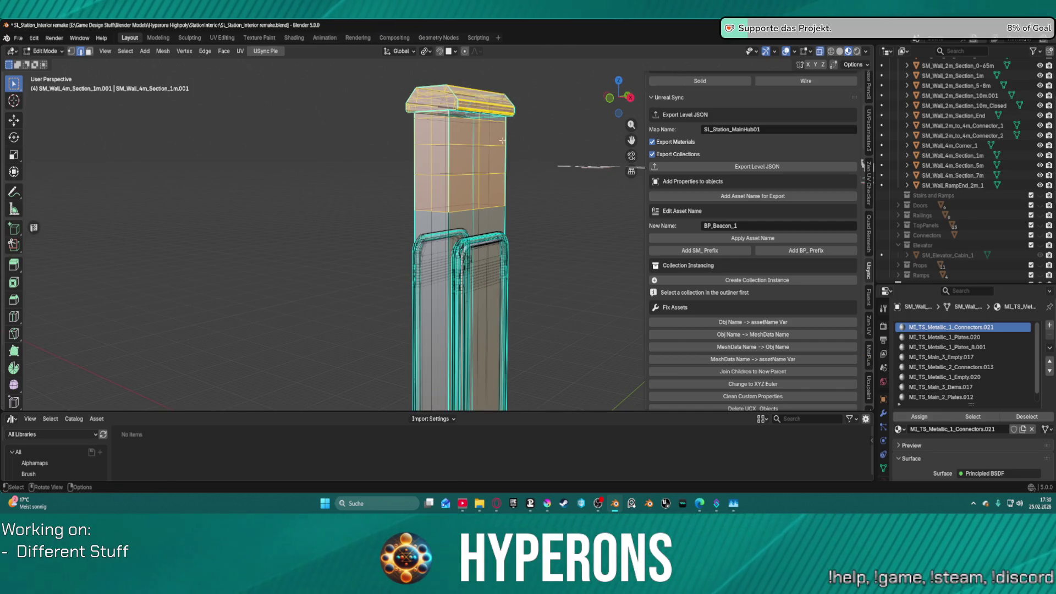
pyautogui.moveTo(414, 71); pyautogui.dragTo(554, 196)
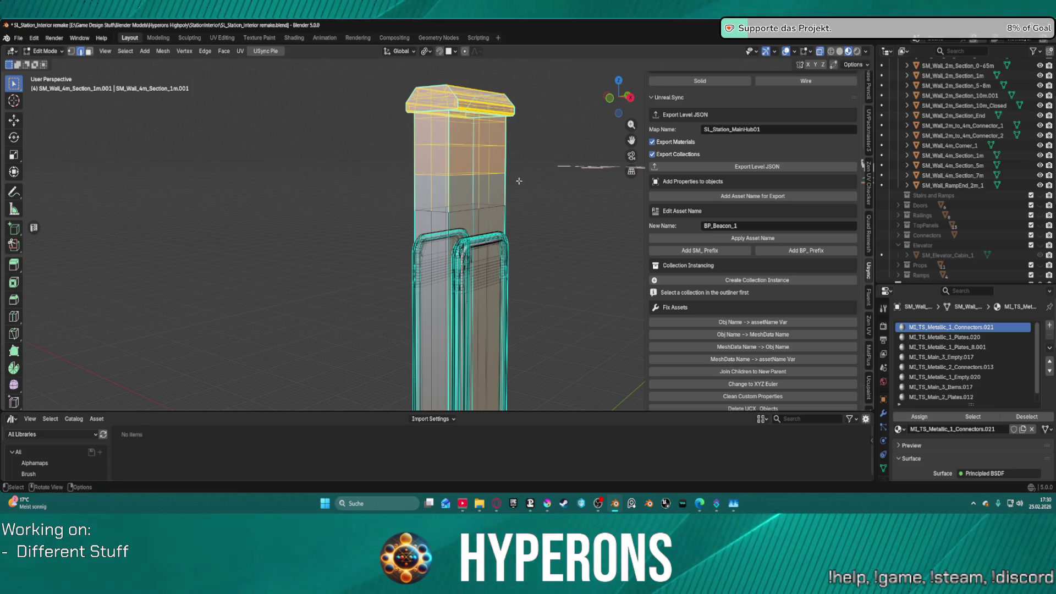
pyautogui.moveTo(470, 188); pyautogui.dragTo(607, 185)
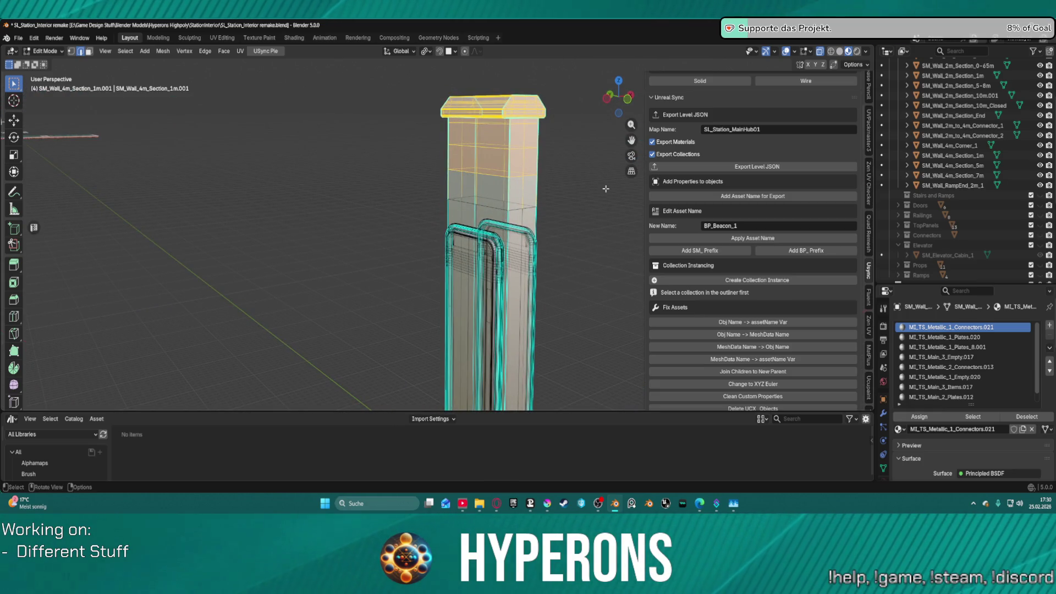
pyautogui.press('g')
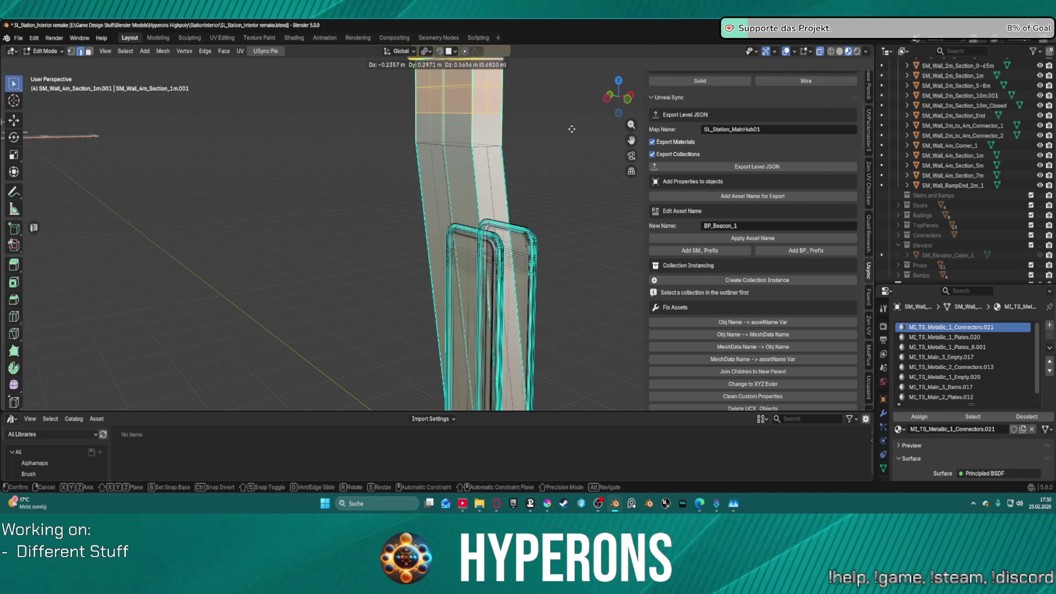
pyautogui.press('Escape')
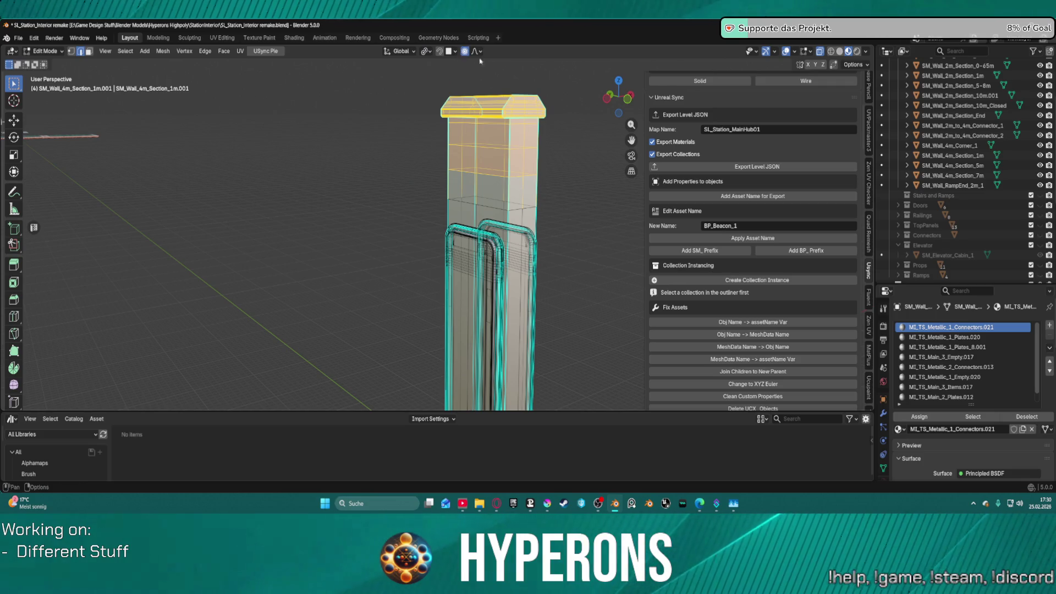
# - Set Smooth proportional editing falloff with a Proportional Size of 0.3 m
pyautogui.click(479, 53)
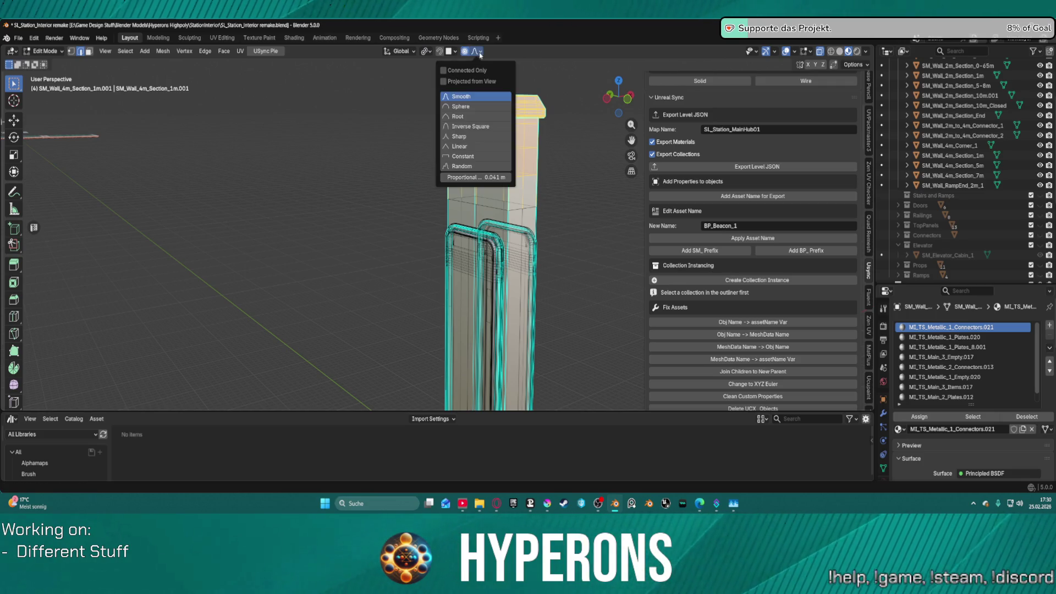
pyautogui.moveTo(501, 178)
pyautogui.mouseDown()
pyautogui.moveTo(468, 178)
pyautogui.moveTo(484, 177)
pyautogui.mouseUp()
pyautogui.click(500, 176)
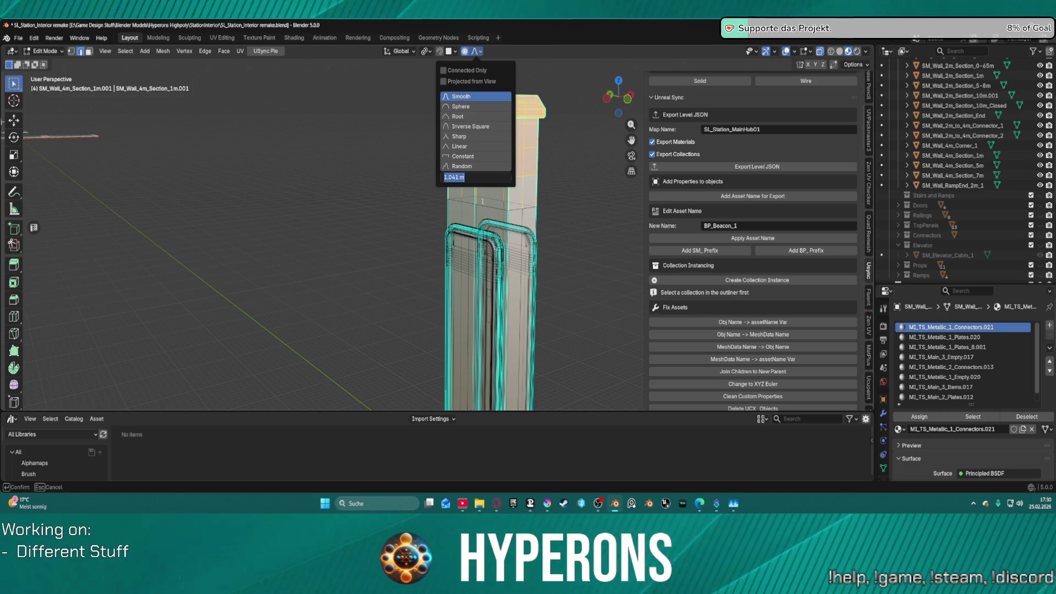
pyautogui.write('0.3')
pyautogui.press('Return')
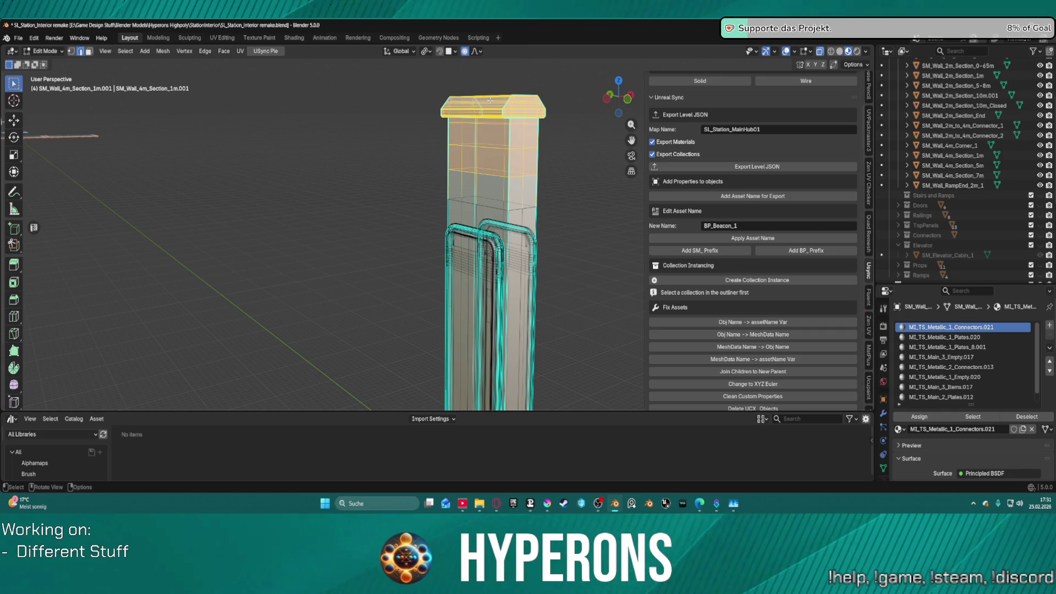
# - Box-select the top cap and upper faces and lower them 0.272 m along Z with smooth falloff
pyautogui.press('g')
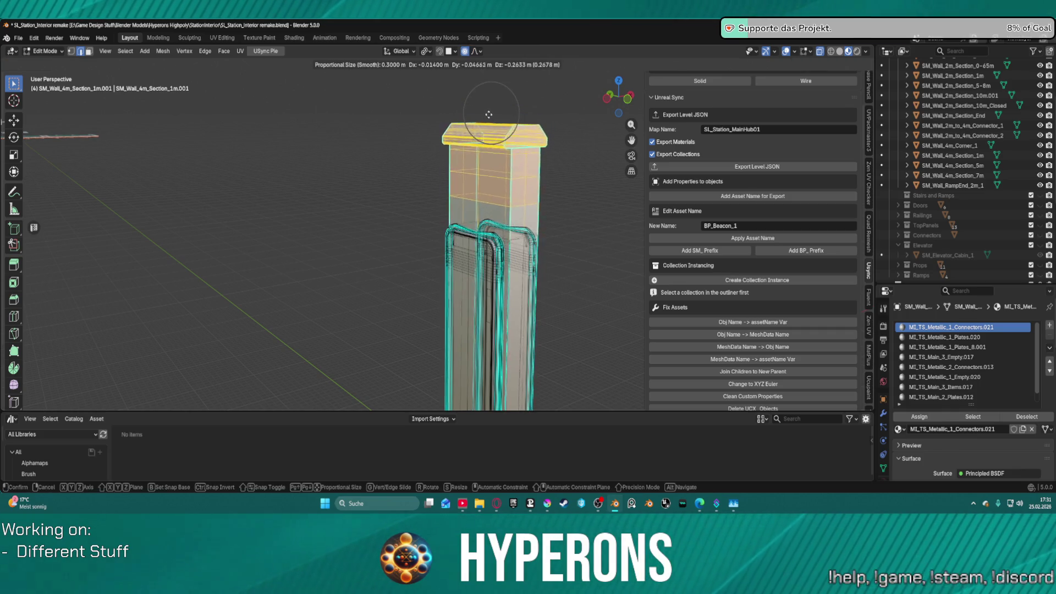
pyautogui.press('z')
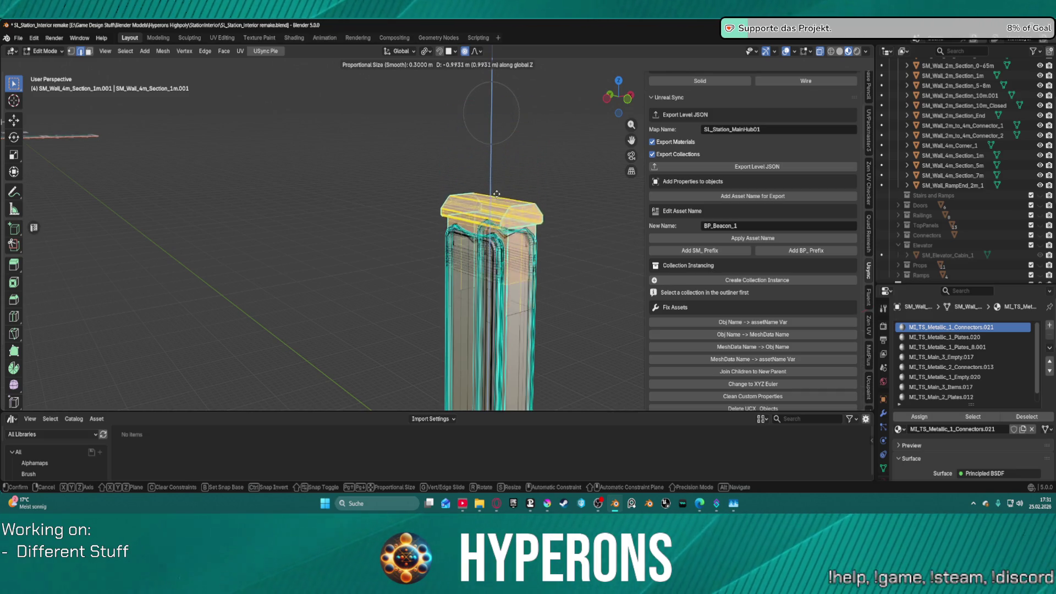
pyautogui.press('Escape')
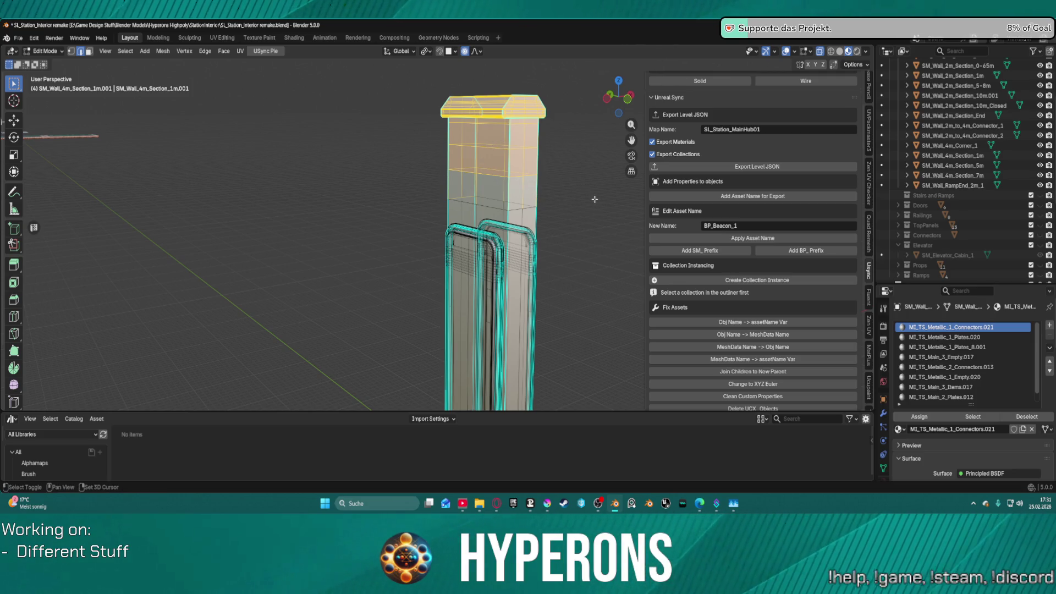
pyautogui.moveTo(549, 208)
pyautogui.mouseDown()
pyautogui.moveTo(392, 184)
pyautogui.moveTo(574, 212)
pyautogui.mouseUp()
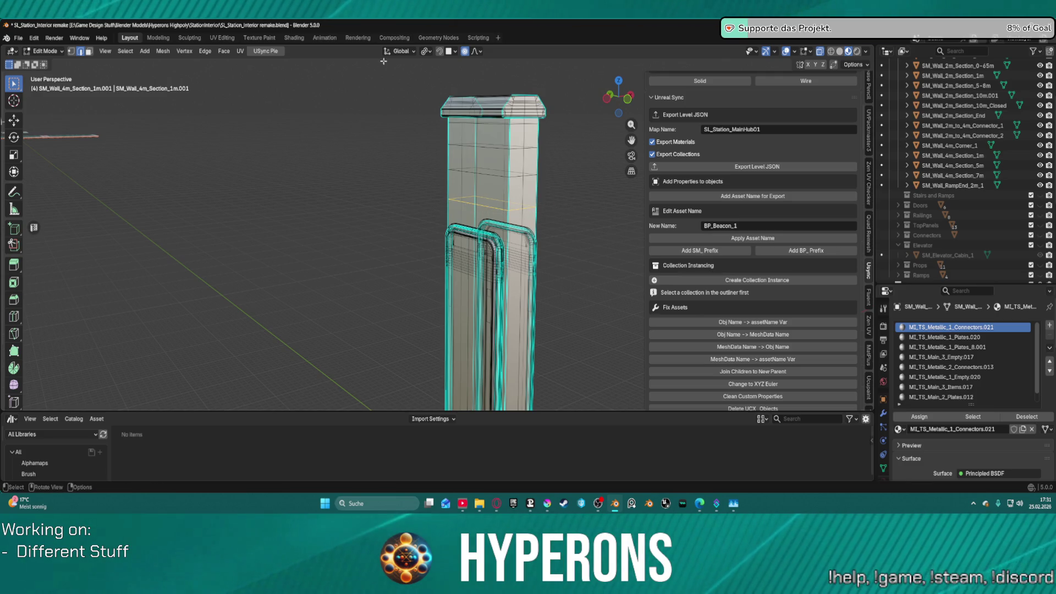
pyautogui.moveTo(384, 61); pyautogui.dragTo(575, 184)
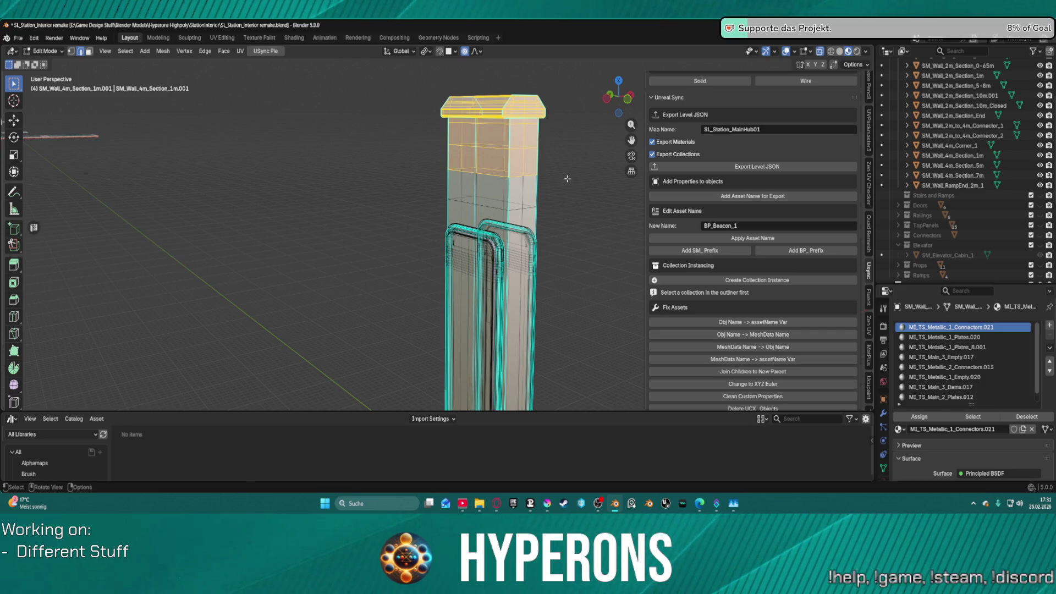
pyautogui.press('g')
pyautogui.press('z')
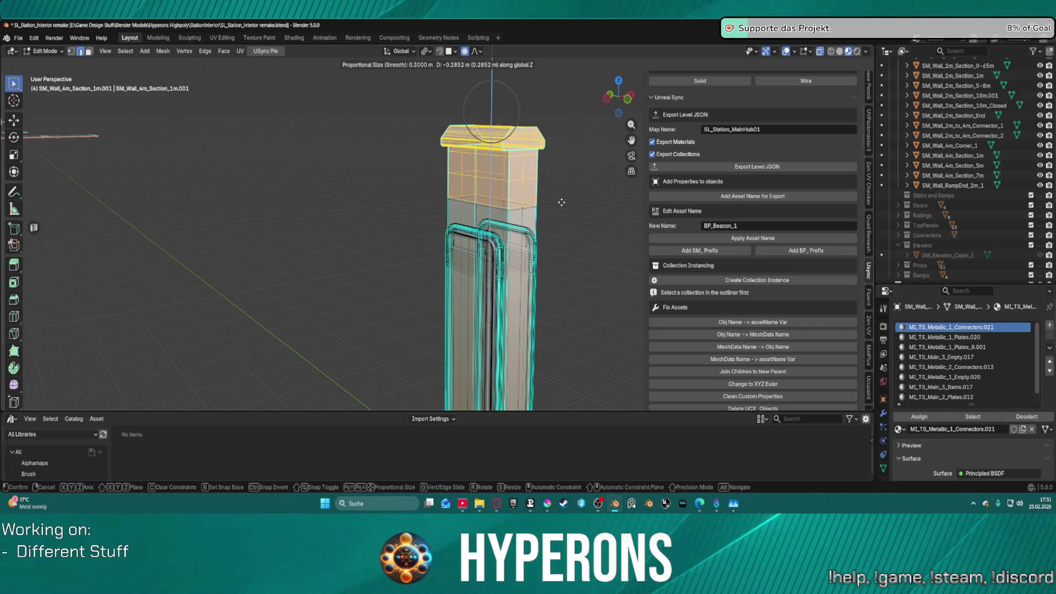
pyautogui.click(561, 202)
pyautogui.moveTo(560, 202)
pyautogui.mouseDown()
pyautogui.moveTo(484, 187)
pyautogui.moveTo(295, 205)
pyautogui.moveTo(485, 192)
pyautogui.moveTo(472, 238)
pyautogui.moveTo(506, 223)
pyautogui.moveTo(797, 203)
pyautogui.mouseUp()
# - Show the Item tab transform values and move the pillar's top section down along Z
pyautogui.scroll(3, 770, 220)
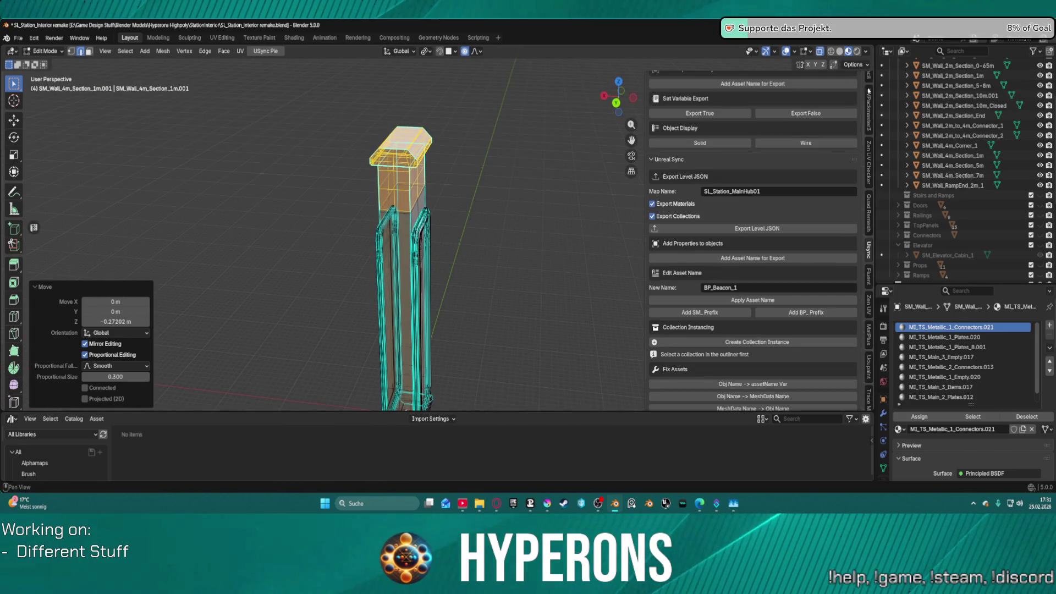
pyautogui.scroll(2, 913, 110)
pyautogui.scroll(1, 880, 87)
pyautogui.scroll(-8, 869, 165)
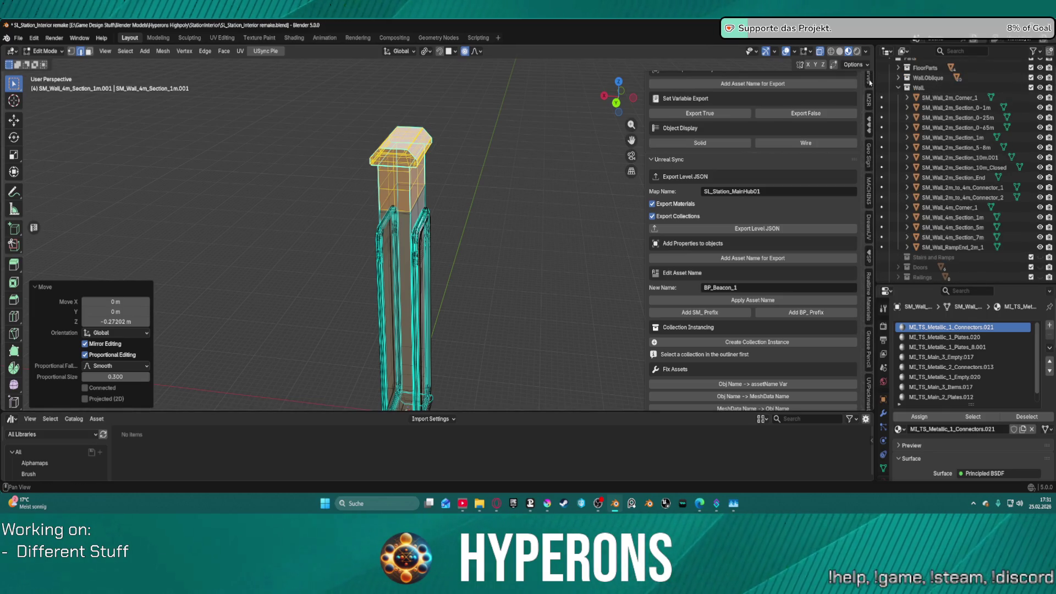
pyautogui.scroll(8, 869, 82)
pyautogui.click(869, 83)
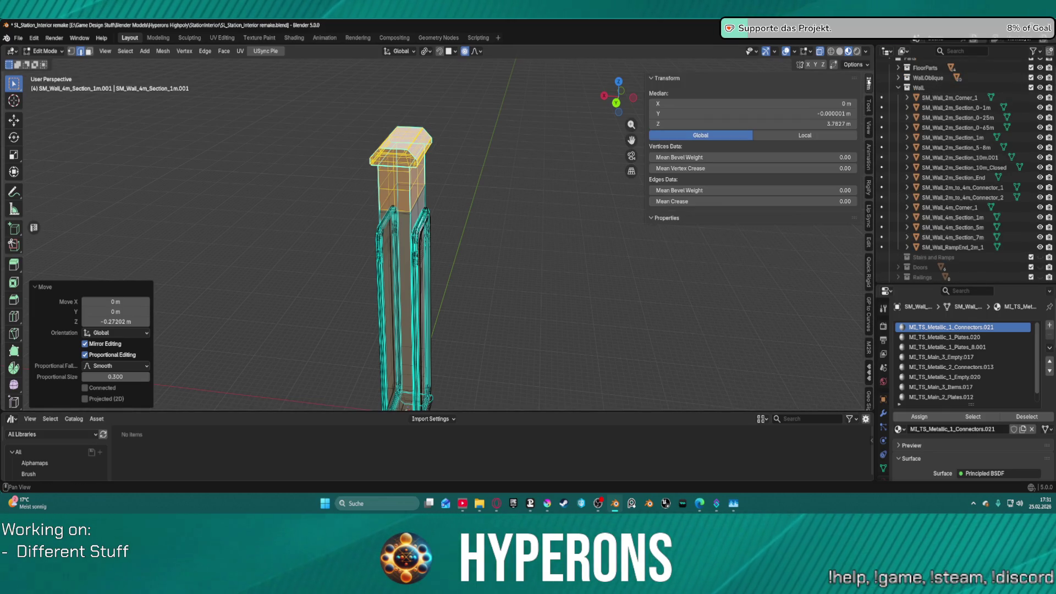
pyautogui.moveTo(489, 216); pyautogui.dragTo(436, 194)
pyautogui.scroll(4, 436, 194)
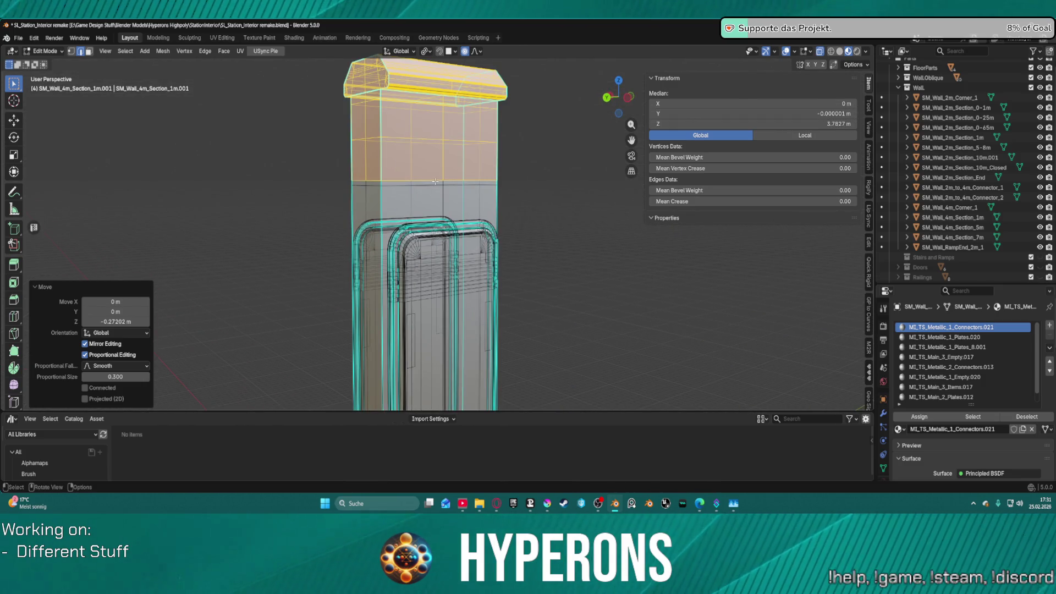
pyautogui.press('g')
pyautogui.press('z')
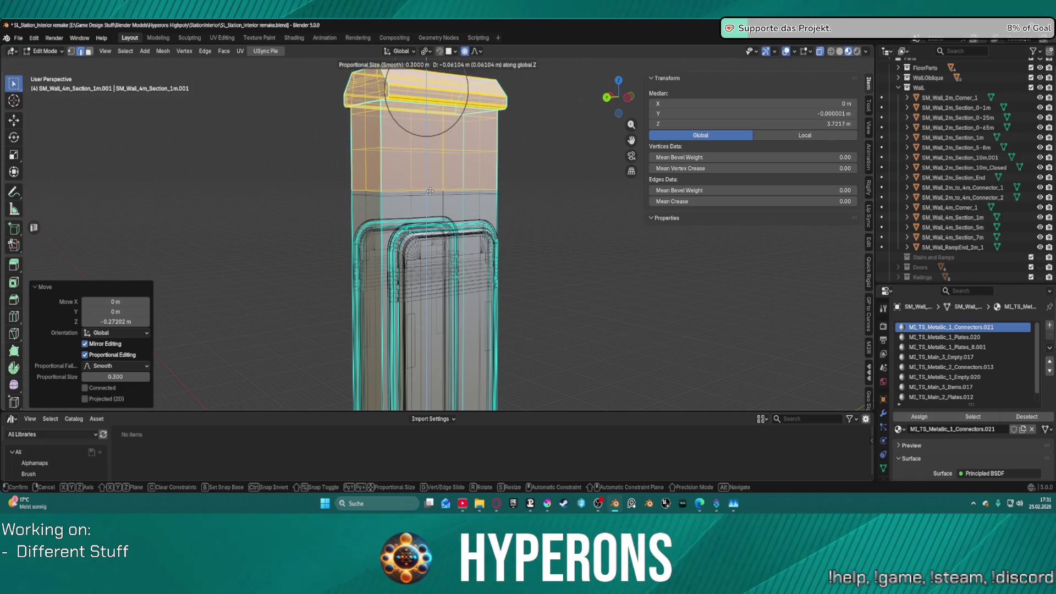
pyautogui.click(430, 192)
# - Dissolve a horizontal edge loop on the pillar's upper shaft
pyautogui.scroll(-2, 383, 163)
pyautogui.hotkey('alt', 'a')
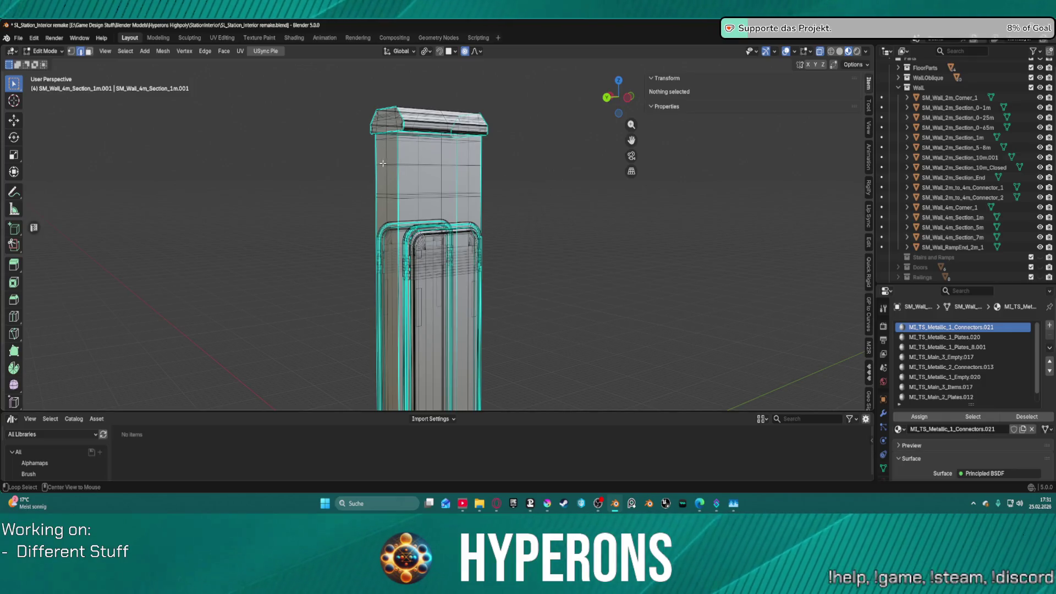
pyautogui.keyDown('alt'); pyautogui.click(379, 164); pyautogui.keyUp('alt')
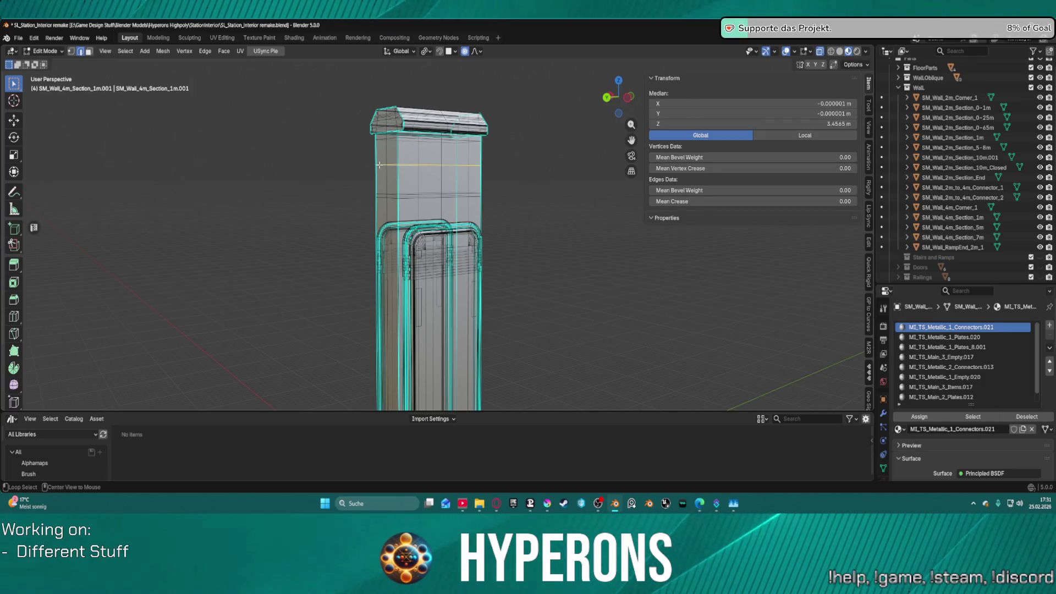
pyautogui.press('x')
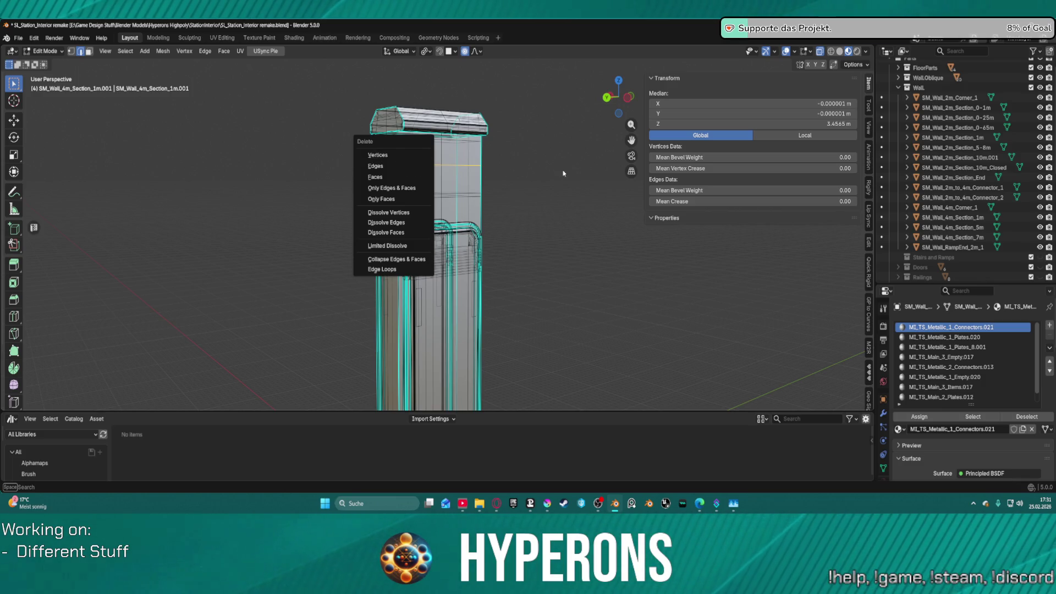
pyautogui.click(386, 222)
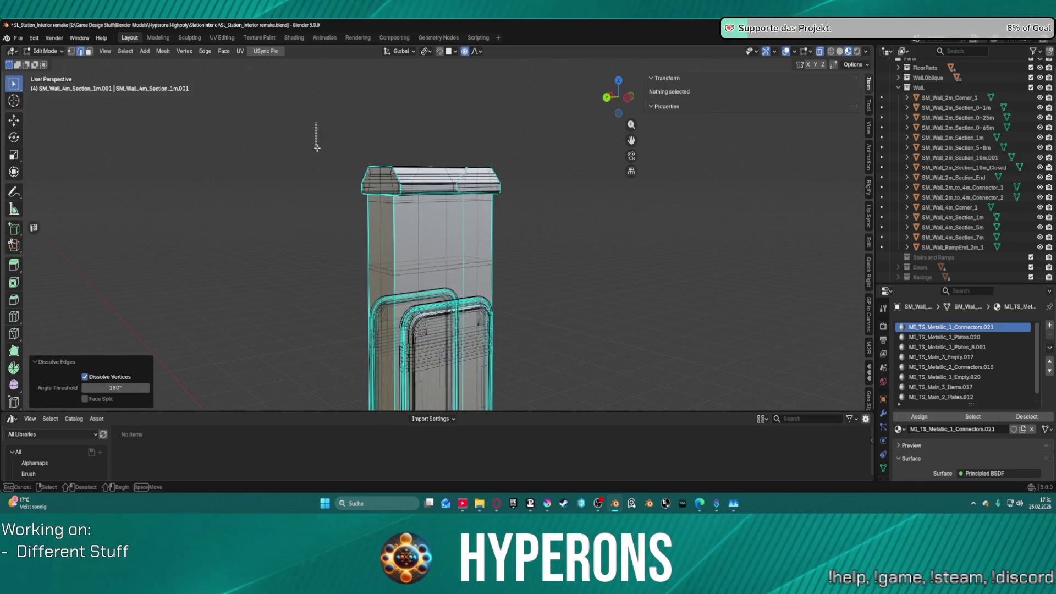
# - Box-select the pillar's top cap and lower it about 0.42 m along Z
pyautogui.moveTo(315, 123)
pyautogui.mouseDown()
pyautogui.moveTo(522, 238)
pyautogui.moveTo(519, 228)
pyautogui.mouseUp()
pyautogui.press('g')
pyautogui.press('z')
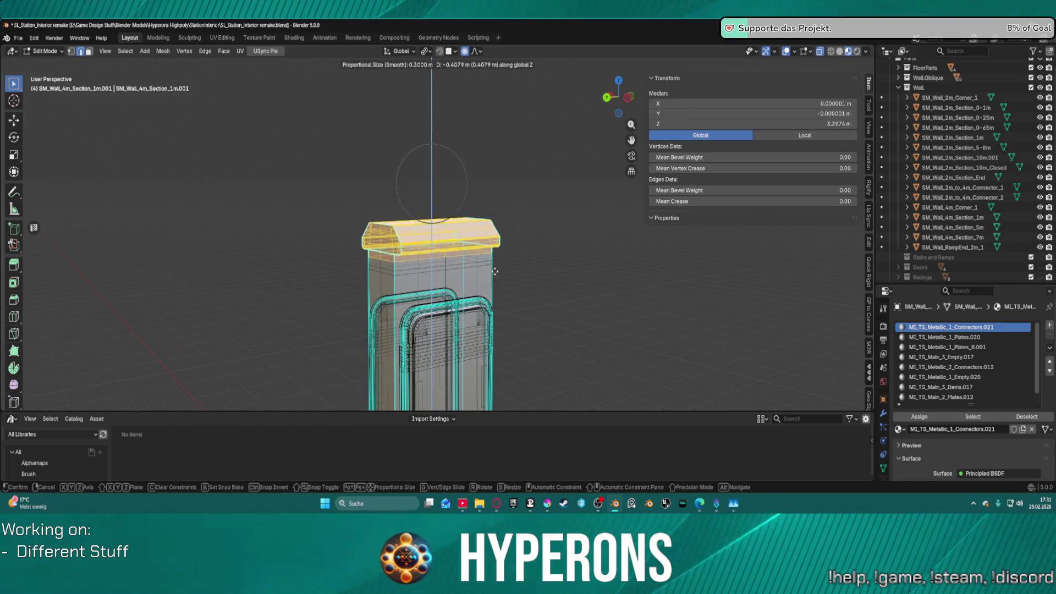
pyautogui.click(493, 270)
pyautogui.scroll(2, 494, 289)
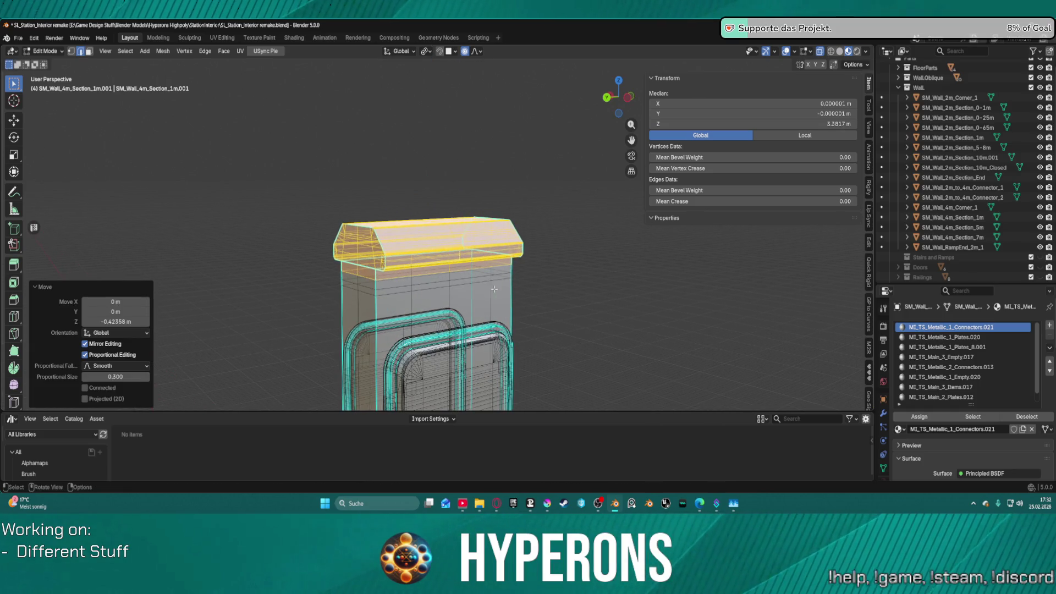
# - Dissolve two more horizontal edge loops below the cap, then reselect the top cap
pyautogui.keyDown('alt'); pyautogui.click(386, 287); pyautogui.keyUp('alt')
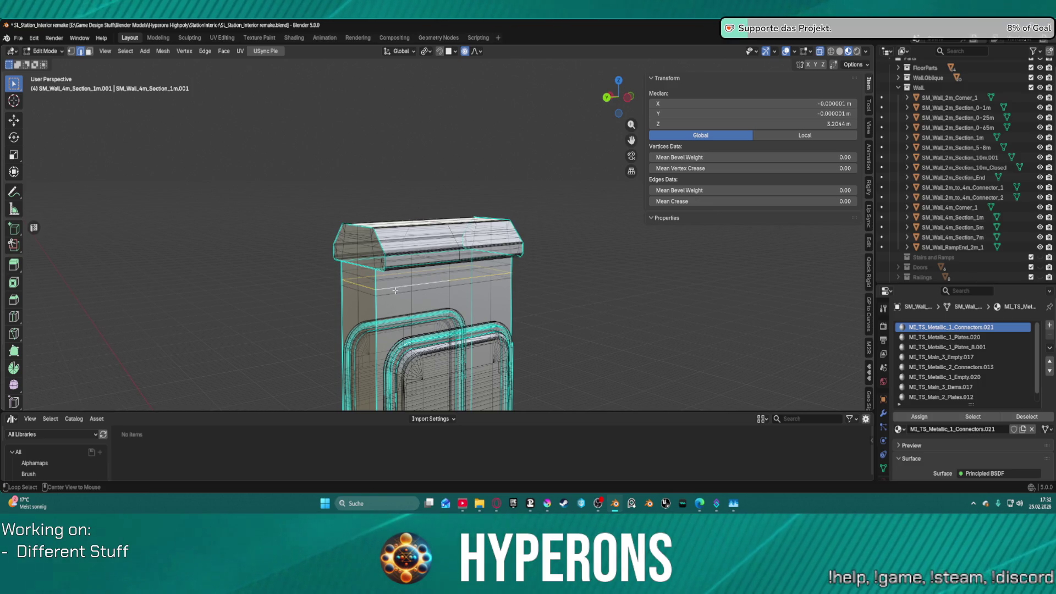
pyautogui.keyDown('alt'); pyautogui.click(403, 286); pyautogui.keyUp('alt')
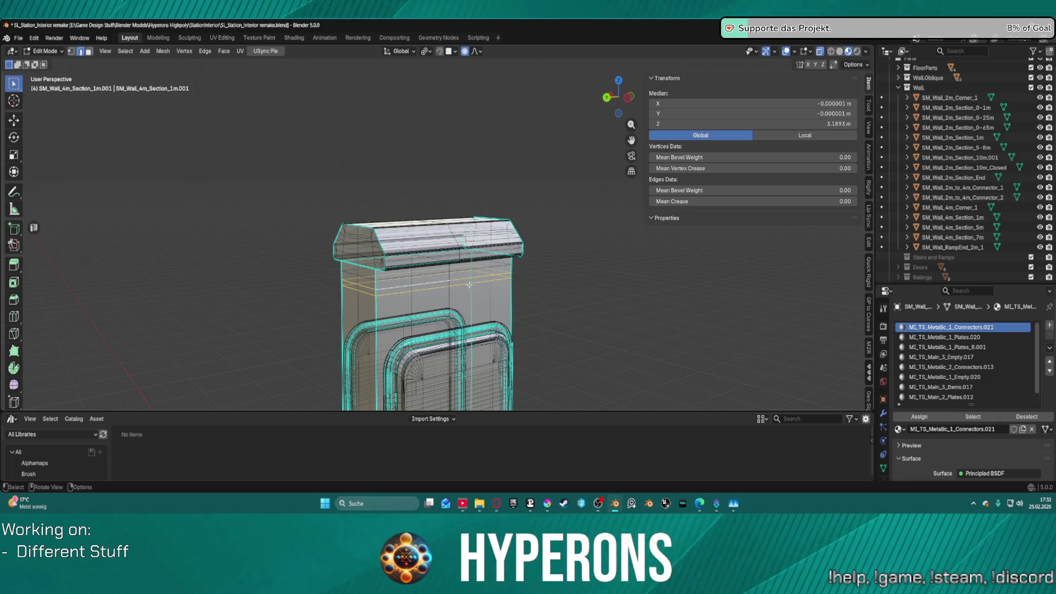
pyautogui.press('x')
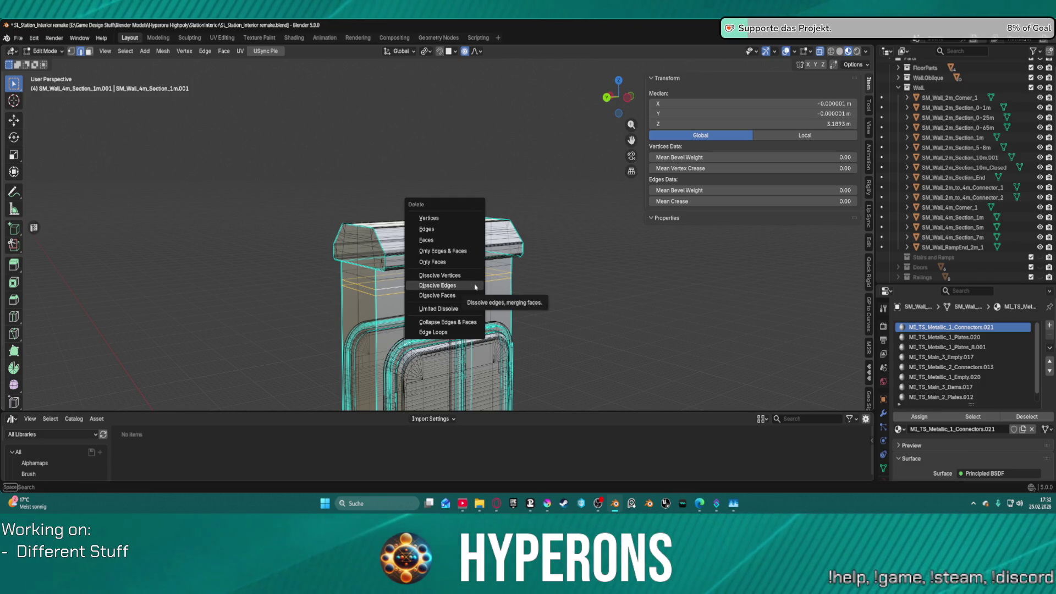
pyautogui.click(471, 286)
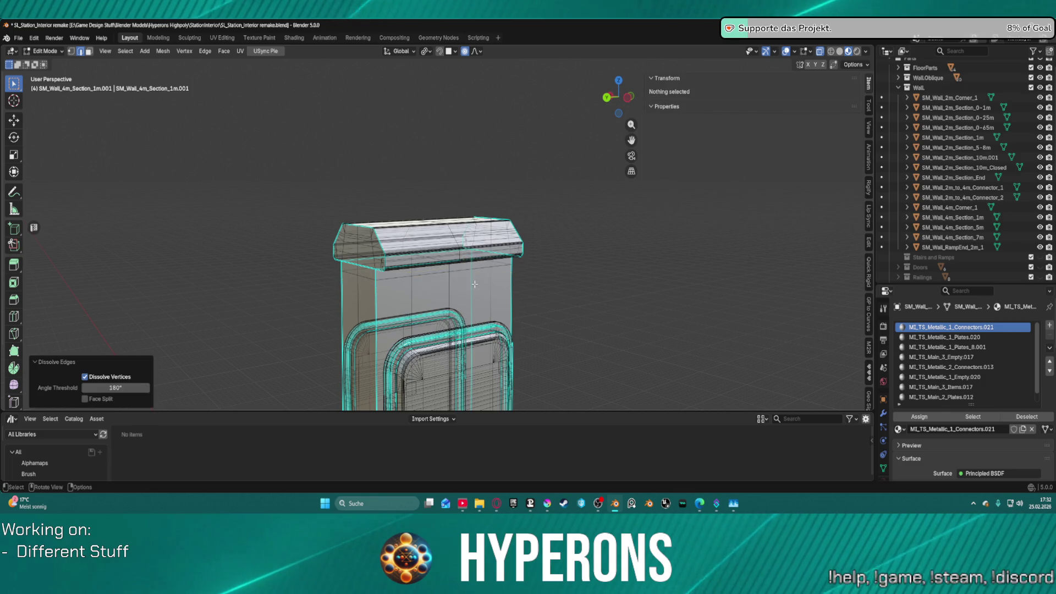
pyautogui.moveTo(276, 159)
pyautogui.mouseDown()
pyautogui.moveTo(318, 200)
pyautogui.moveTo(537, 278)
pyautogui.moveTo(587, 284)
pyautogui.mouseUp()
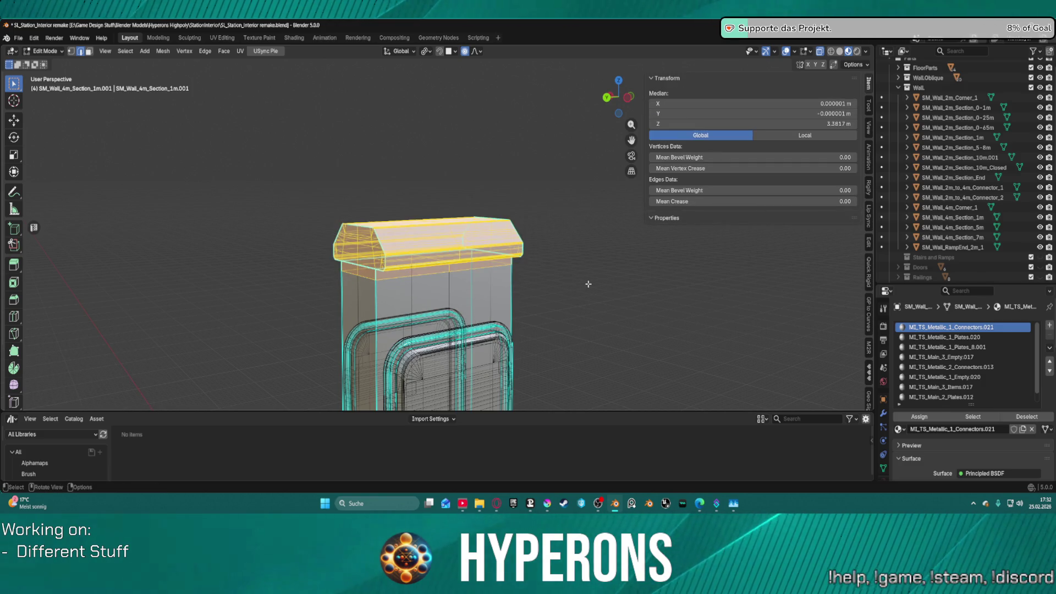
# - Lower the pillar's top cap about 0.29 m along Z
pyautogui.press('g')
pyautogui.press('z')
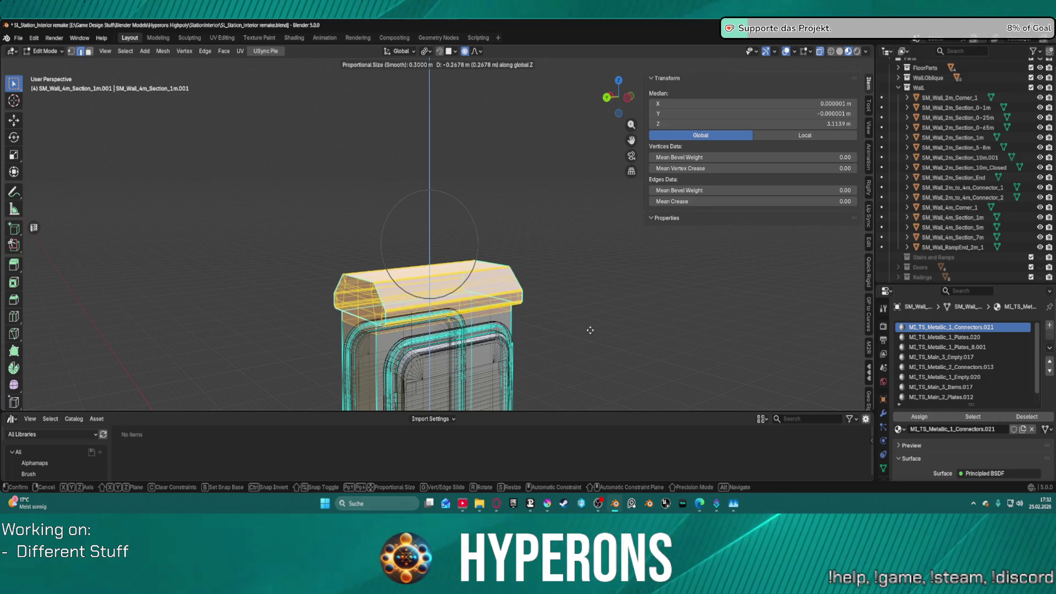
pyautogui.click(594, 332)
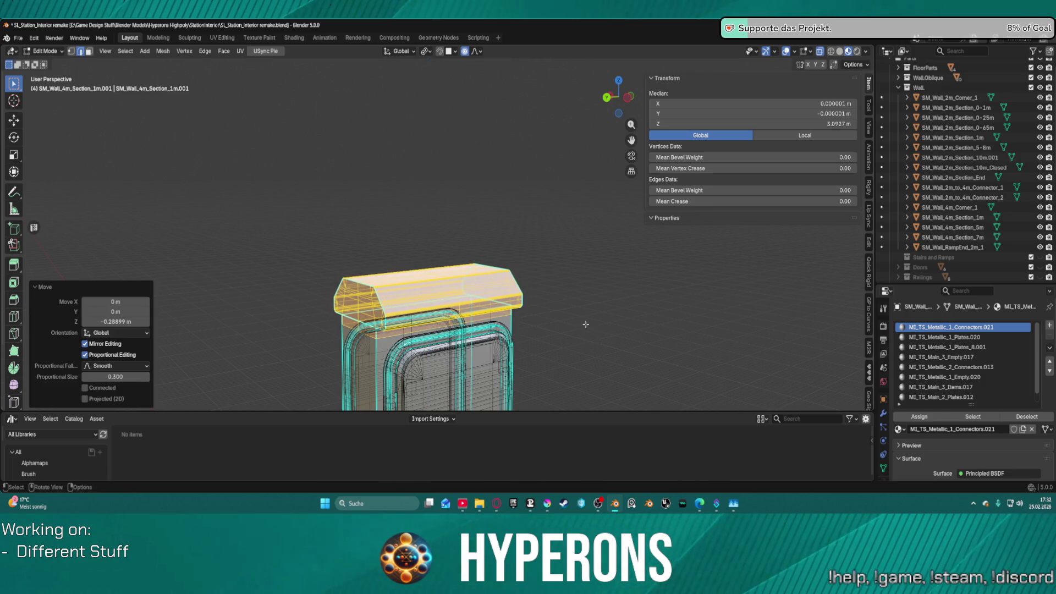
pyautogui.moveTo(586, 325)
pyautogui.mouseDown()
pyautogui.moveTo(660, 297)
pyautogui.moveTo(655, 314)
pyautogui.mouseUp()
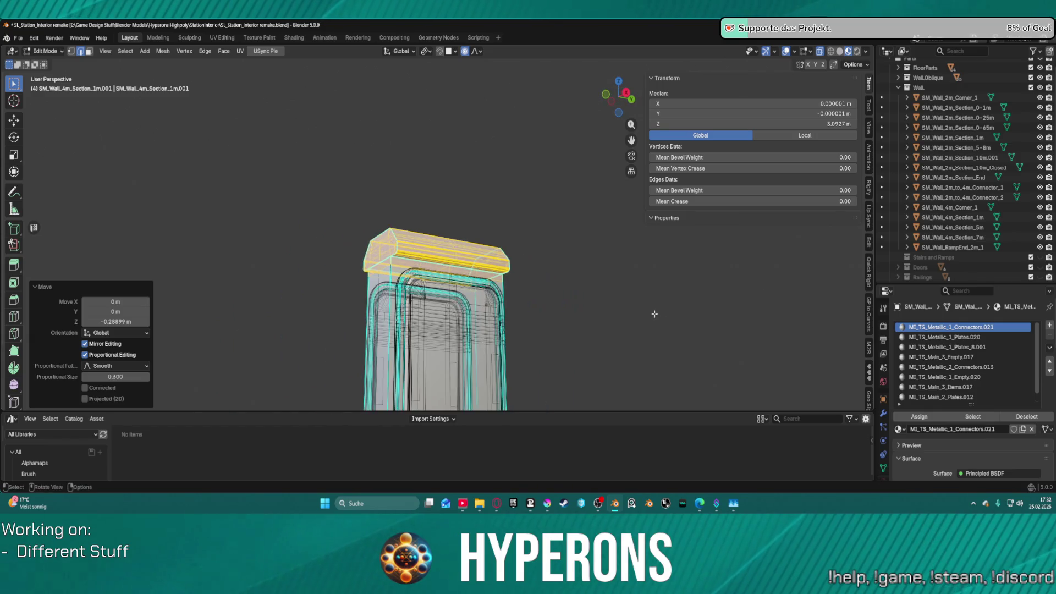
pyautogui.scroll(5, 655, 314)
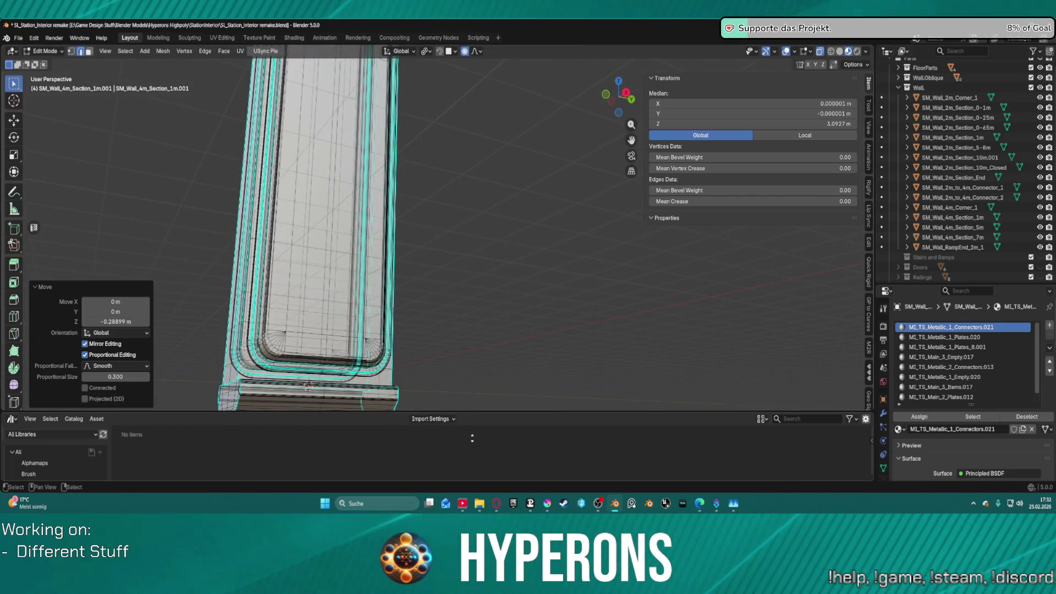
pyautogui.moveTo(443, 358)
pyautogui.mouseDown()
pyautogui.moveTo(401, 252)
pyautogui.moveTo(455, 396)
pyautogui.mouseUp()
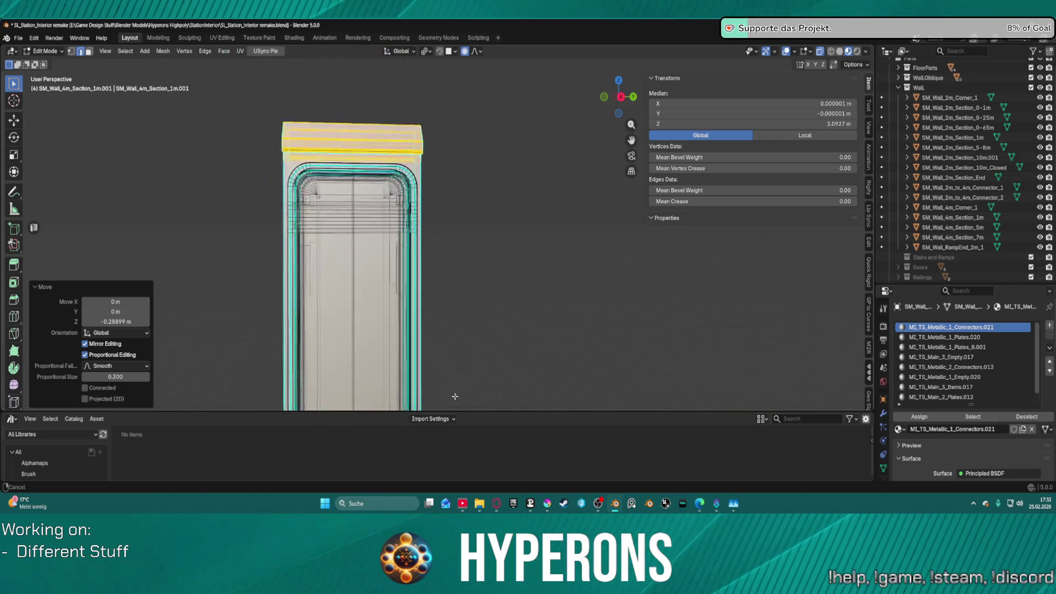
pyautogui.scroll(3, 462, 149)
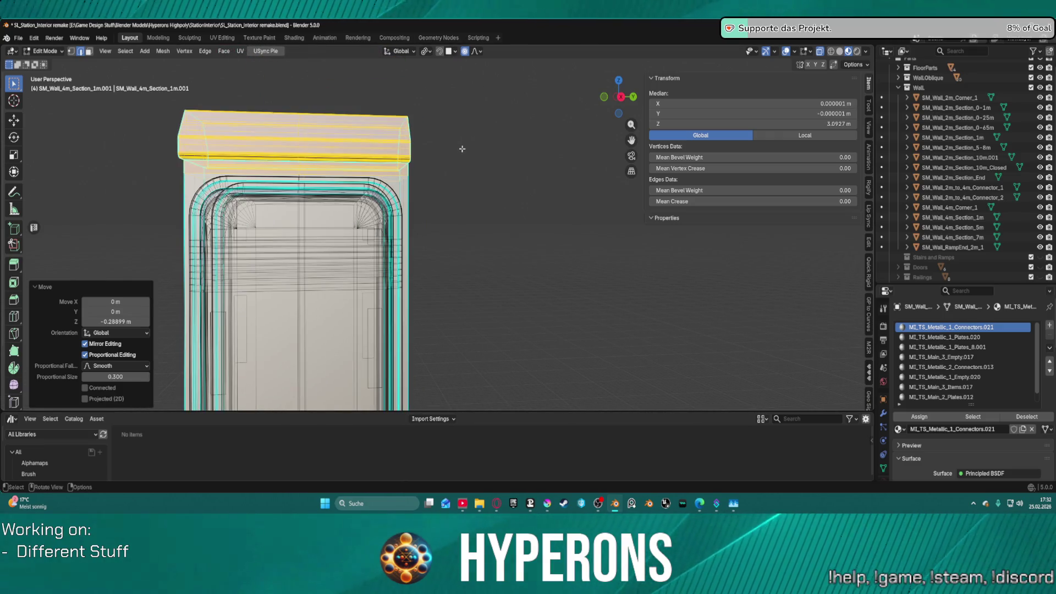
pyautogui.moveTo(462, 149)
pyautogui.mouseDown()
pyautogui.moveTo(377, 157)
pyautogui.moveTo(456, 153)
pyautogui.mouseUp()
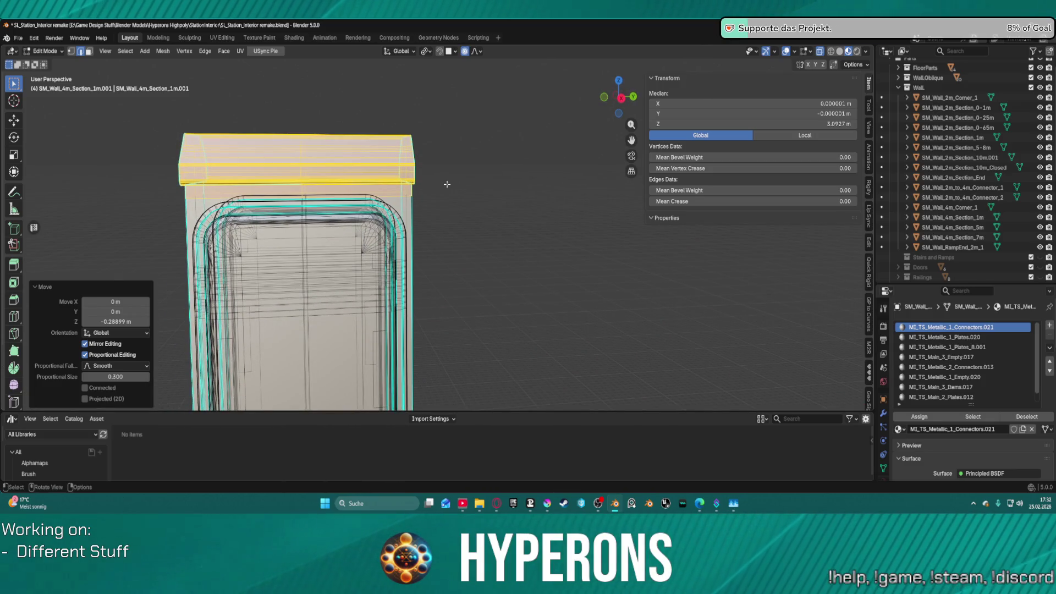
# - In Right Ortho view, nudge the top edges down a further 0.008 m along Z without falloff
pyautogui.press('KP_3')
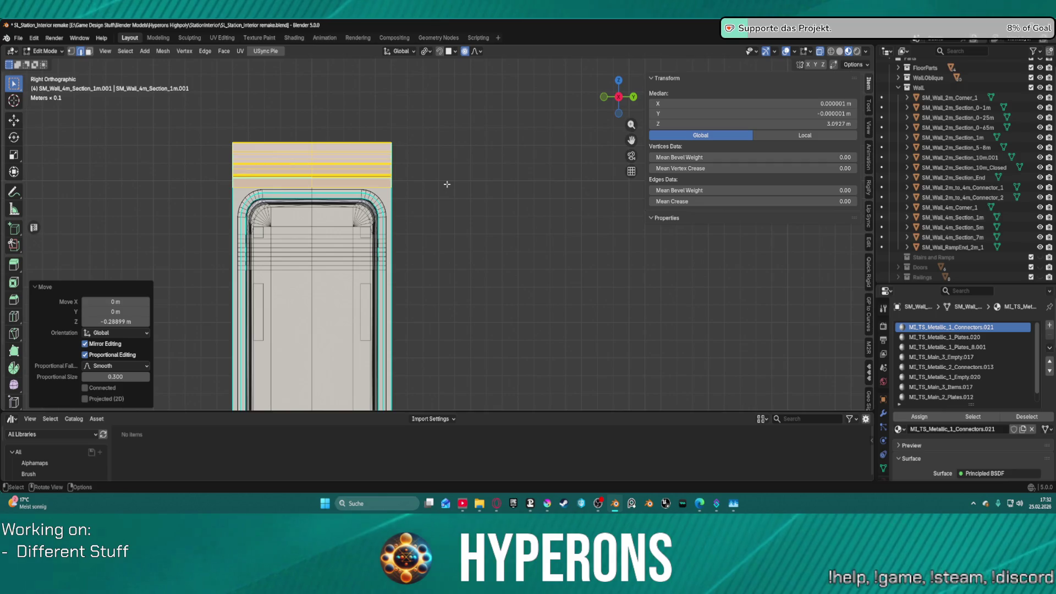
pyautogui.scroll(2, 401, 180)
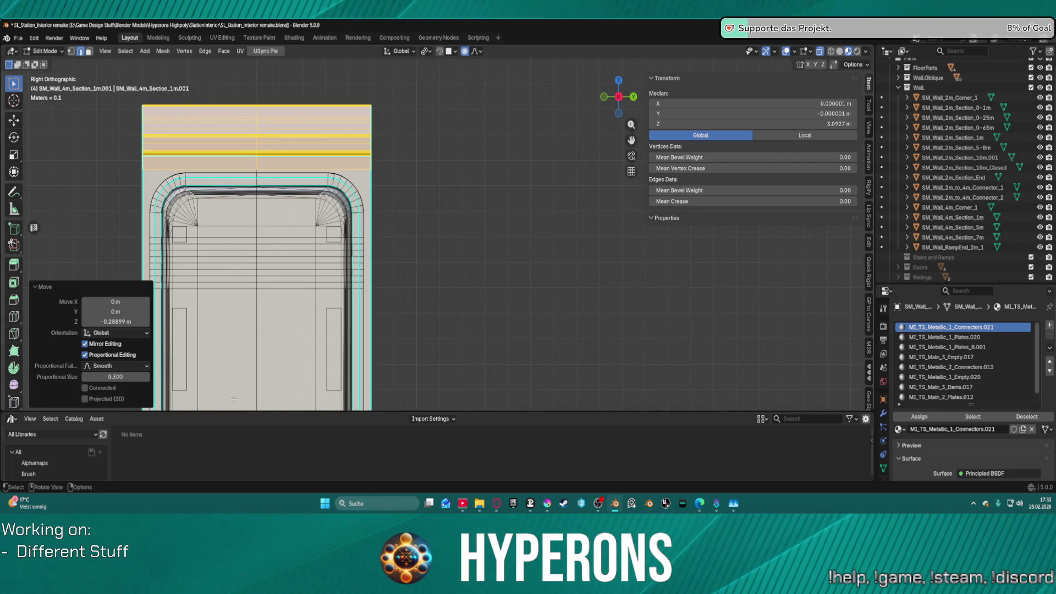
pyautogui.press('g')
pyautogui.press('z')
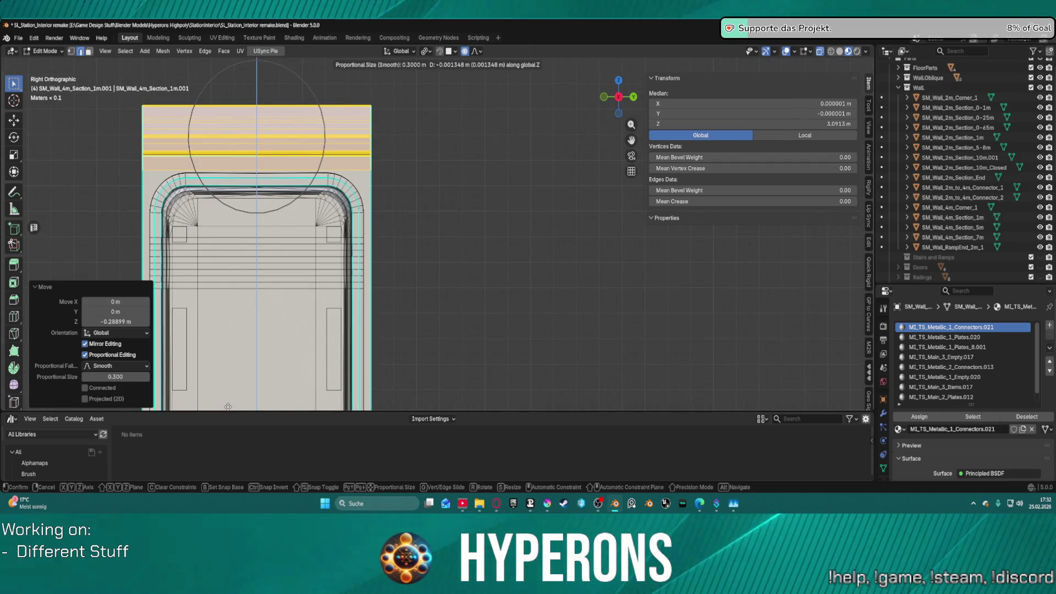
pyautogui.press('Escape')
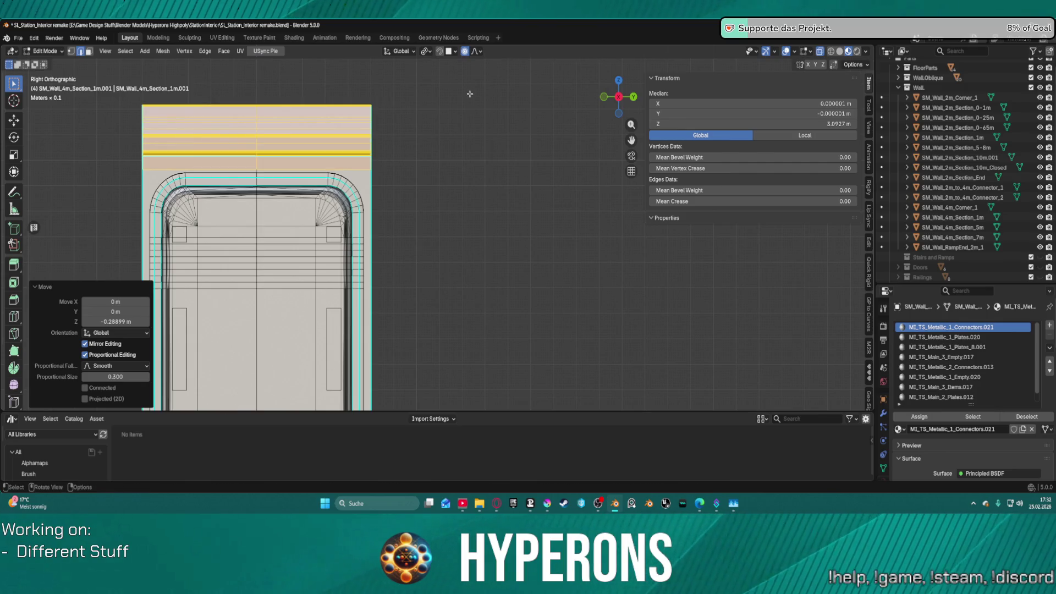
pyautogui.press('g')
pyautogui.press('z')
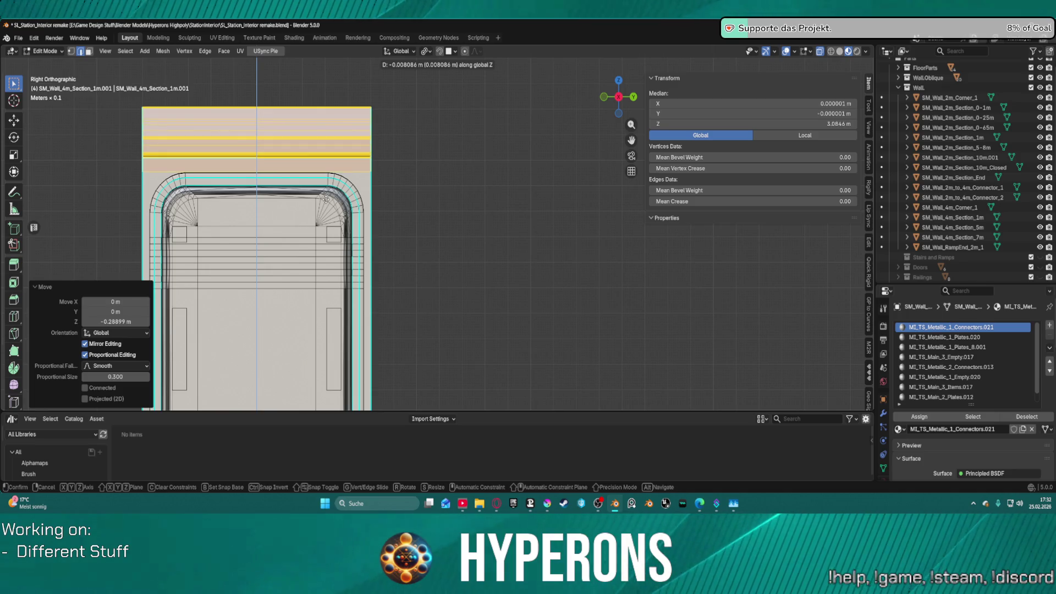
pyautogui.click(599, 217)
pyautogui.moveTo(379, 198)
pyautogui.mouseDown()
pyautogui.moveTo(391, 211)
pyautogui.moveTo(483, 213)
pyautogui.mouseUp()
pyautogui.scroll(-8, 483, 213)
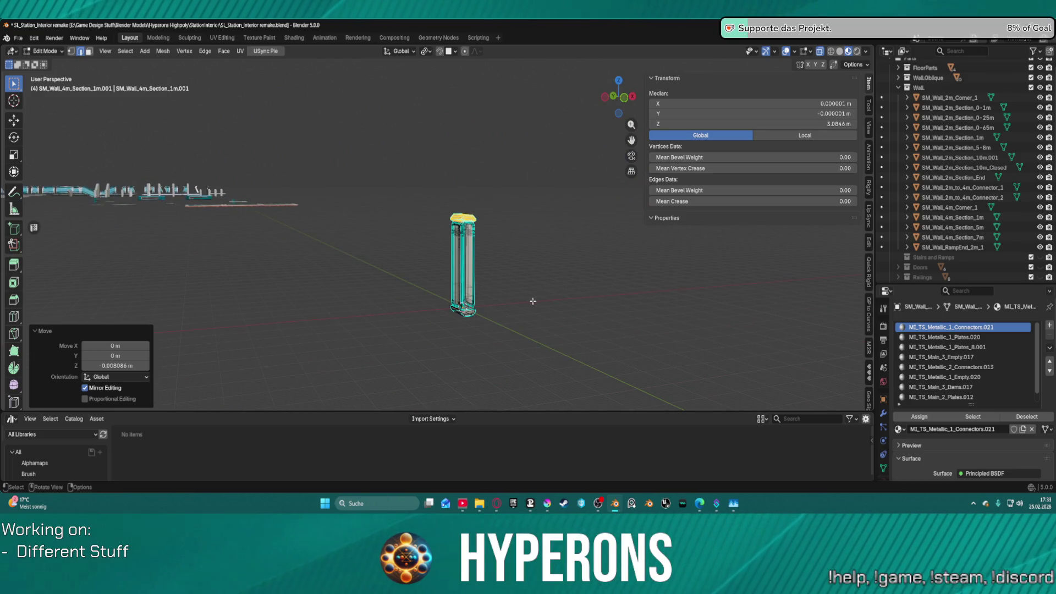
# - Select the whole mesh and switch back to Object Mode
pyautogui.press('a')
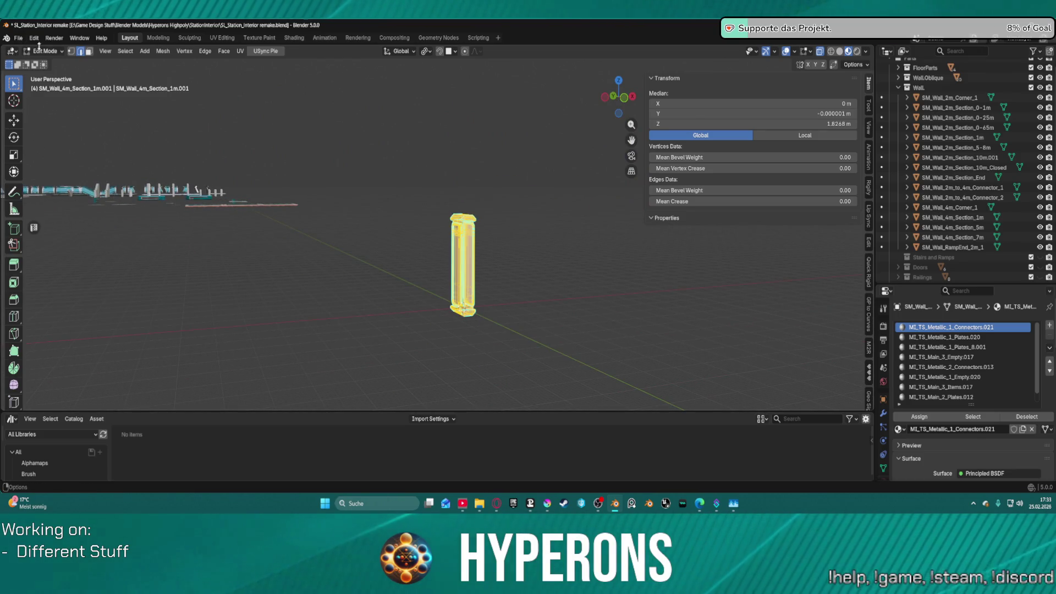
pyautogui.hotkey('ctrl', 'Tab')
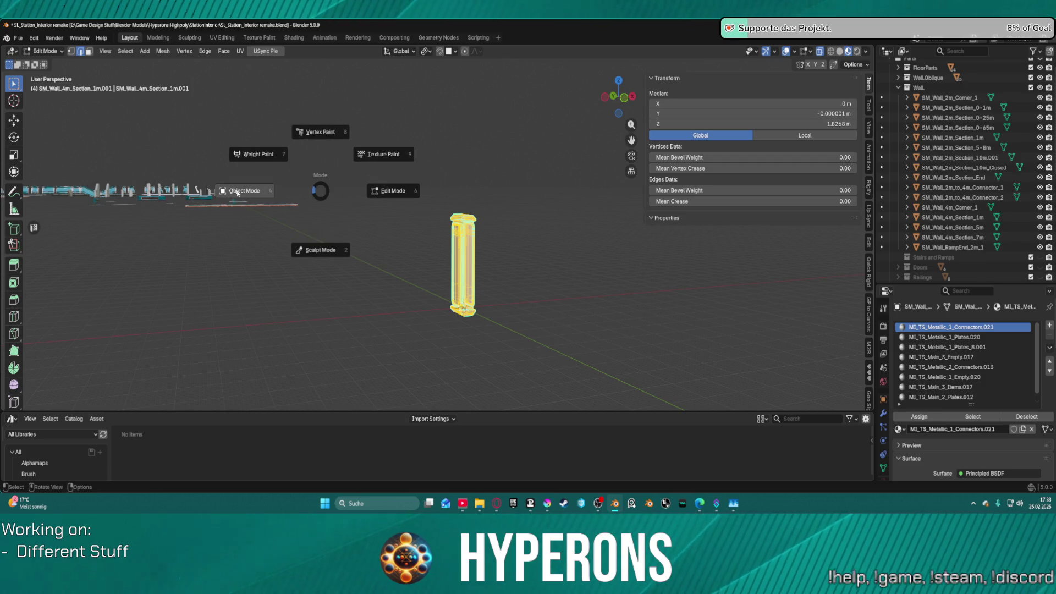
pyautogui.click(238, 192)
# - Browse the File menu's export options without exporting, then select the pillar object
pyautogui.click(18, 38)
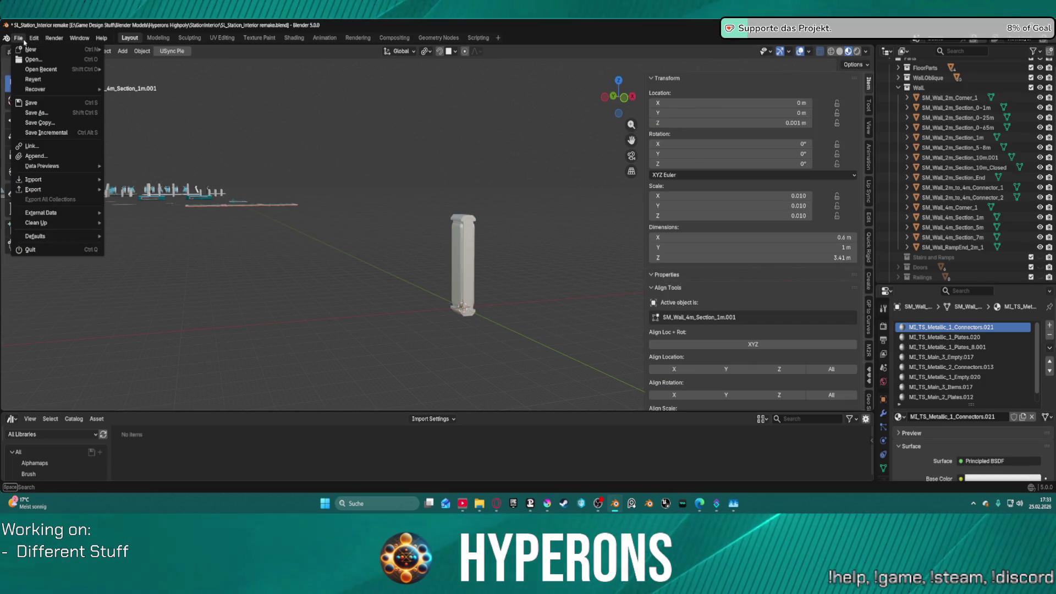
pyautogui.moveTo(85, 89)
pyautogui.moveTo(89, 191)
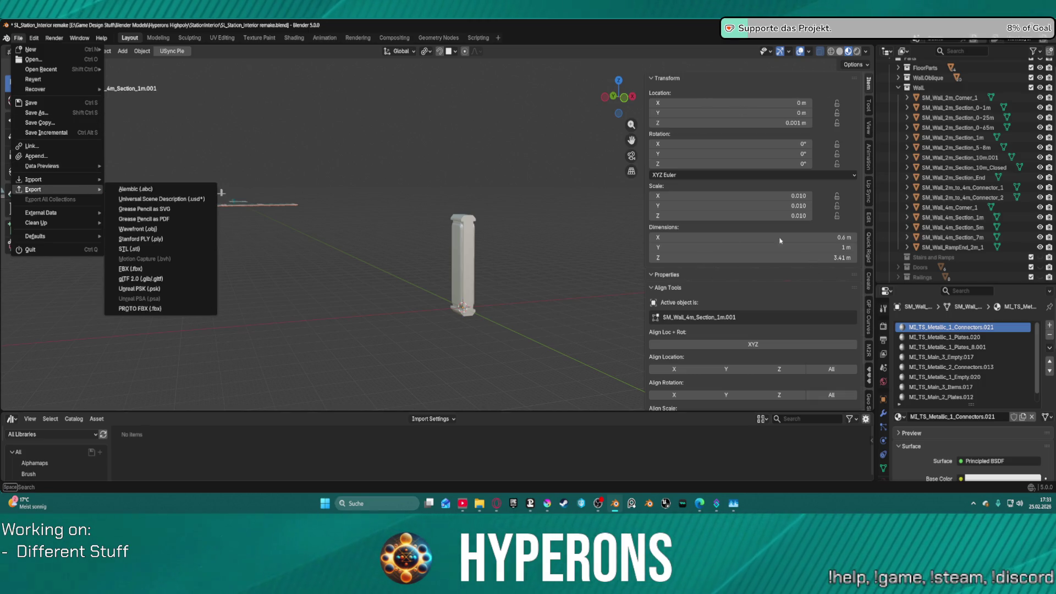
pyautogui.click(487, 235)
pyautogui.click(463, 242)
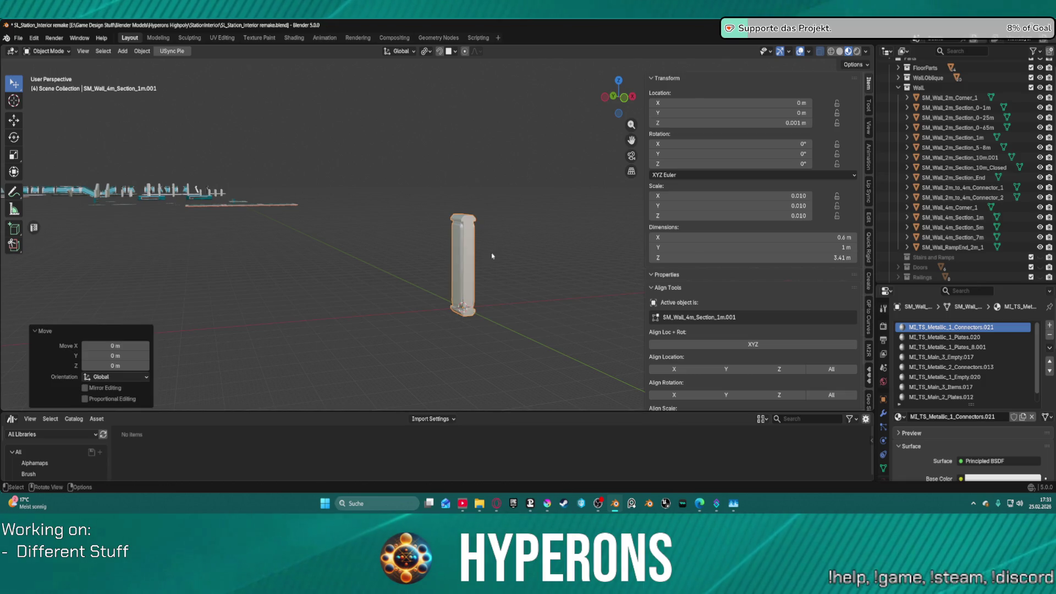
pyautogui.scroll(-5, 868, 104)
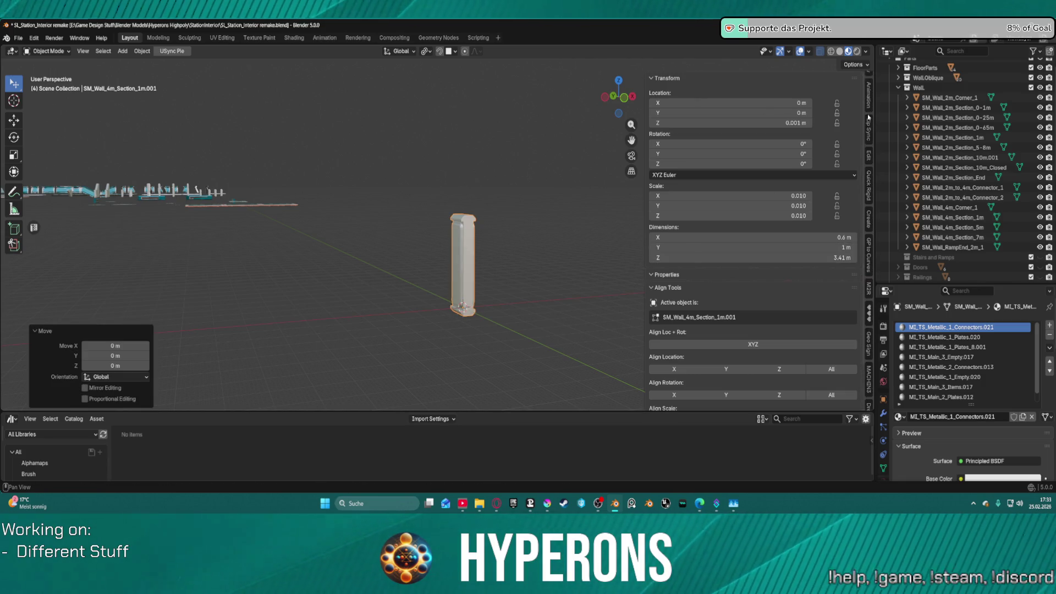
pyautogui.scroll(-2, 862, 131)
pyautogui.scroll(-10, 863, 131)
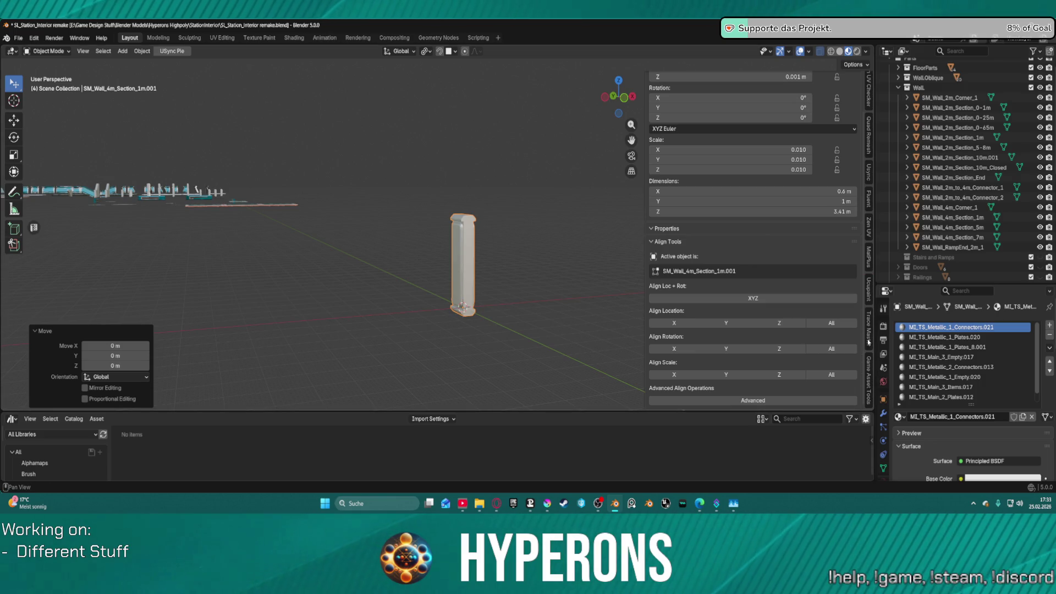
# - Rename the pillar to SM_Wall_3m_Section_1m in the Outliner, removing the trailing dot with F2
pyautogui.scroll(-10, 974, 259)
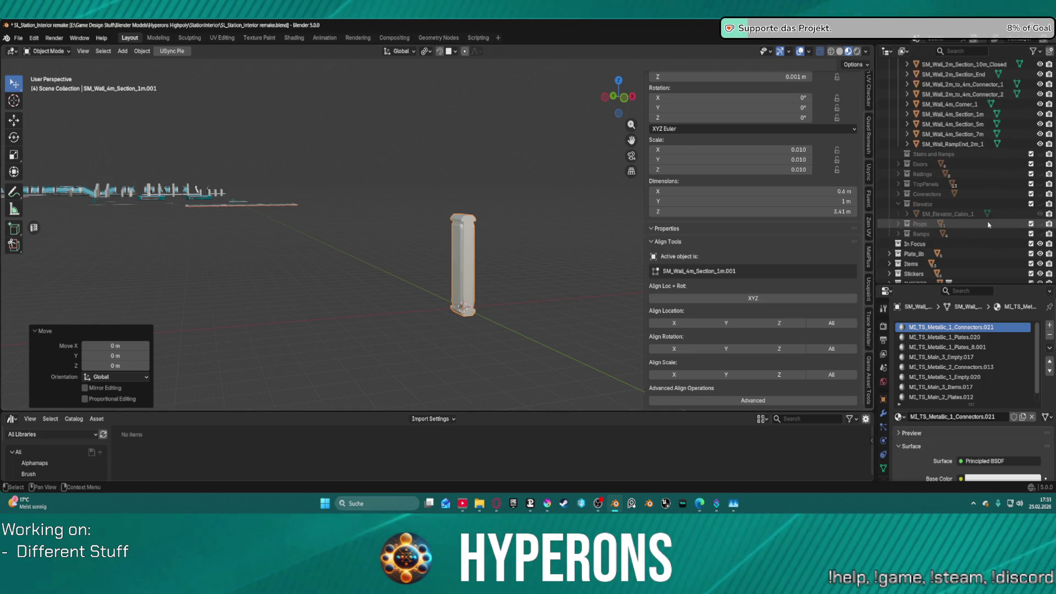
pyautogui.click(952, 273)
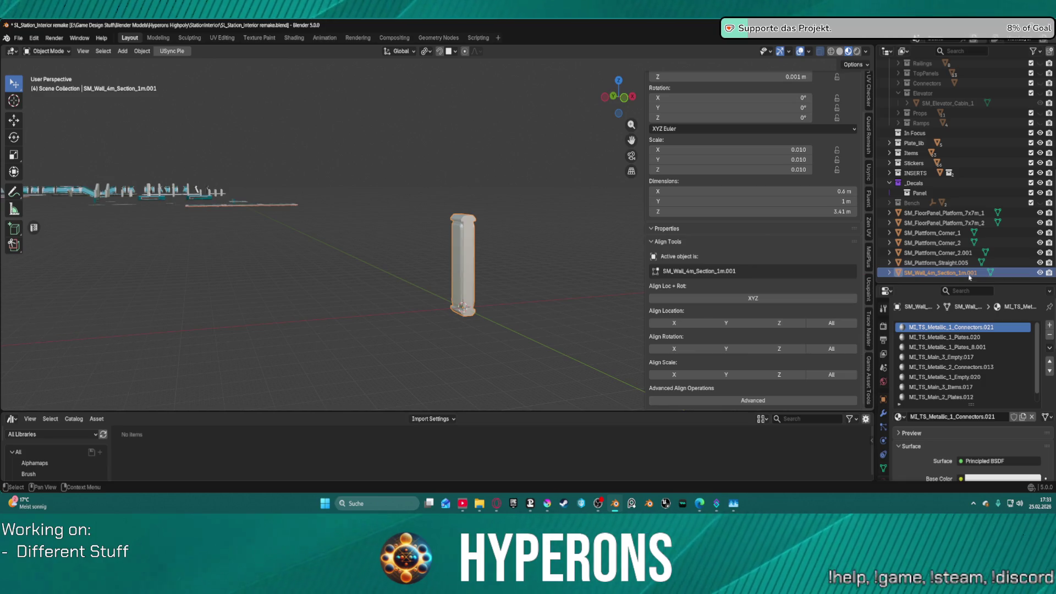
pyautogui.doubleClick(933, 273)
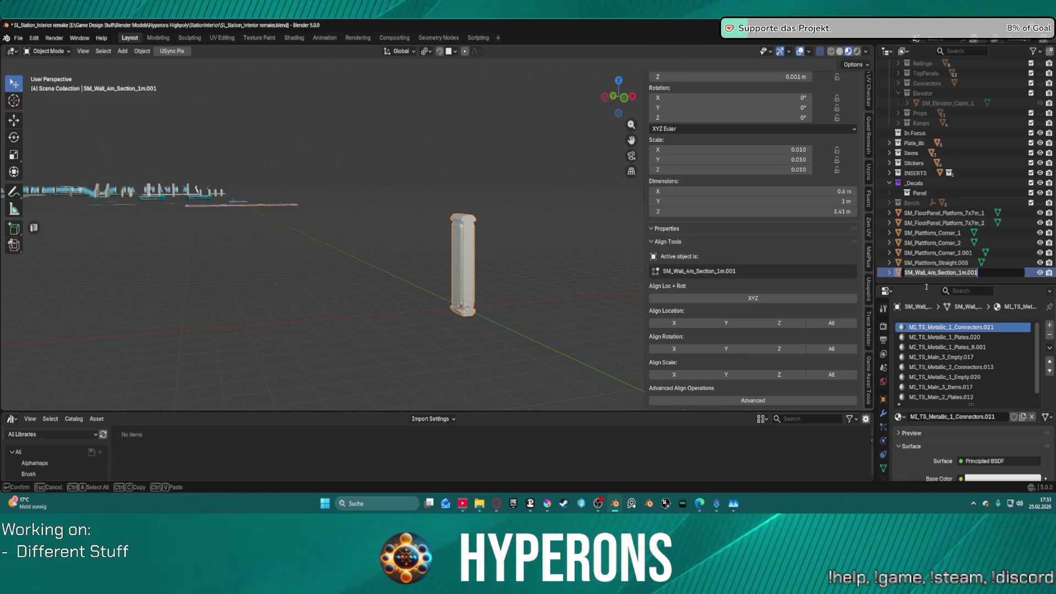
pyautogui.press('Home')
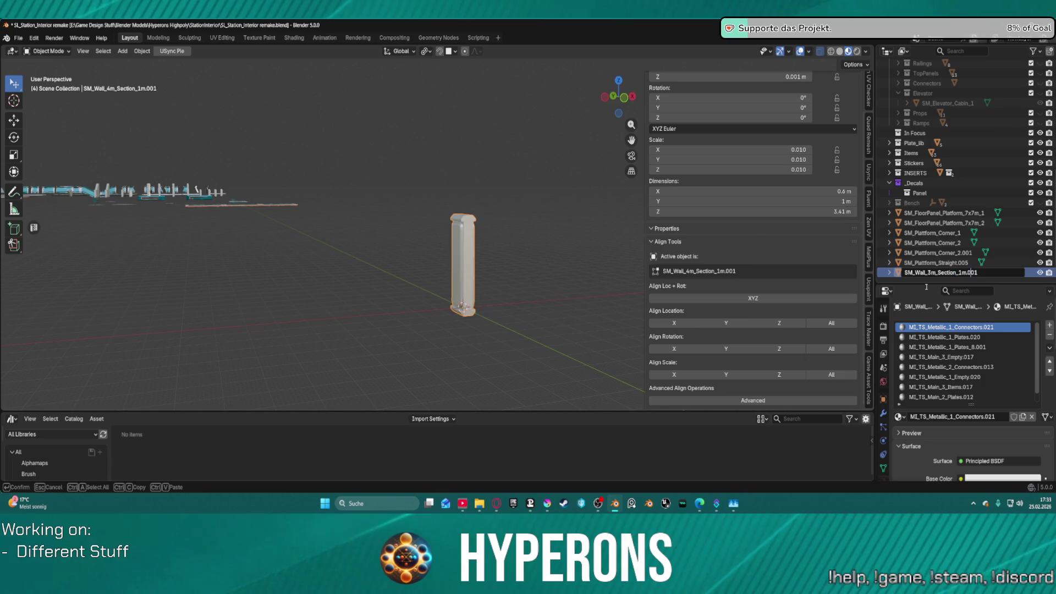
pyautogui.press('BackSpace')
pyautogui.press('BackSpace')
pyautogui.press('BackSpace')
pyautogui.press('Return')
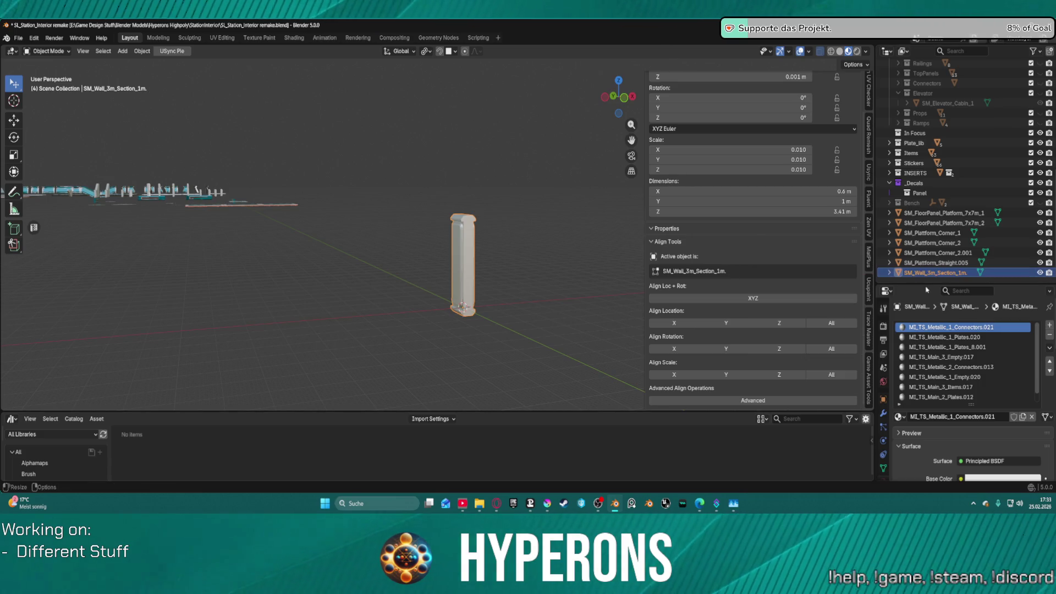
pyautogui.press('F2')
pyautogui.press('Return')
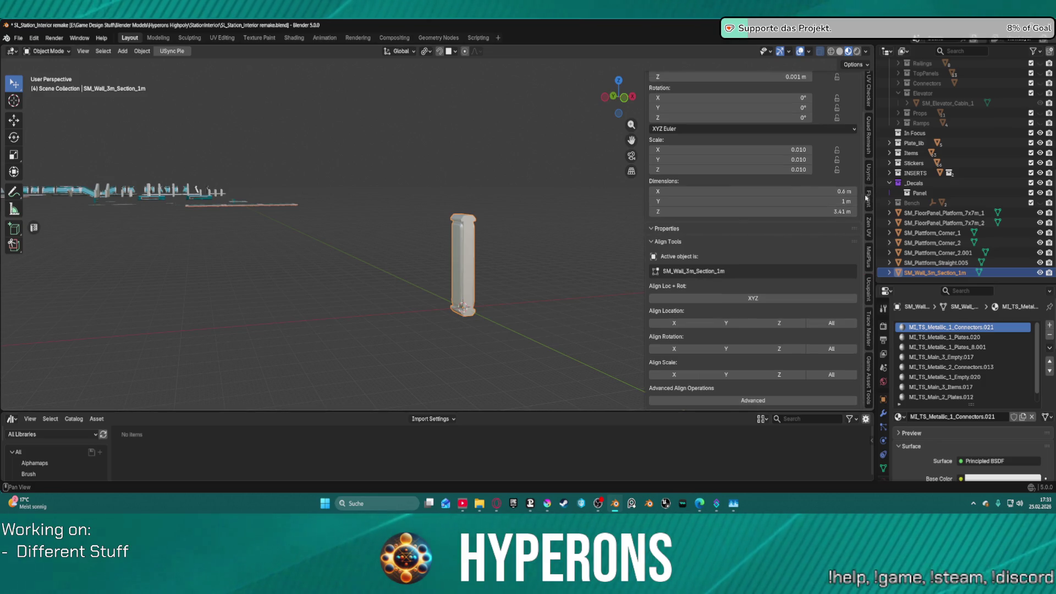
# - In the USync tab, set the export entry to SM_Wall_3m_Section_1m and export it as FBX to Meshes/
pyautogui.click(868, 172)
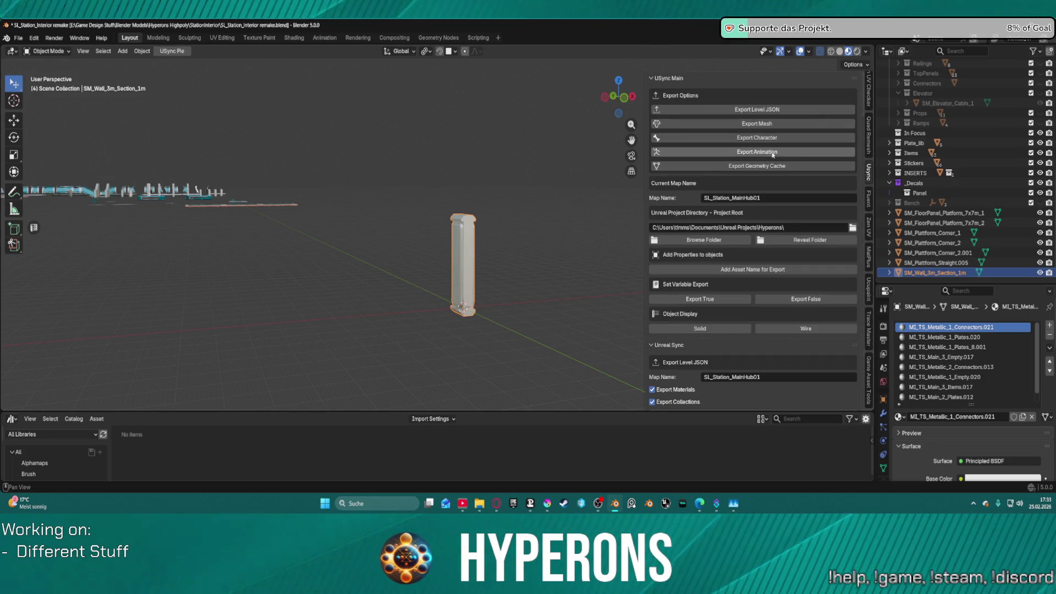
pyautogui.scroll(-15, 762, 232)
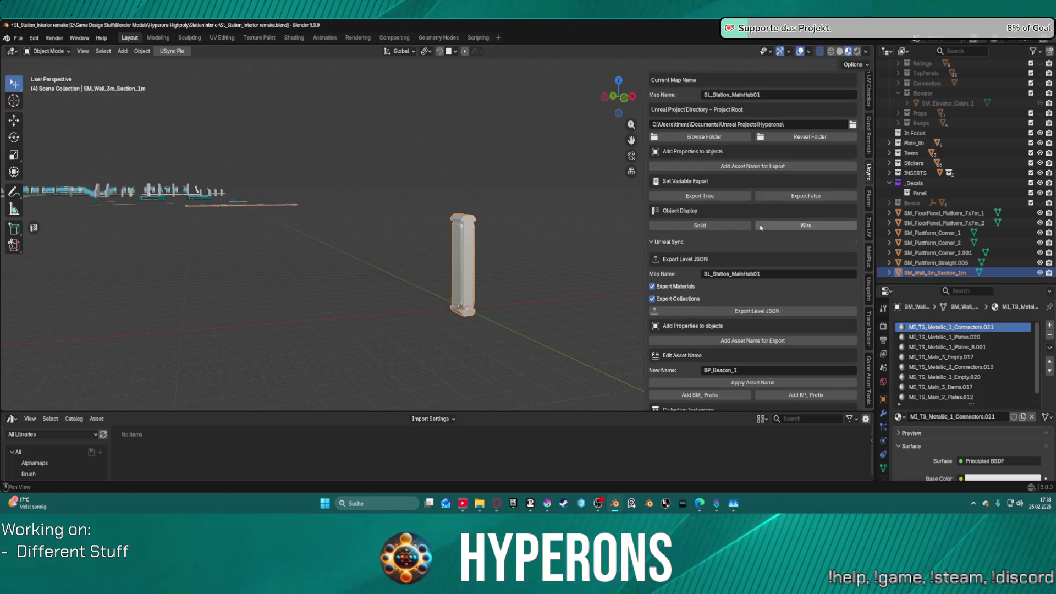
pyautogui.scroll(-20, 767, 215)
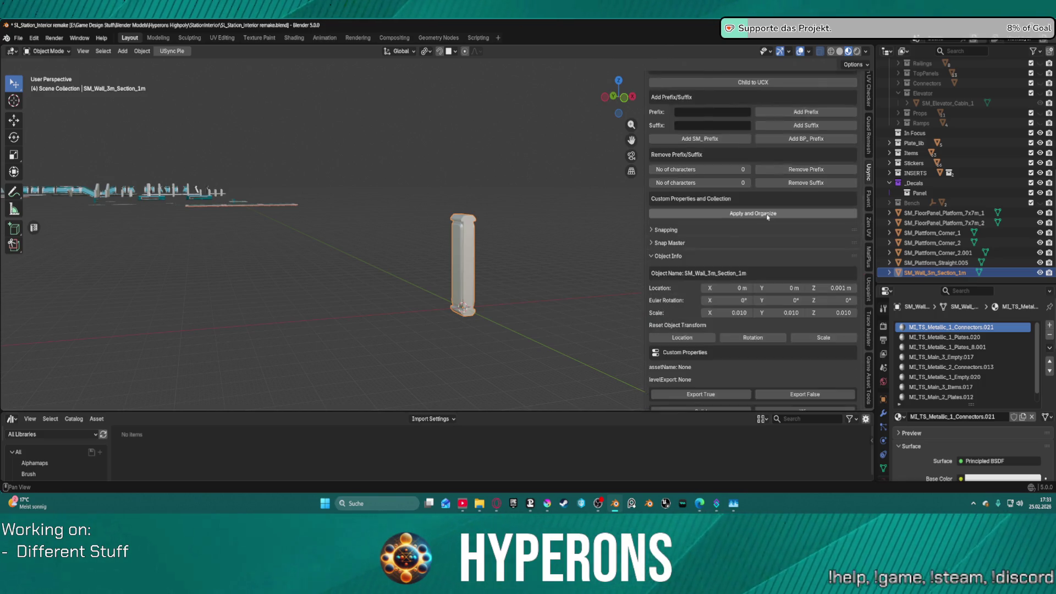
pyautogui.scroll(-5, 773, 223)
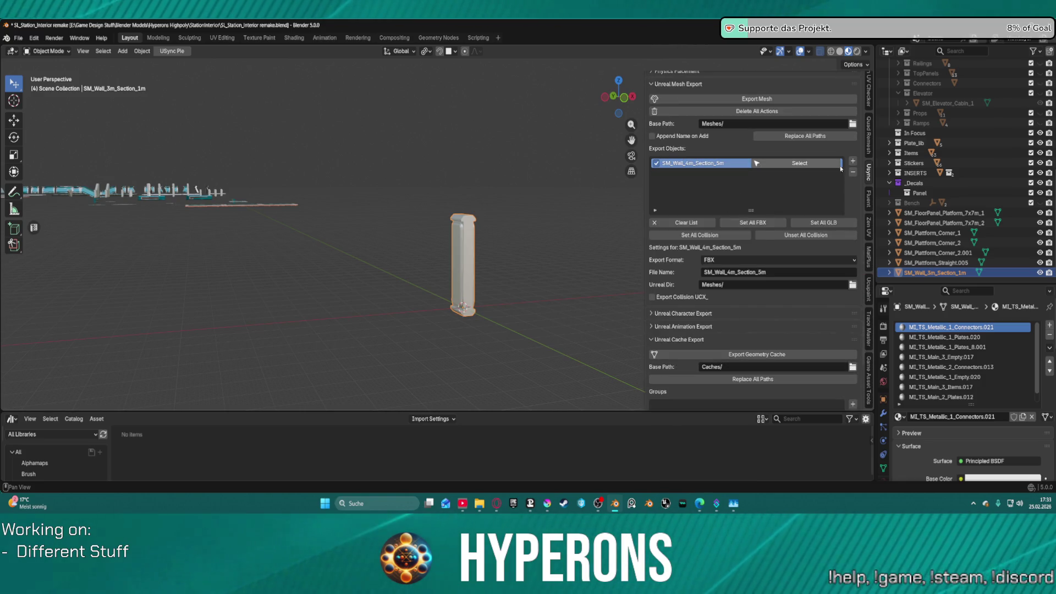
pyautogui.click(853, 172)
pyautogui.click(853, 161)
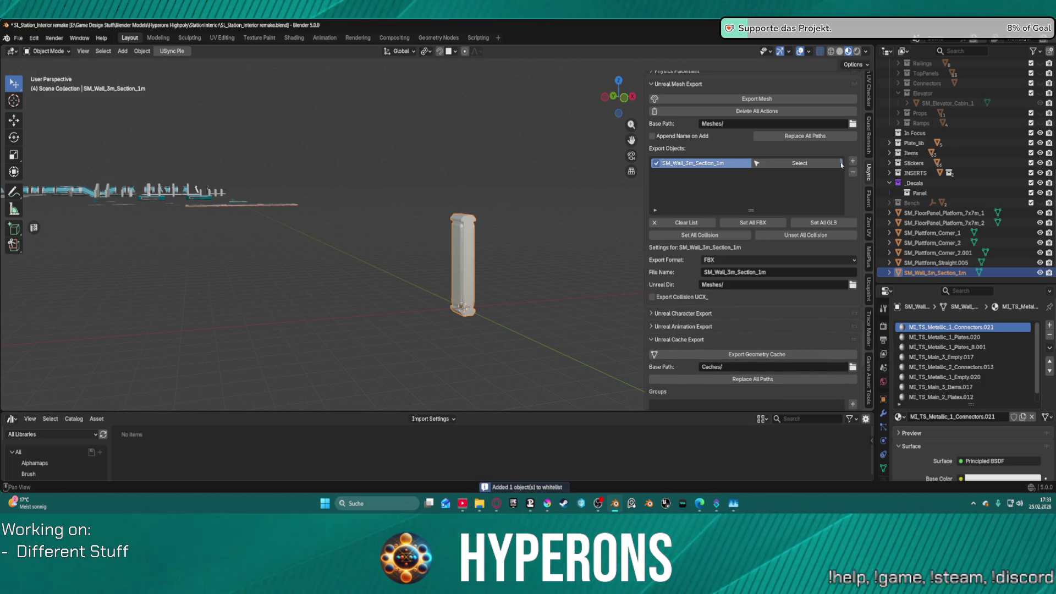
pyautogui.scroll(3, 770, 165)
pyautogui.click(770, 160)
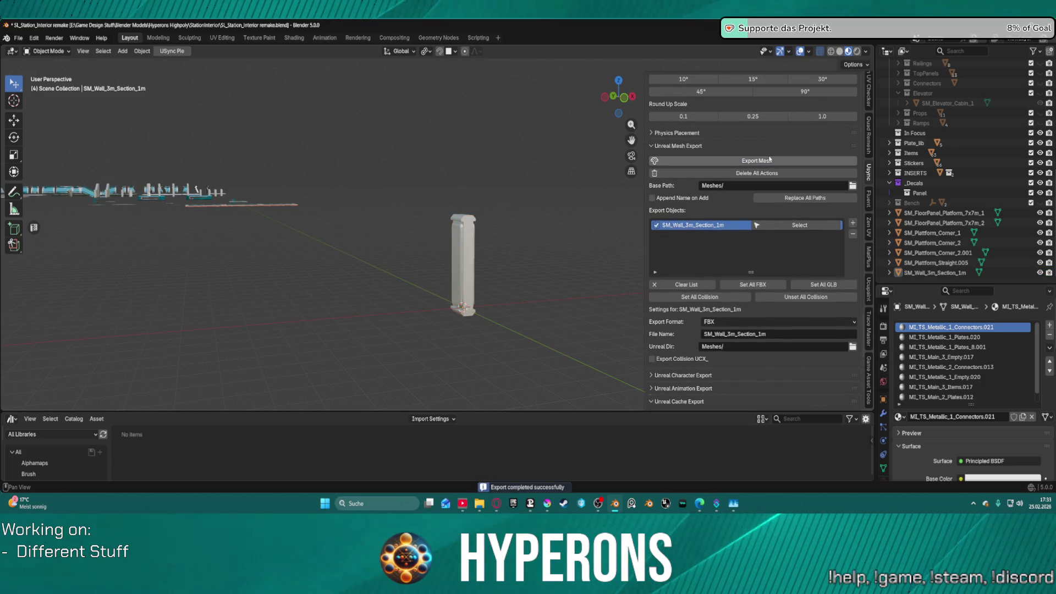
pyautogui.moveTo(601, 507)
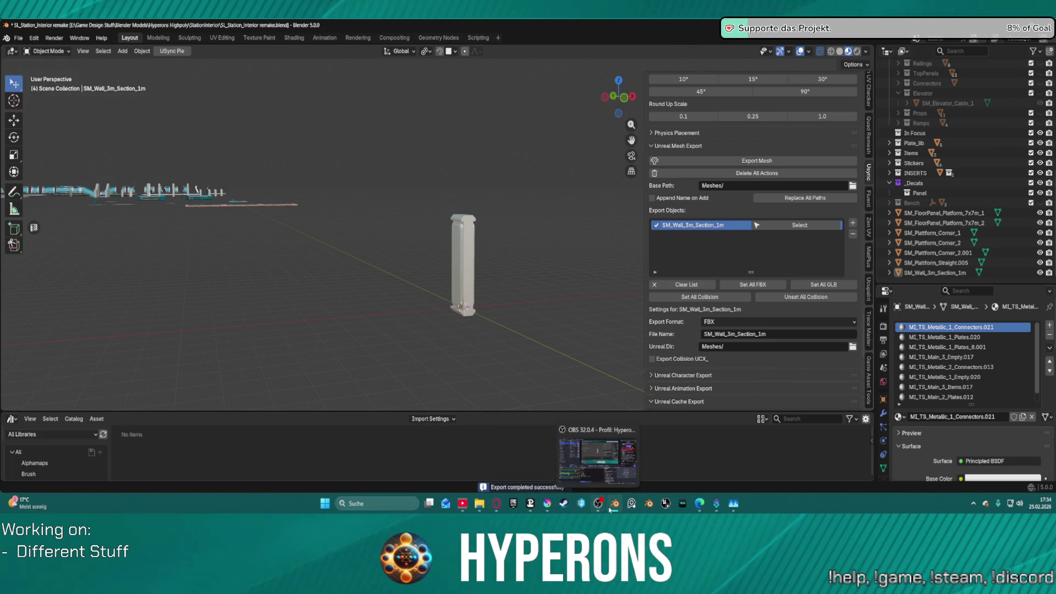
# - Minimize Blender to the desktop and launch the Hyperons 5.7 Unreal project shortcut
pyautogui.press('super+d')
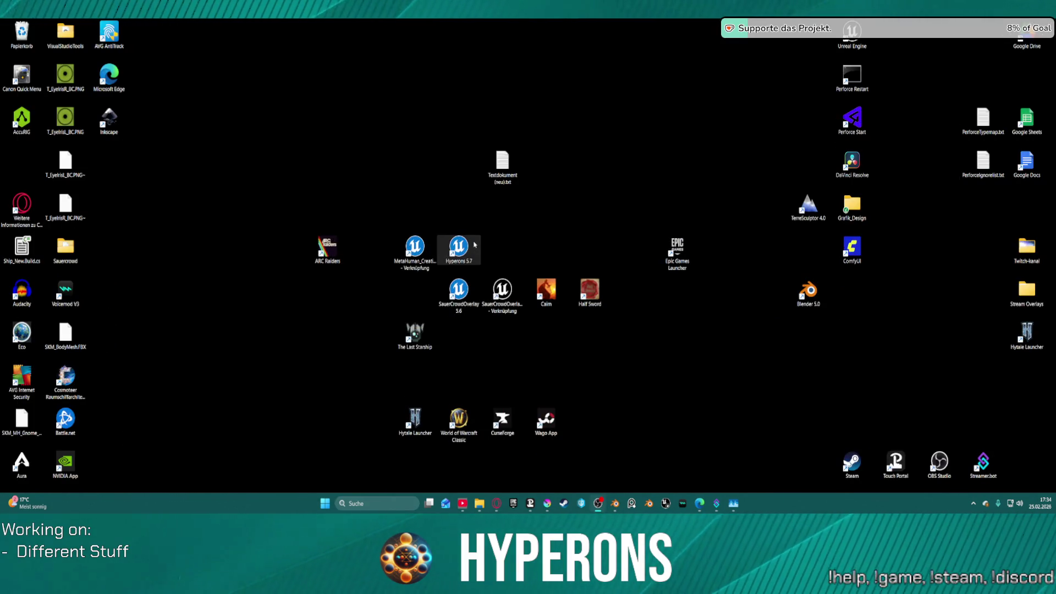
pyautogui.doubleClick(478, 252)
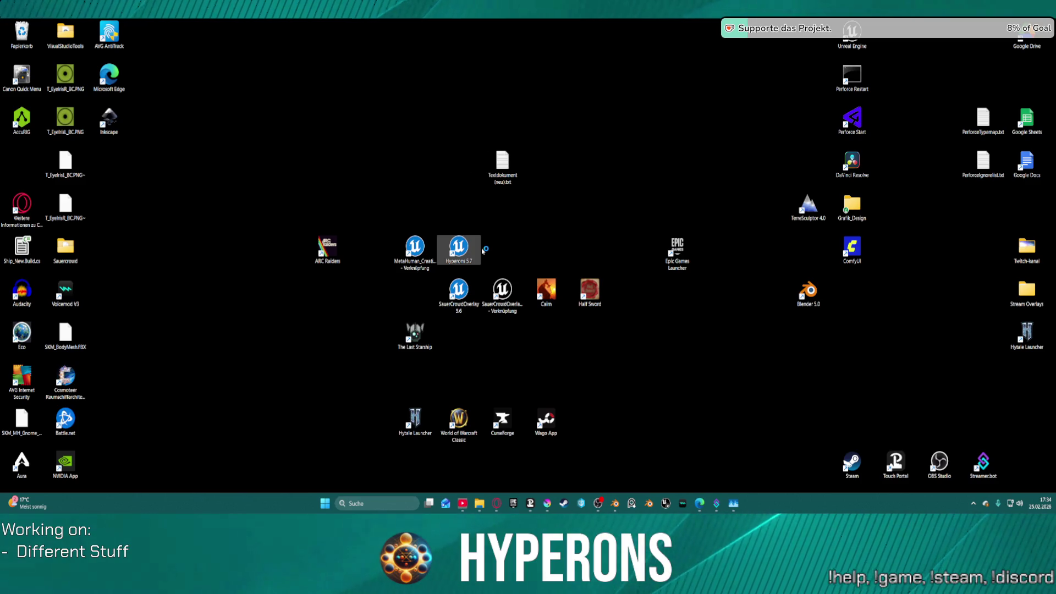
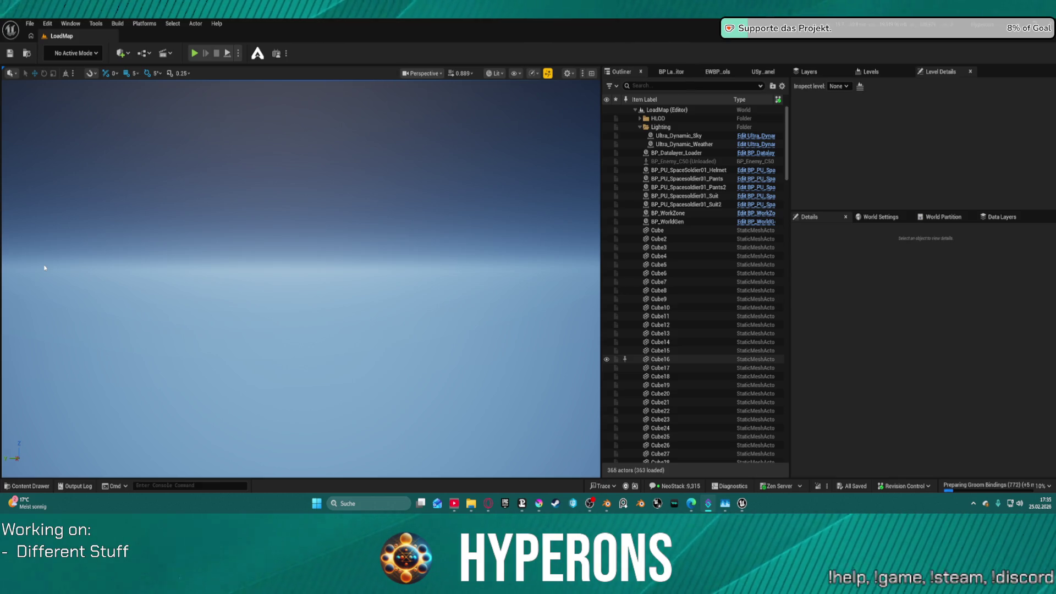
# - Close the MAT_ProceduralSpaceShader material editor and load ML_Station_NewBerlin from Recent Levels
pyautogui.hotkey('alt', 'Tab')
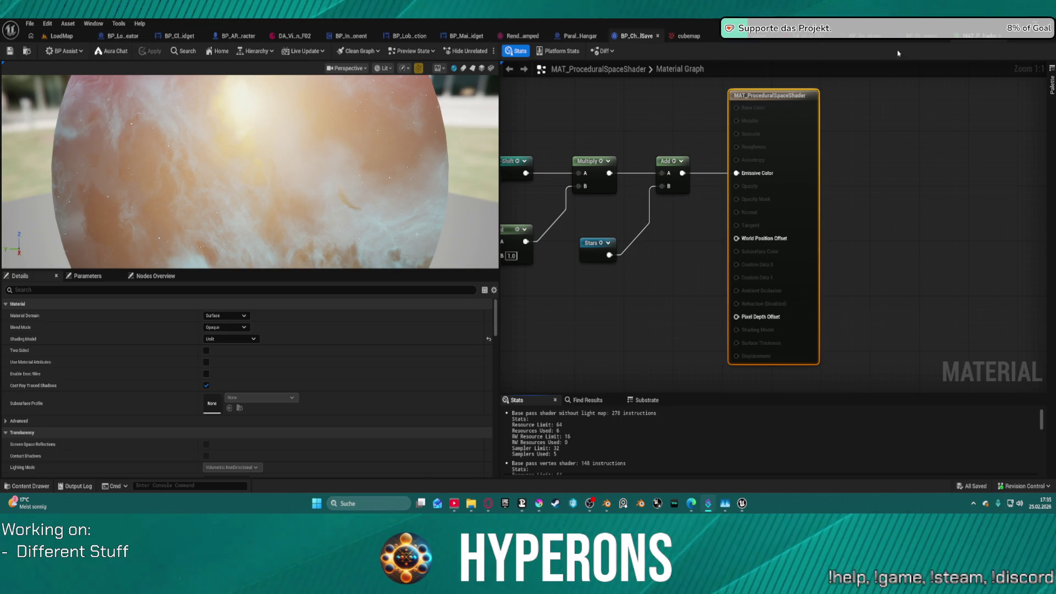
pyautogui.click(999, 36)
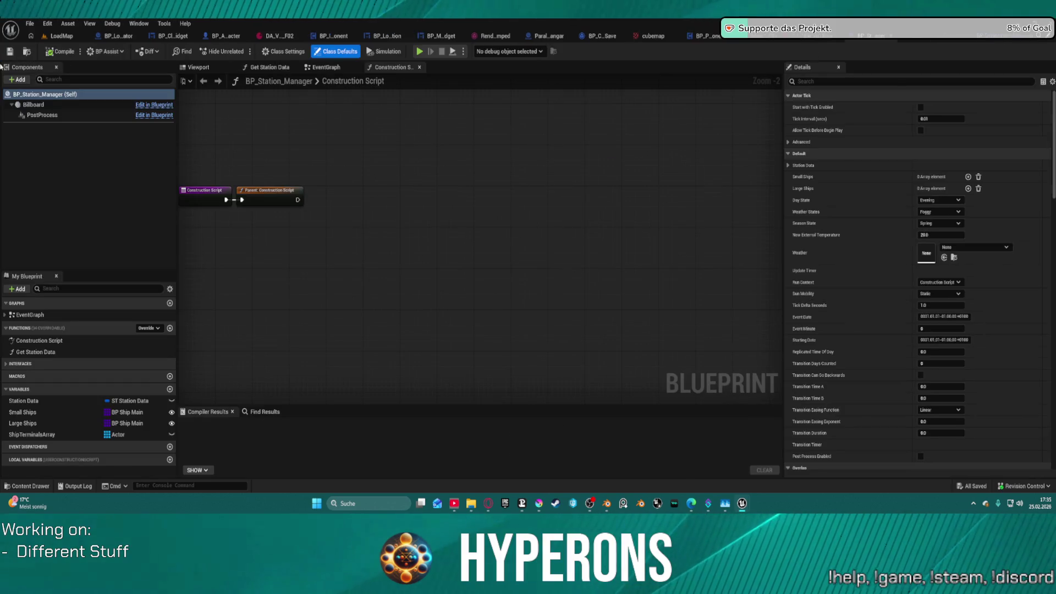
pyautogui.click(64, 37)
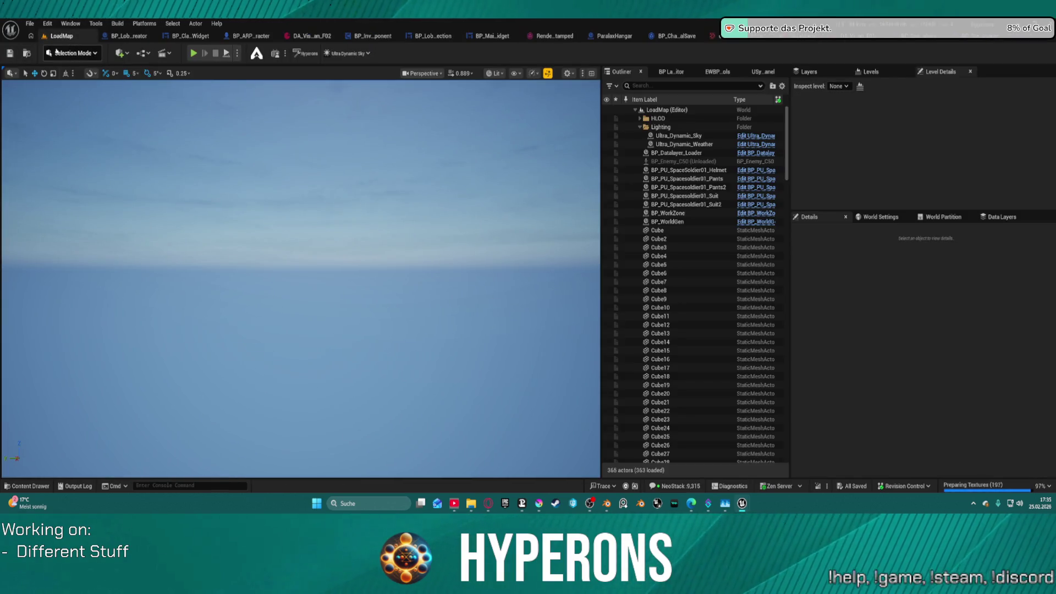
pyautogui.click(31, 23)
pyautogui.moveTo(73, 86)
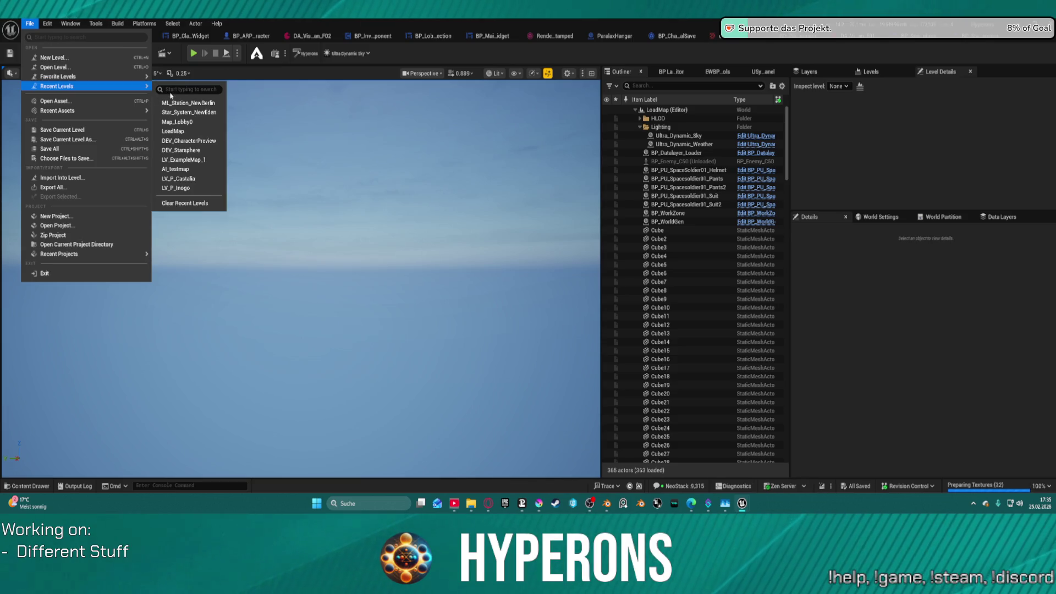
pyautogui.click(183, 105)
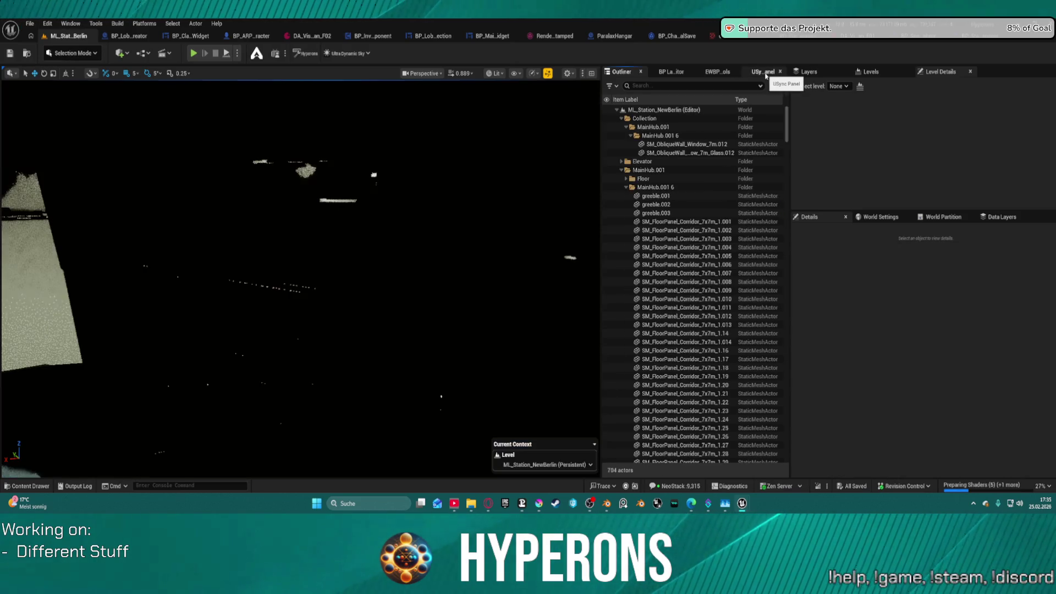
# - Import the synced wall section mesh from the USync Panel, then bring Blender forward
pyautogui.click(766, 75)
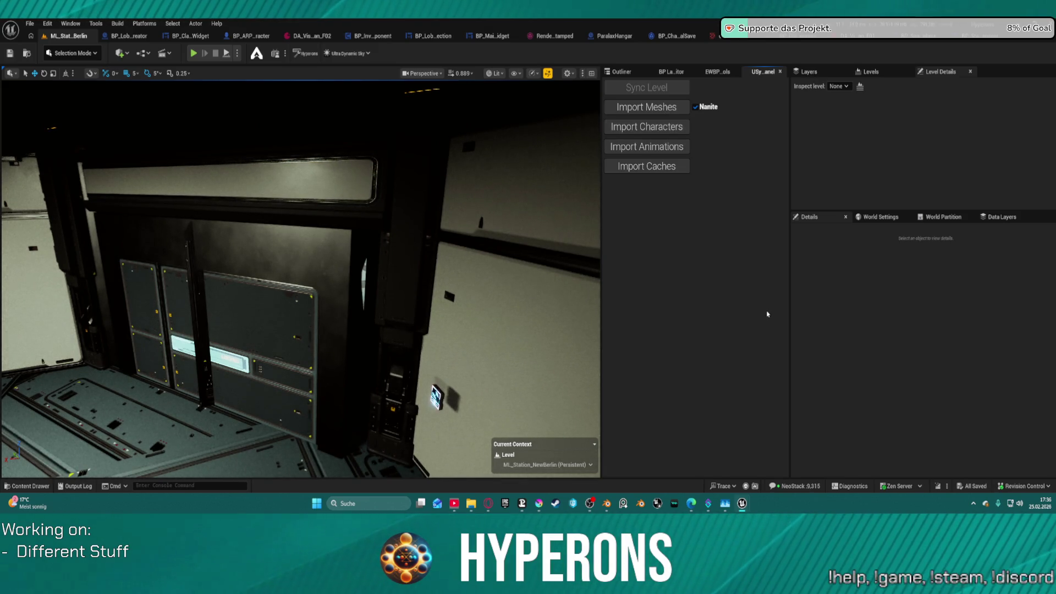
pyautogui.click(647, 107)
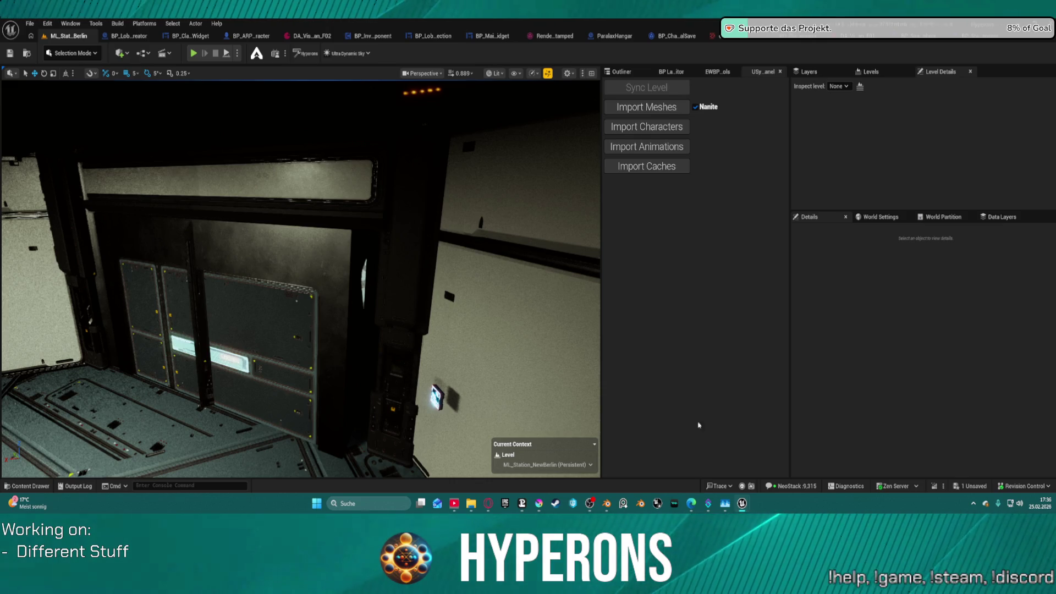
pyautogui.moveTo(743, 510)
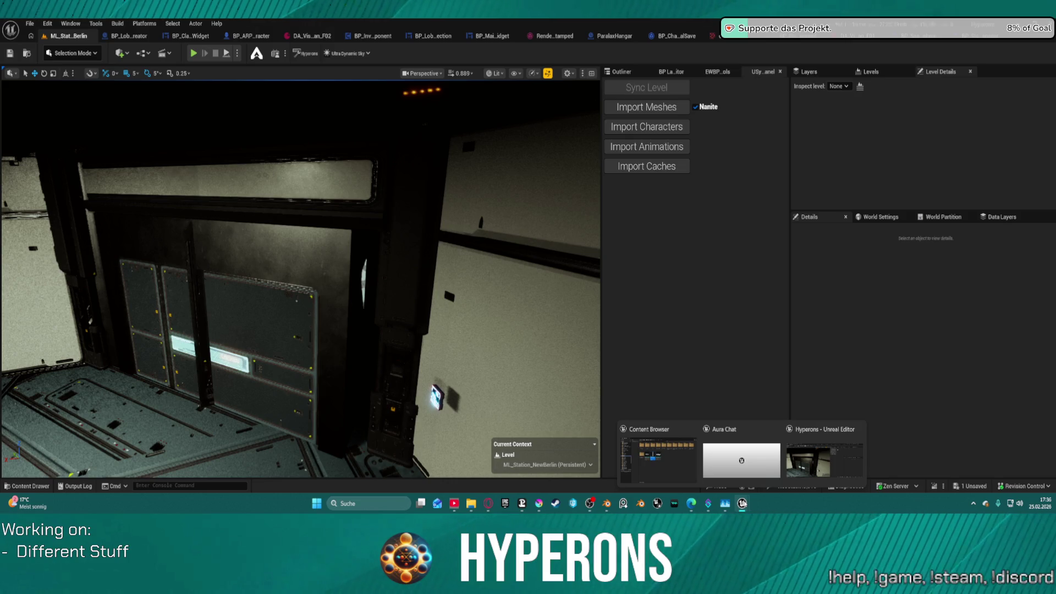
pyautogui.click(608, 504)
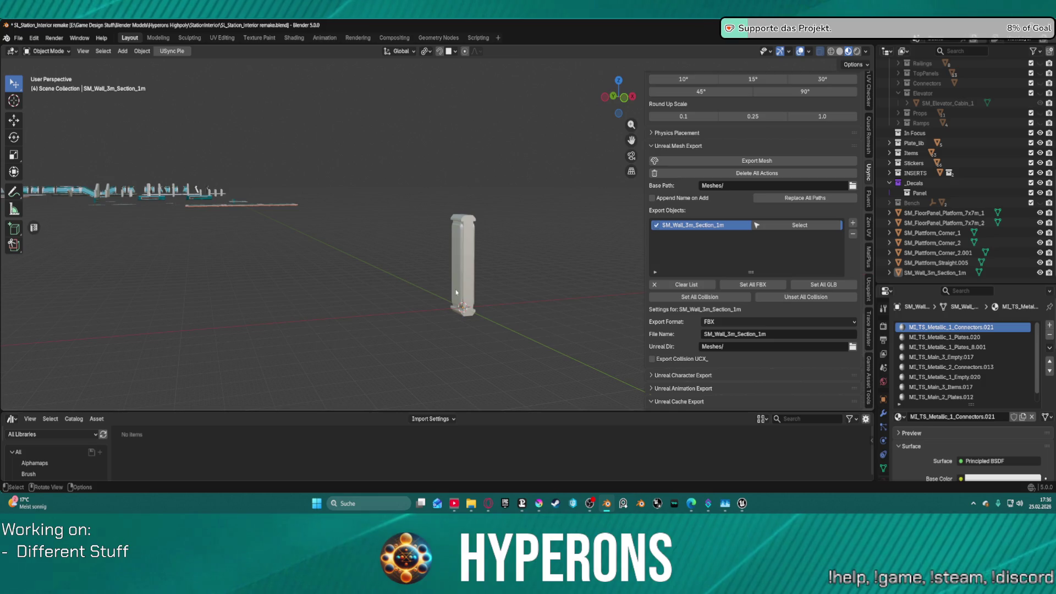
# - Apply all transforms to the SM_Wall_3m_Section_1m wall object
pyautogui.hotkey('ctrl', 'a')
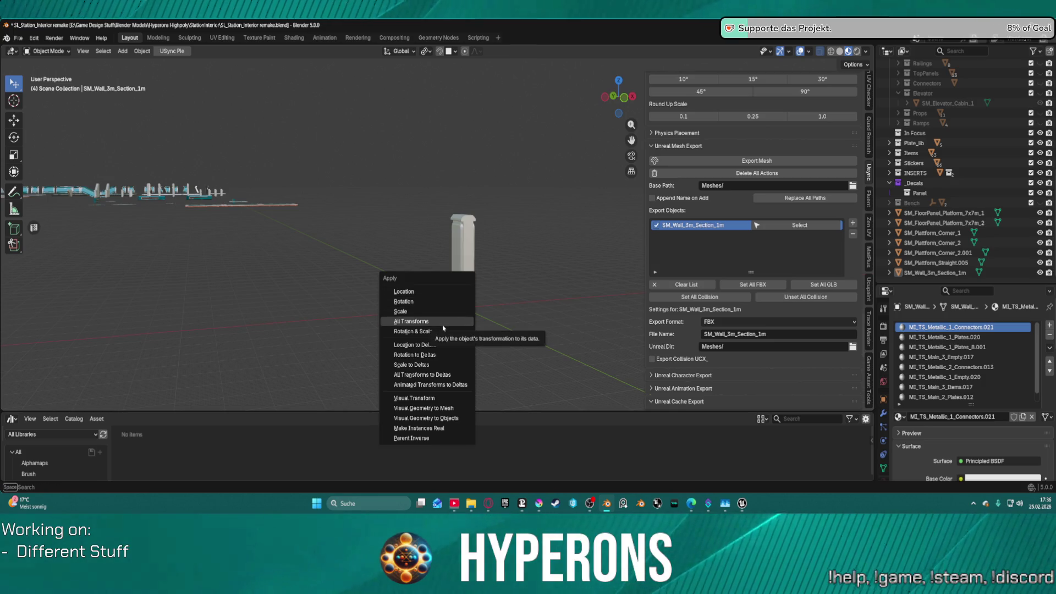
pyautogui.press('Escape')
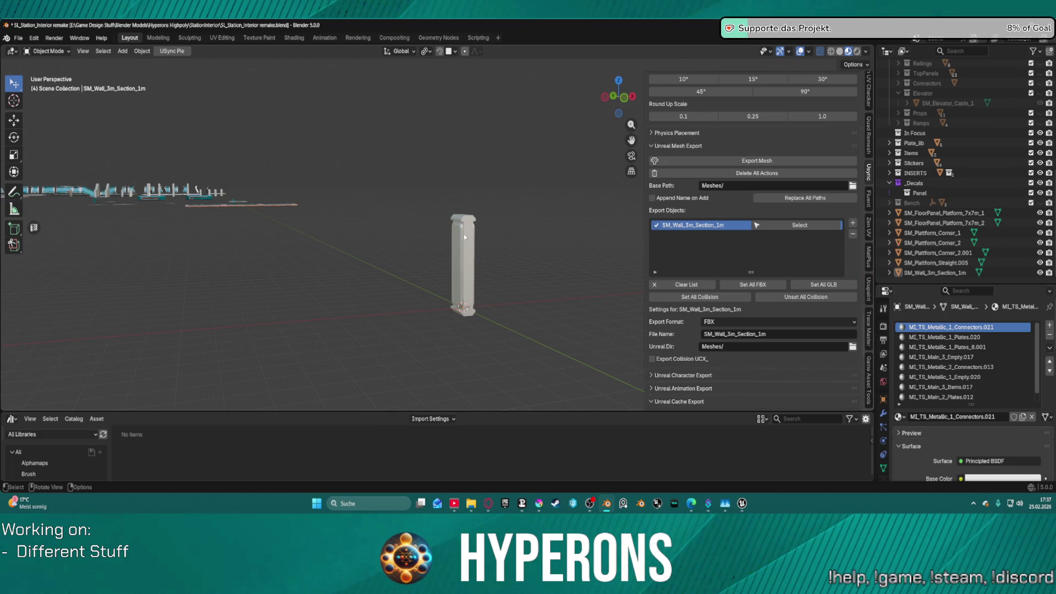
pyautogui.rightClick(529, 246)
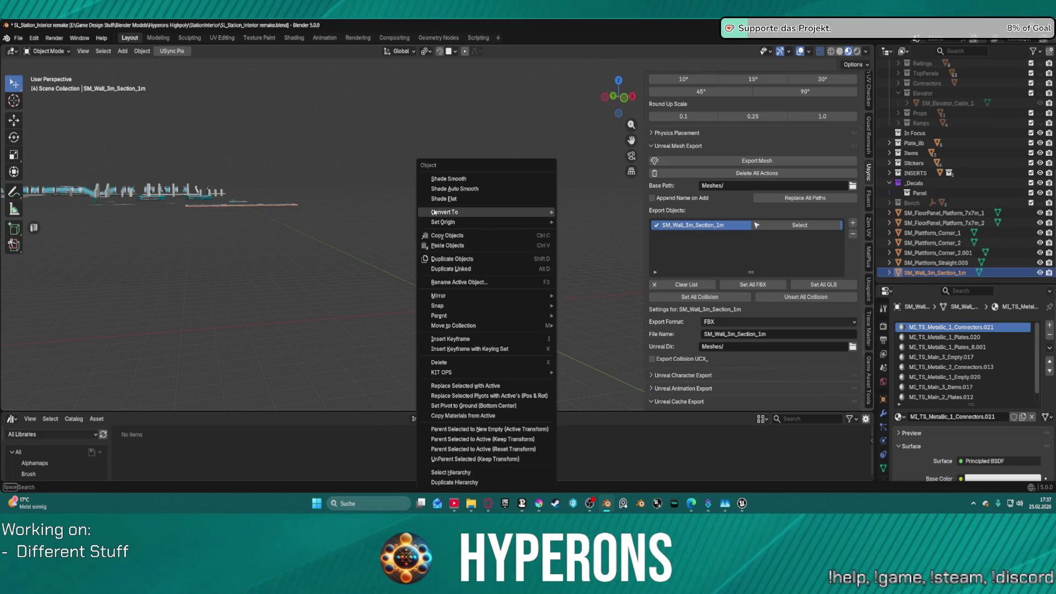
pyautogui.click(594, 213)
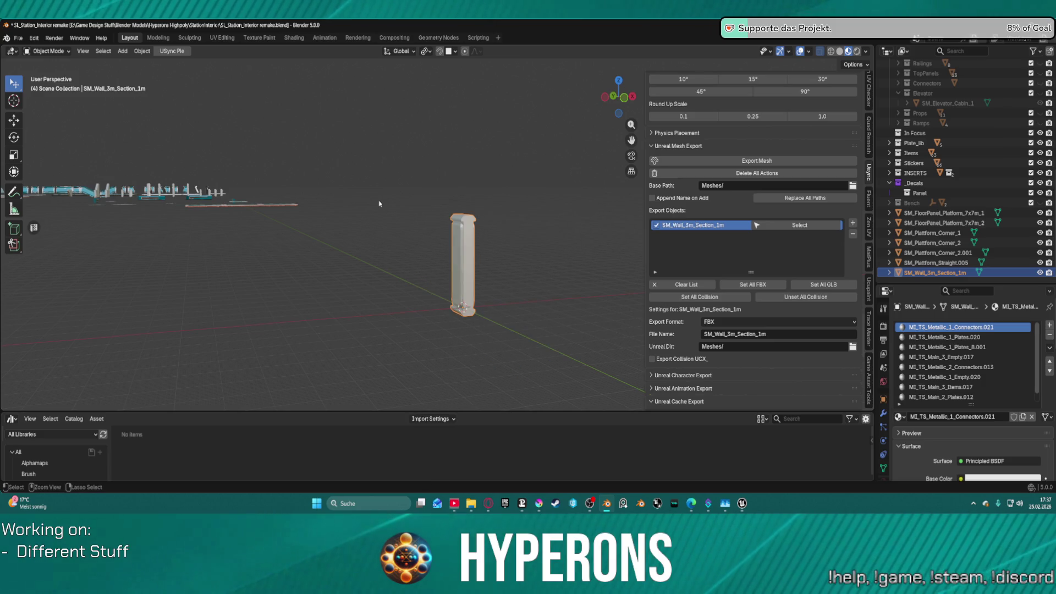
pyautogui.hotkey('ctrl', 'a')
pyautogui.click(366, 235)
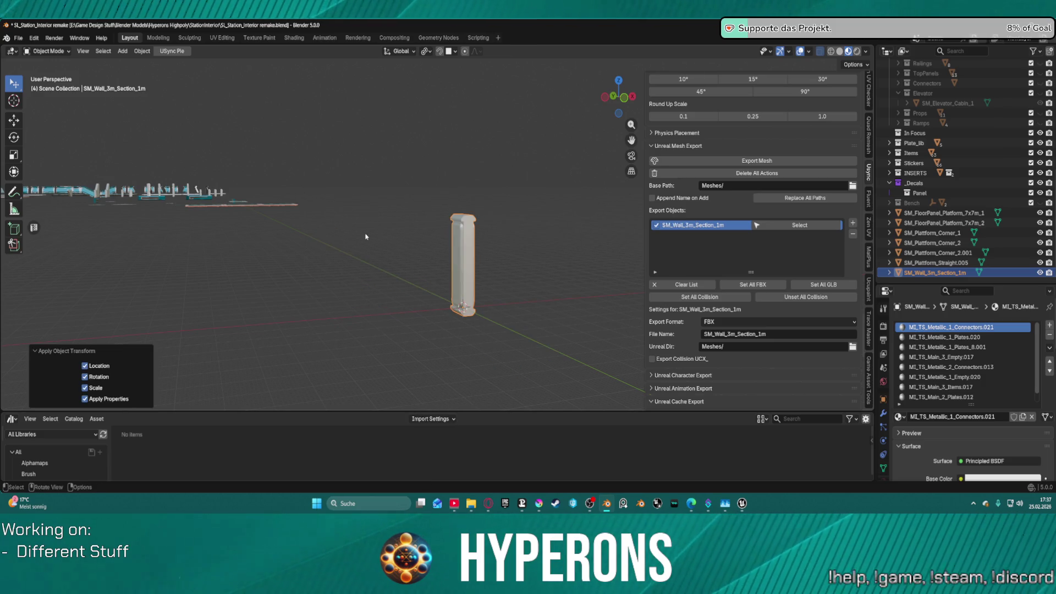
# - Export the wall section mesh from the Unreal Mesh Export panel
pyautogui.click(17, 38)
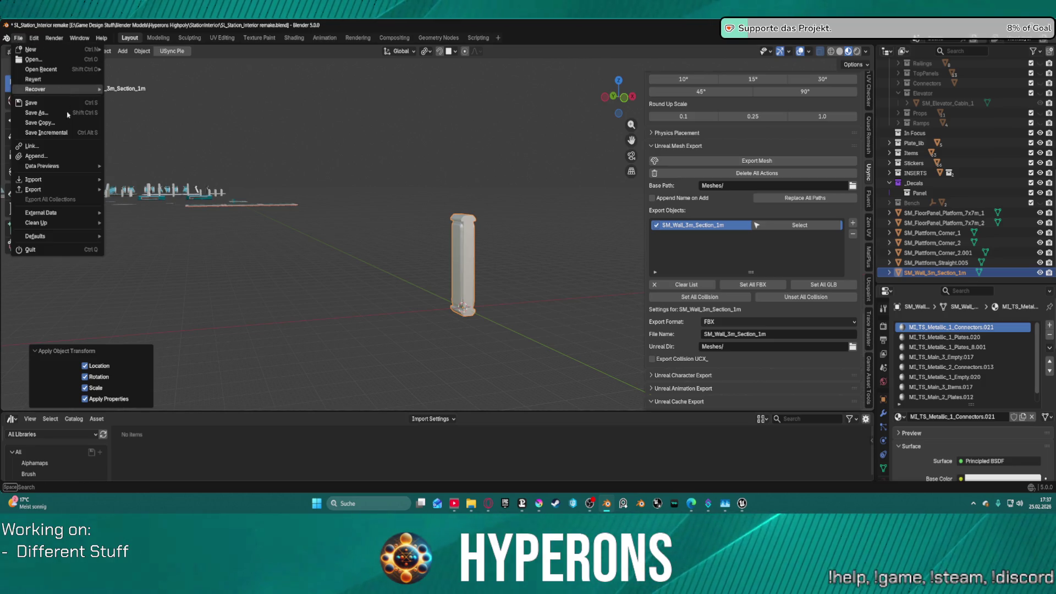
pyautogui.moveTo(72, 179)
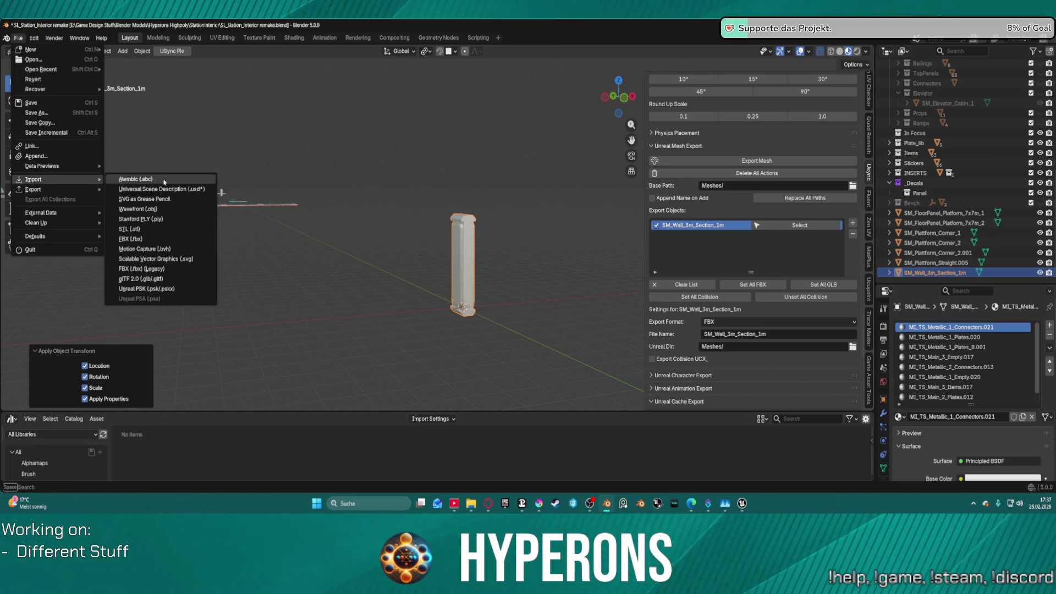
pyautogui.click(782, 167)
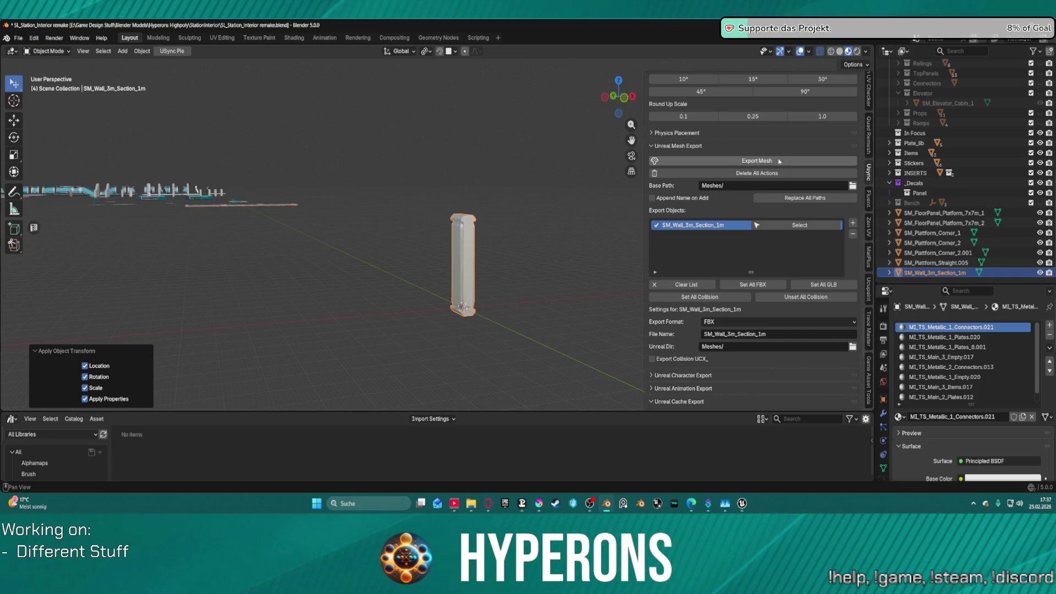
pyautogui.click(758, 162)
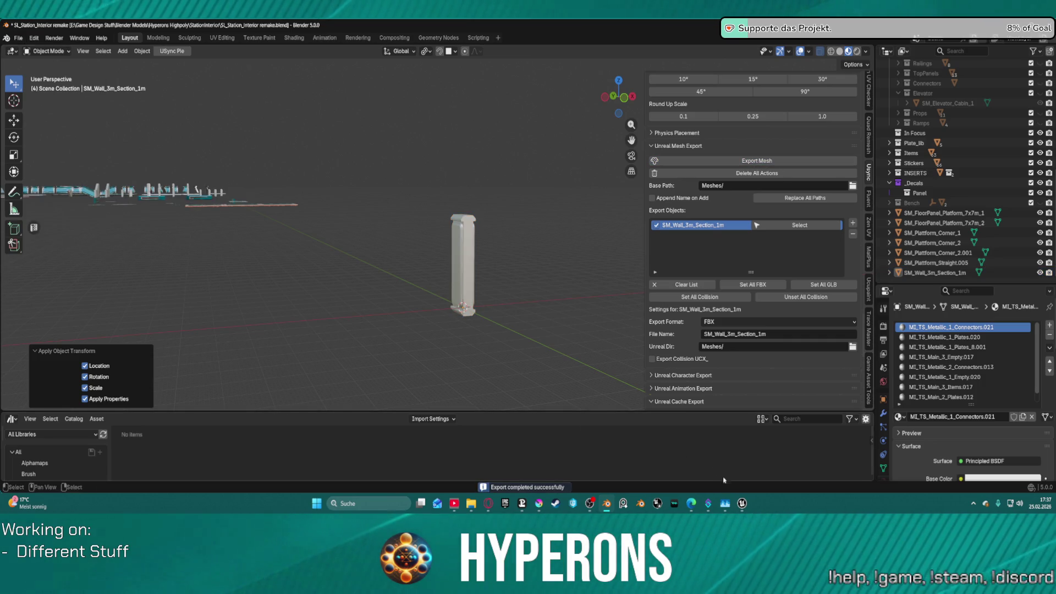
# - Back in Unreal, reimport the updated wall mesh, then select and focus on it
pyautogui.moveTo(742, 504)
pyautogui.moveTo(818, 457)
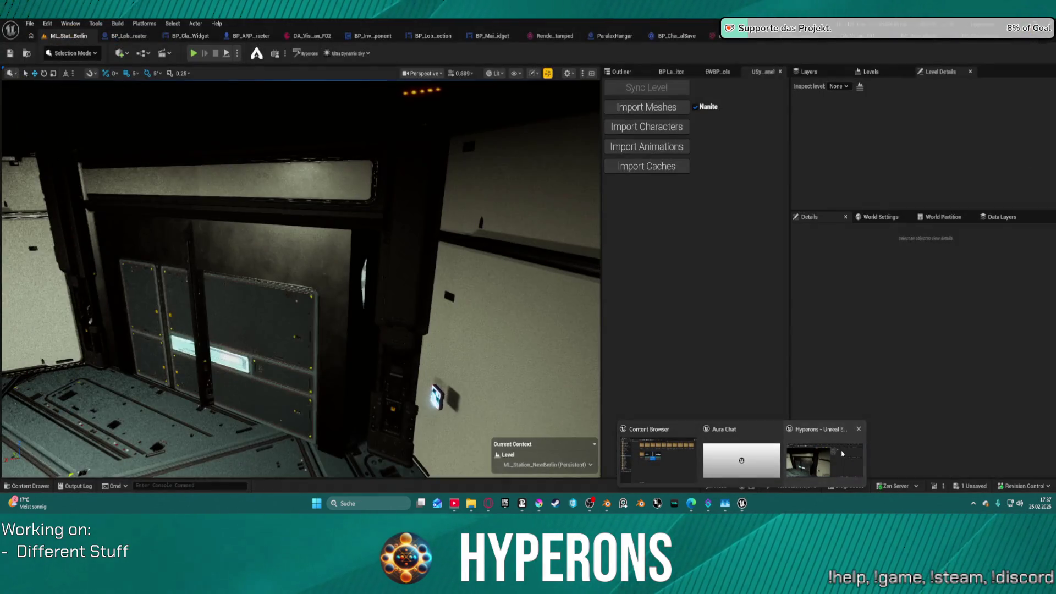
pyautogui.click(819, 457)
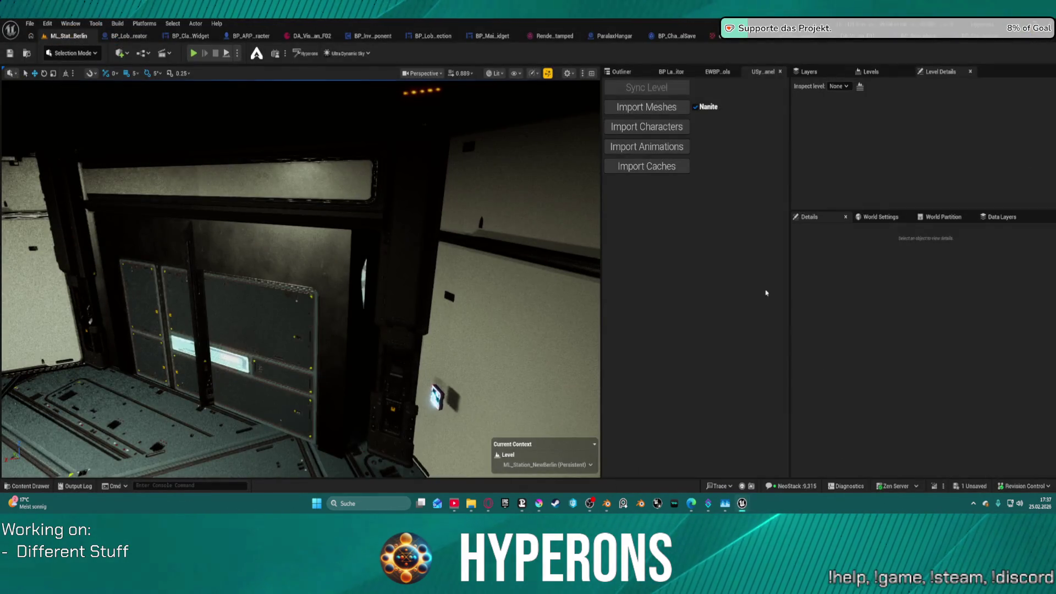
pyautogui.click(657, 110)
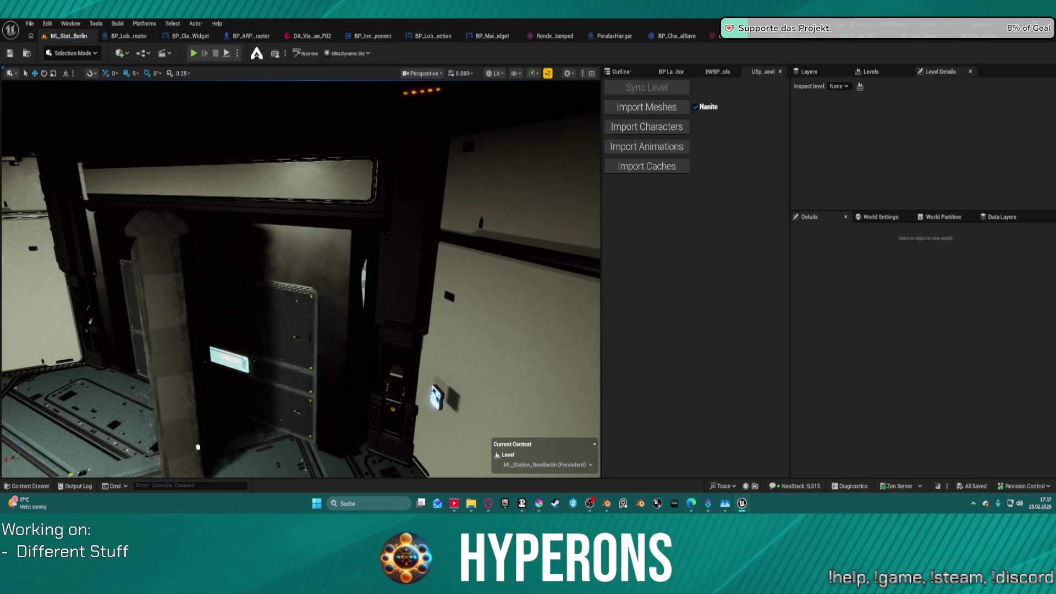
pyautogui.click(197, 425)
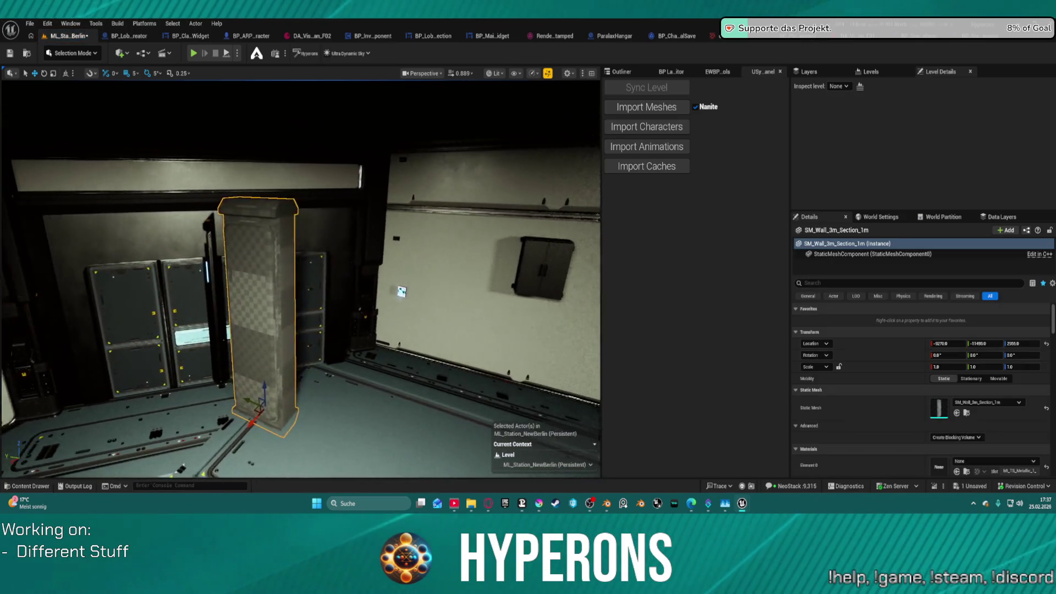
pyautogui.press('f')
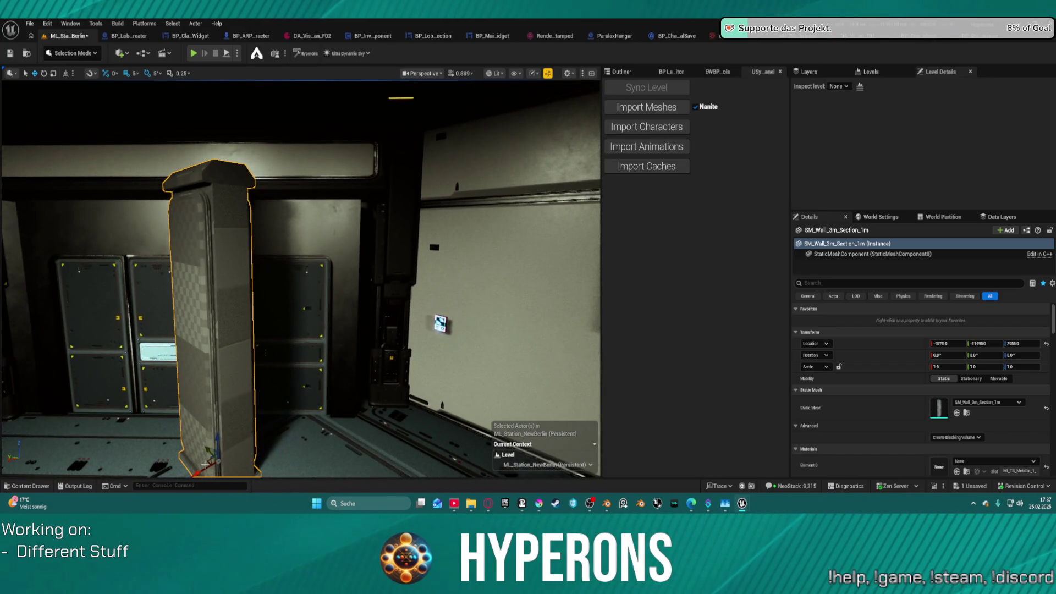
# - Slide the wall section beside the door panels, rotate it vertically, then delete it
pyautogui.moveTo(201, 471)
pyautogui.mouseDown()
pyautogui.moveTo(330, 401)
pyautogui.moveTo(314, 410)
pyautogui.moveTo(316, 423)
pyautogui.mouseUp()
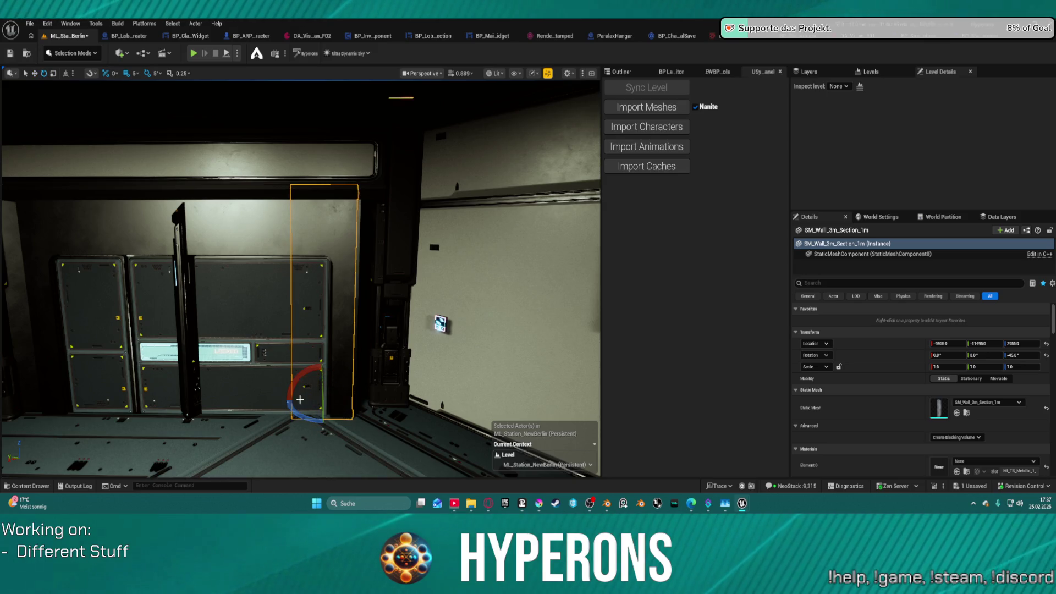
pyautogui.press('w')
pyautogui.moveTo(297, 401)
pyautogui.mouseDown()
pyautogui.moveTo(341, 405)
pyautogui.moveTo(293, 407)
pyautogui.moveTo(330, 408)
pyautogui.mouseUp()
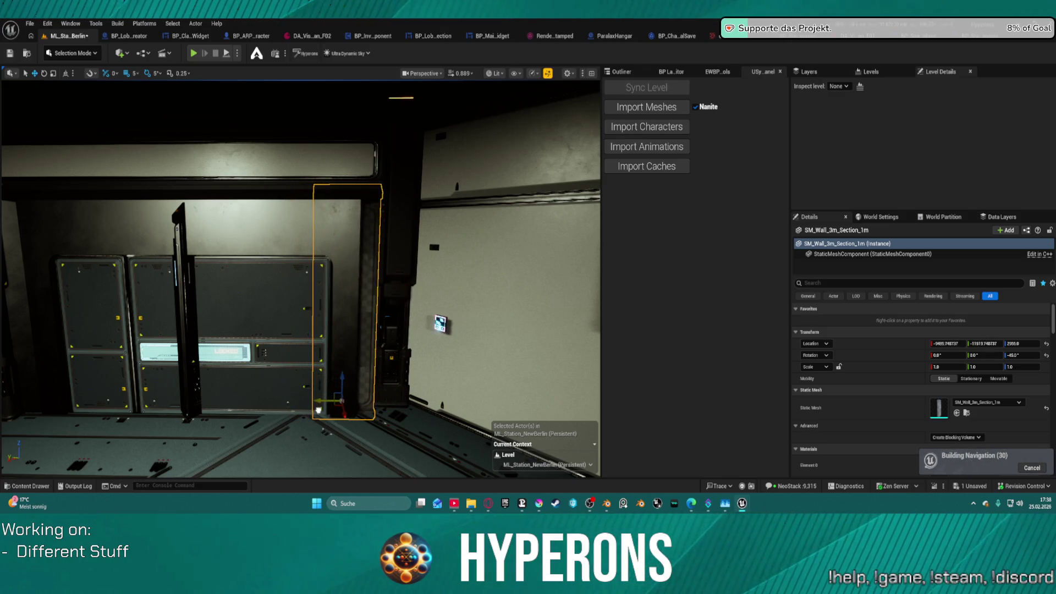
pyautogui.scroll(-5, 300, 279)
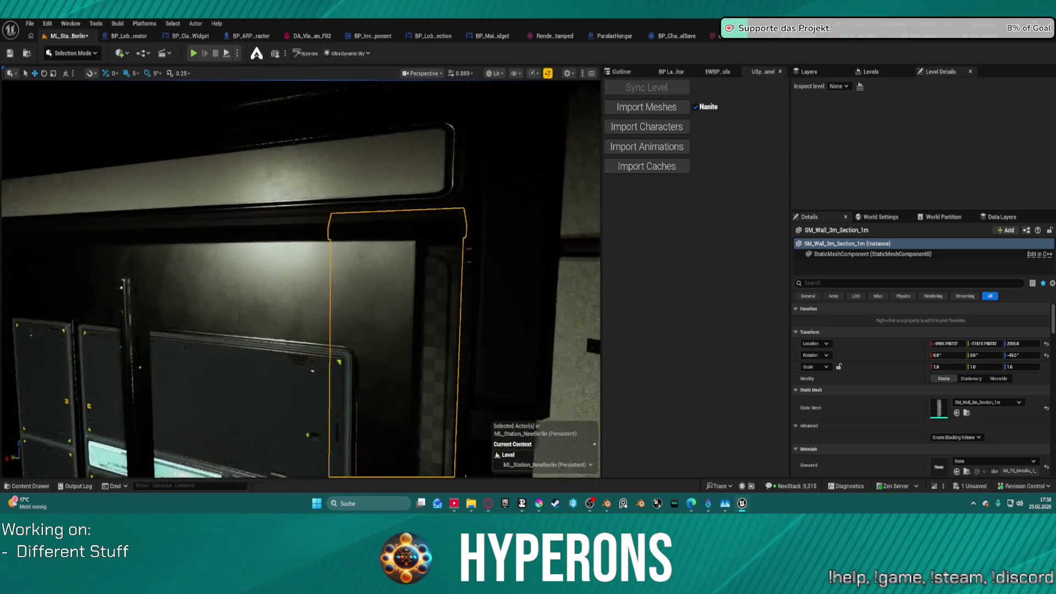
pyautogui.moveTo(418, 443)
pyautogui.mouseDown()
pyautogui.moveTo(370, 444)
pyautogui.moveTo(367, 426)
pyautogui.moveTo(419, 455)
pyautogui.moveTo(405, 443)
pyautogui.mouseUp()
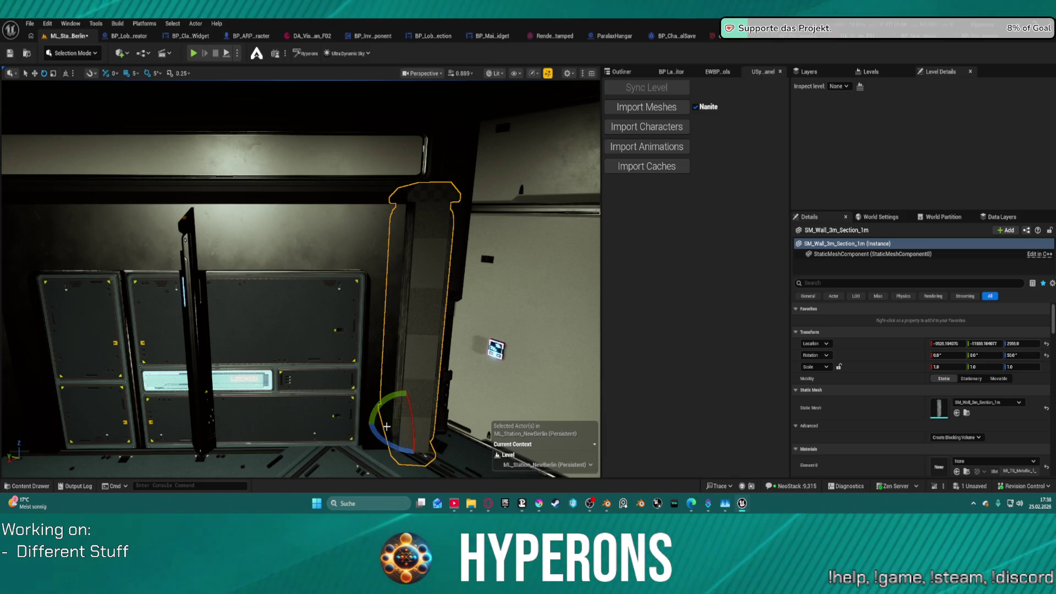
pyautogui.moveTo(386, 426)
pyautogui.mouseDown()
pyautogui.moveTo(443, 420)
pyautogui.moveTo(436, 452)
pyautogui.moveTo(396, 453)
pyautogui.moveTo(413, 432)
pyautogui.moveTo(394, 410)
pyautogui.moveTo(383, 436)
pyautogui.mouseUp()
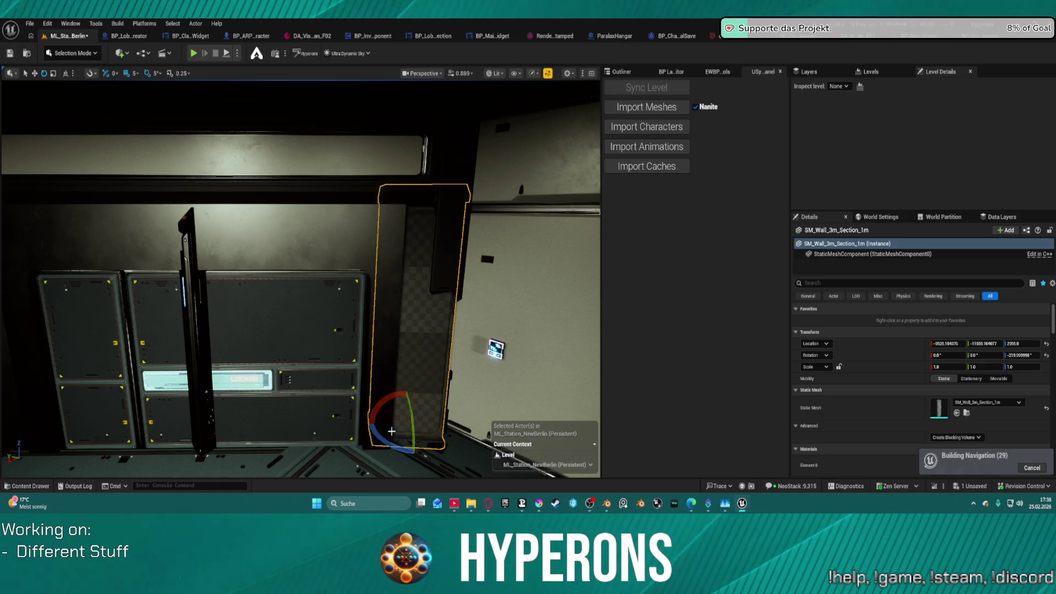
pyautogui.press('Delete')
# - In Blender, move the 3 m wall section 72.14 m along the Y axis
pyautogui.click(607, 504)
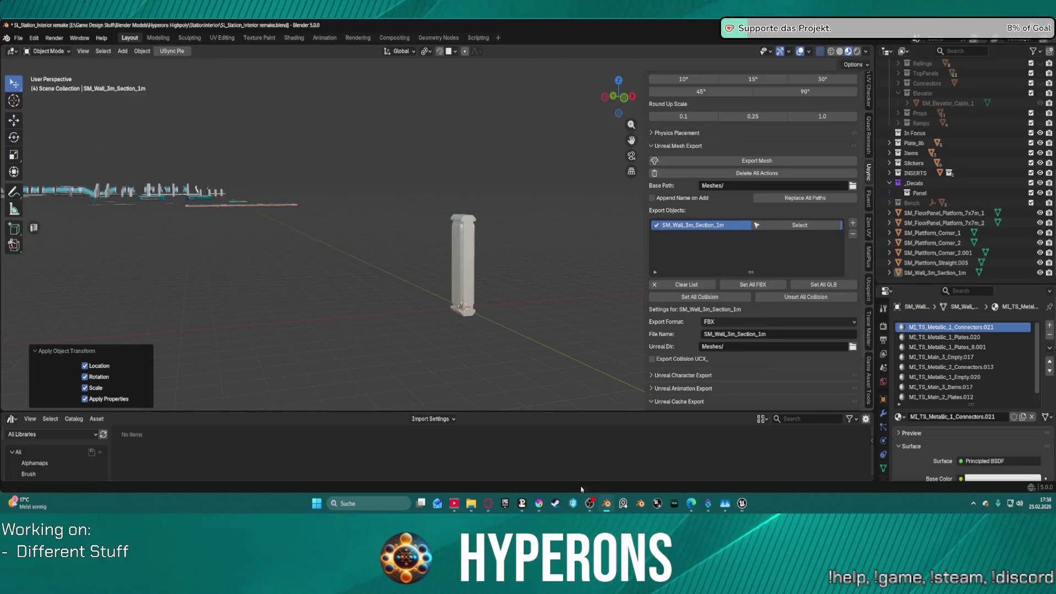
pyautogui.click(467, 283)
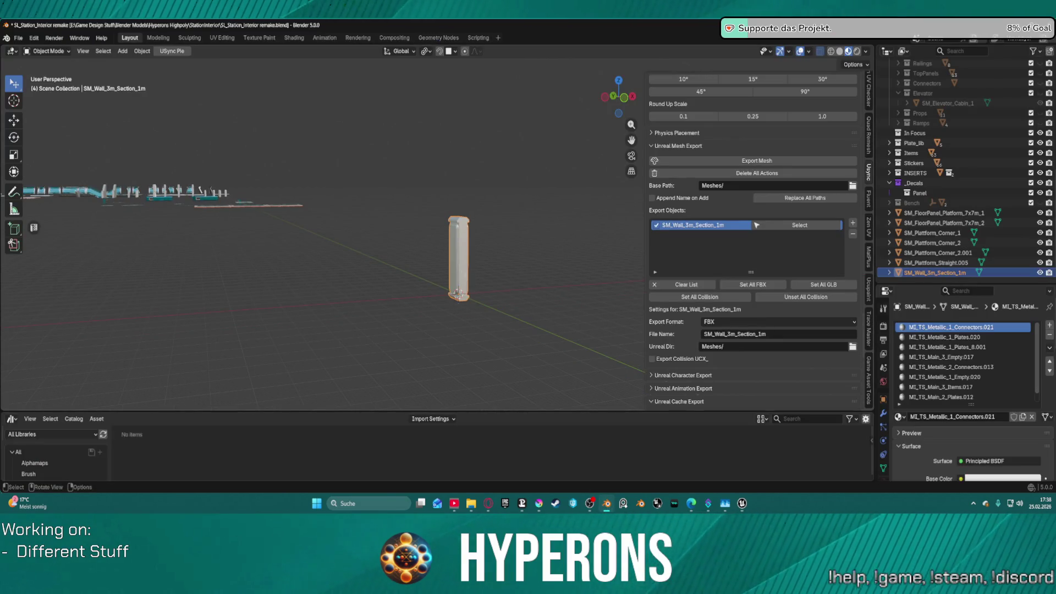
pyautogui.rightClick(460, 271)
pyautogui.press('Escape')
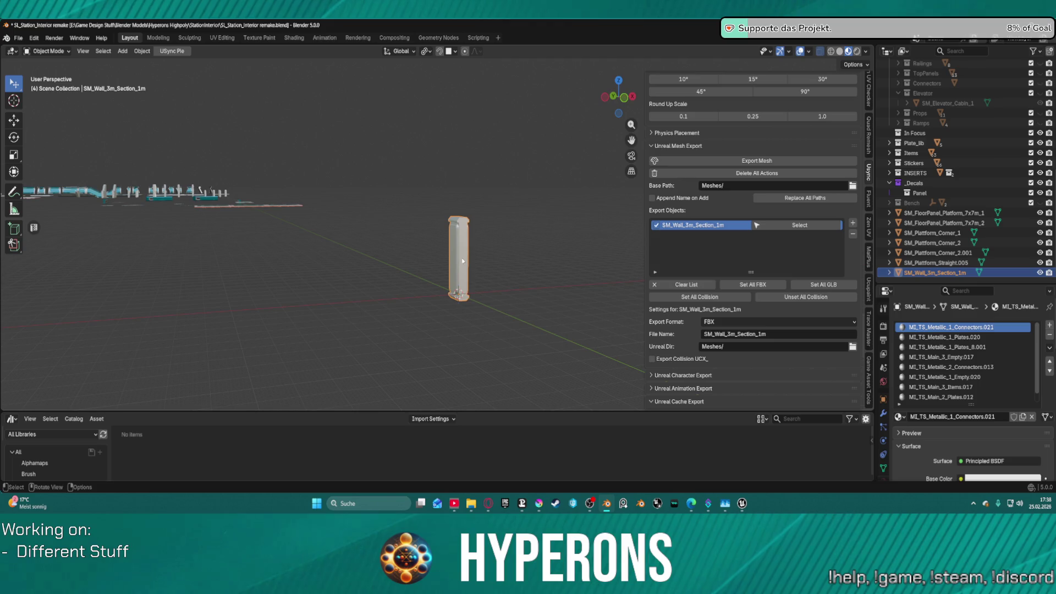
pyautogui.press('g')
pyautogui.press('x')
pyautogui.press('y')
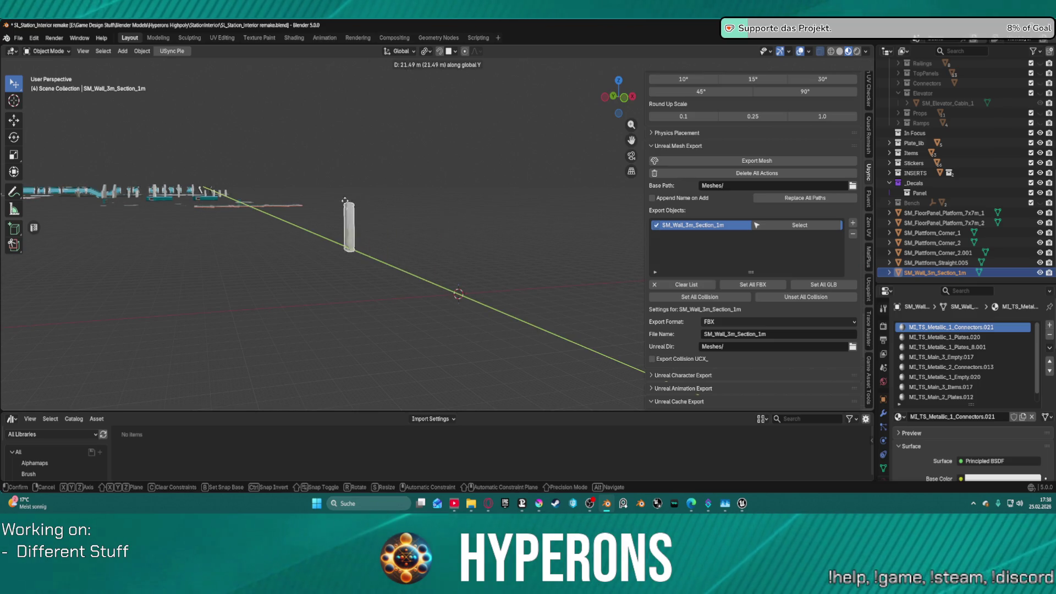
pyautogui.click(277, 184)
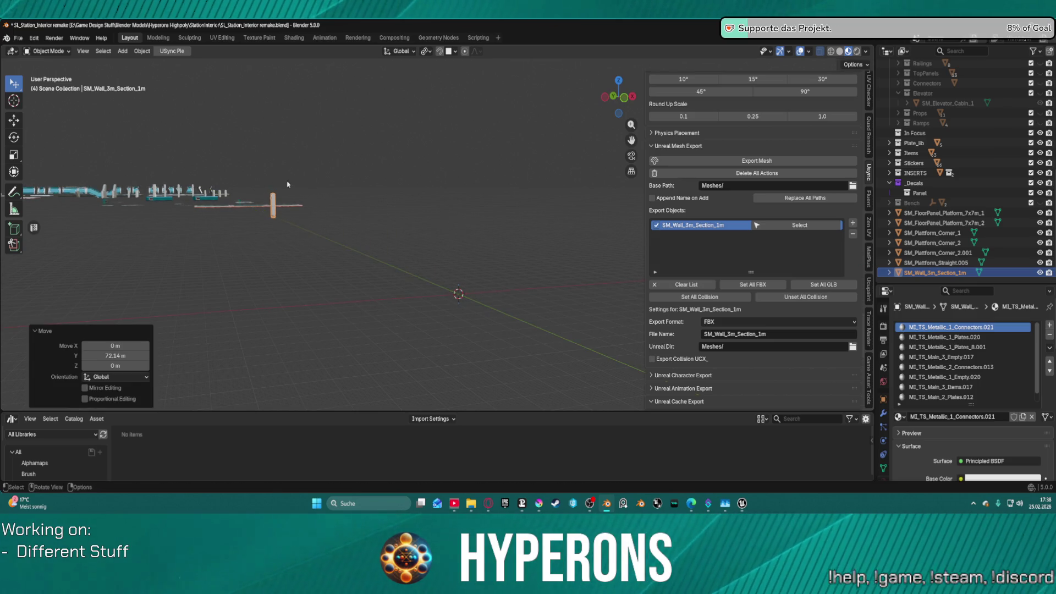
# - Select the SM_Wall_4m_Corner_1 piece, frame it, and orbit to a front view
pyautogui.rightClick(287, 185)
pyautogui.click(347, 165)
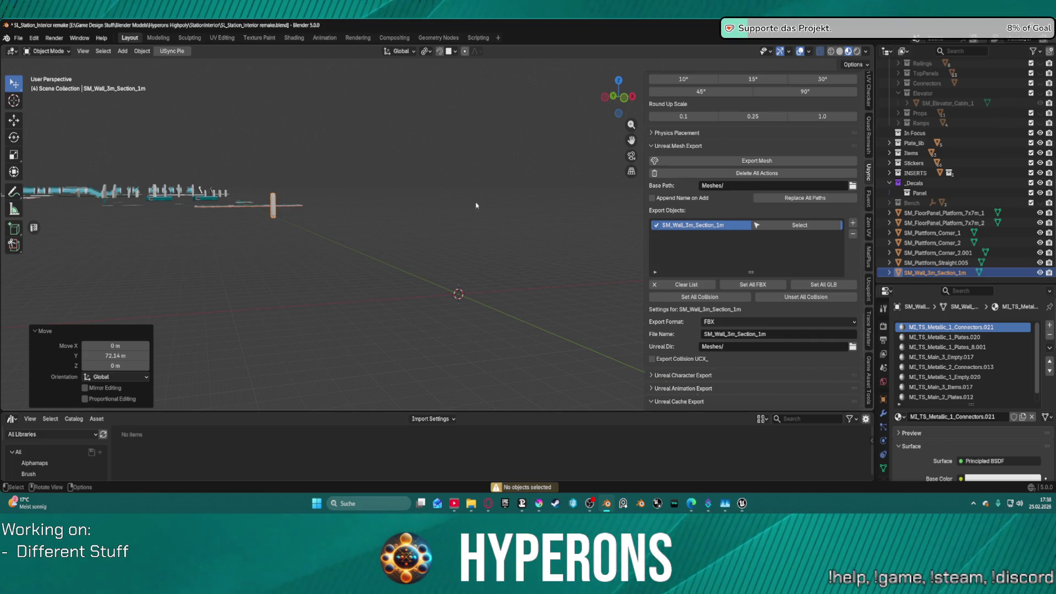
pyautogui.click(426, 220)
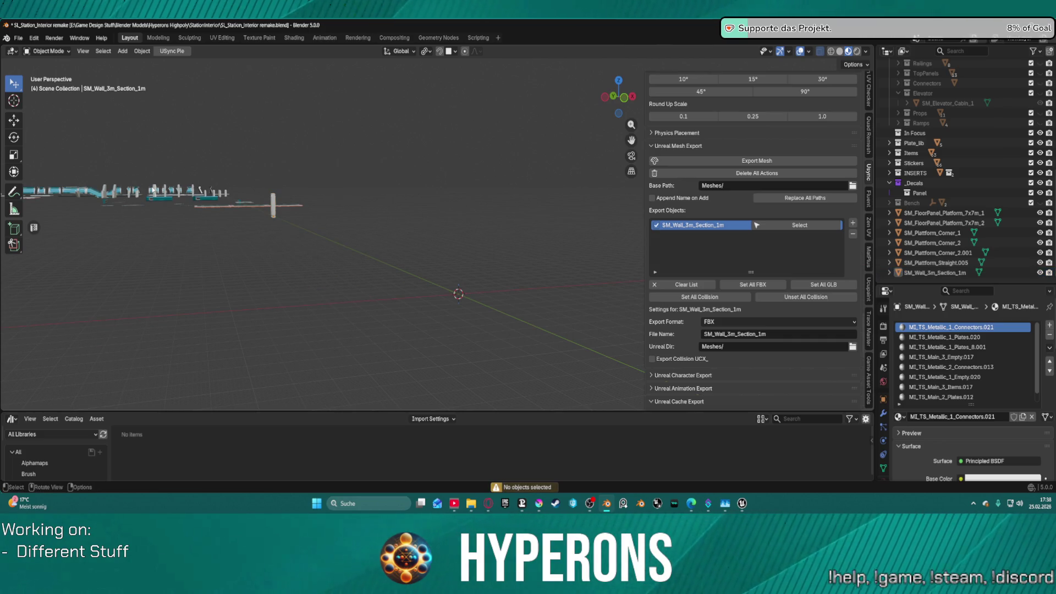
pyautogui.click(154, 188)
pyautogui.press('KP_Decimal')
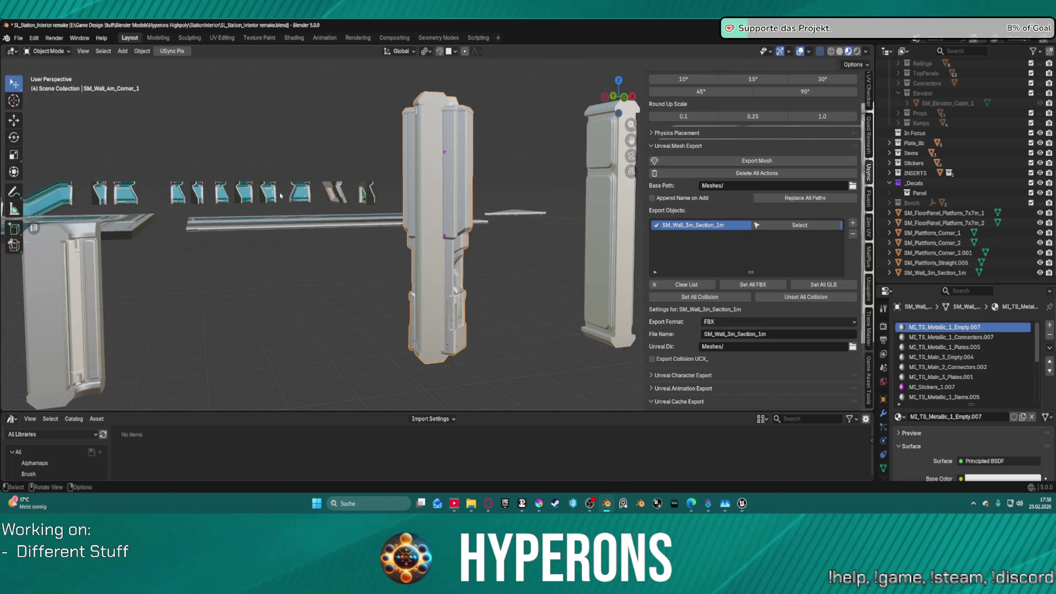
pyautogui.scroll(-8, 281, 196)
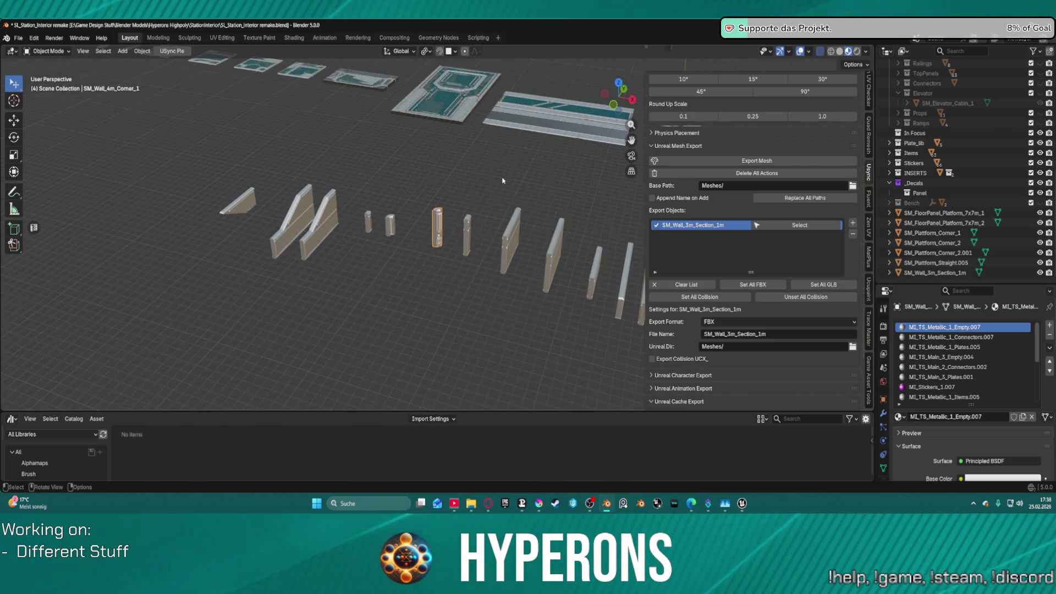
pyautogui.scroll(-8, 502, 181)
pyautogui.moveTo(555, 203)
pyautogui.mouseDown()
pyautogui.moveTo(529, 220)
pyautogui.moveTo(415, 210)
pyautogui.moveTo(379, 188)
pyautogui.moveTo(326, 185)
pyautogui.mouseUp()
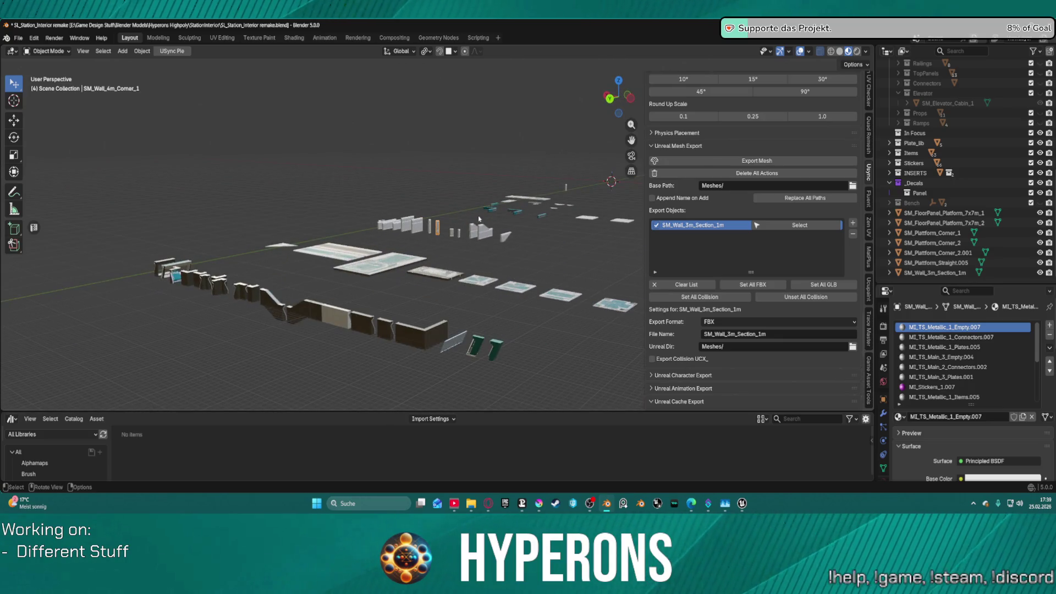
pyautogui.scroll(5, 478, 216)
pyautogui.moveTo(477, 216)
pyautogui.mouseDown()
pyautogui.moveTo(413, 238)
pyautogui.moveTo(414, 248)
pyautogui.mouseUp()
pyautogui.scroll(4, 520, 257)
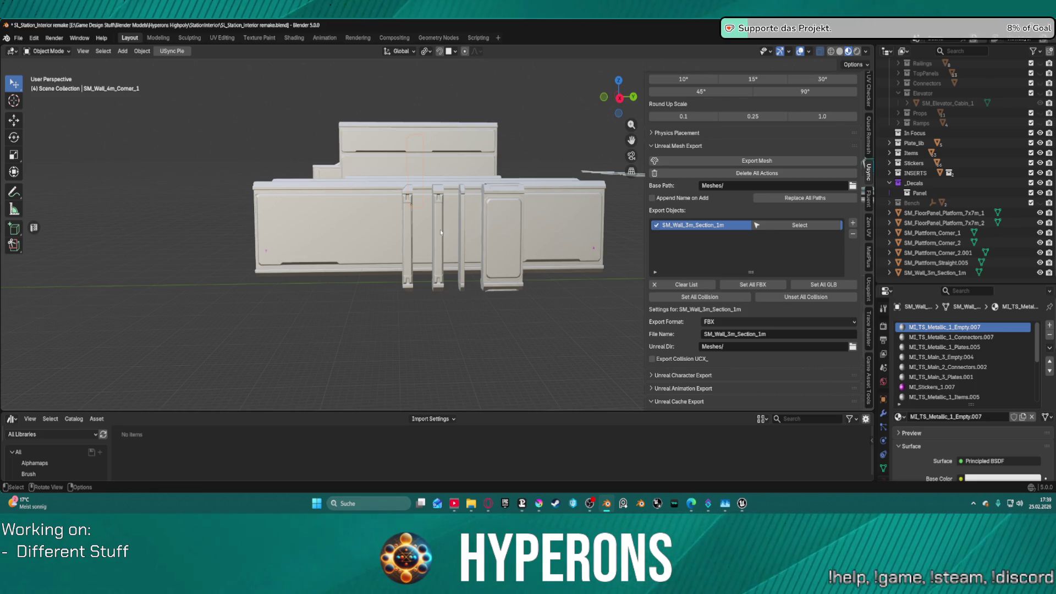
pyautogui.scroll(8, 440, 232)
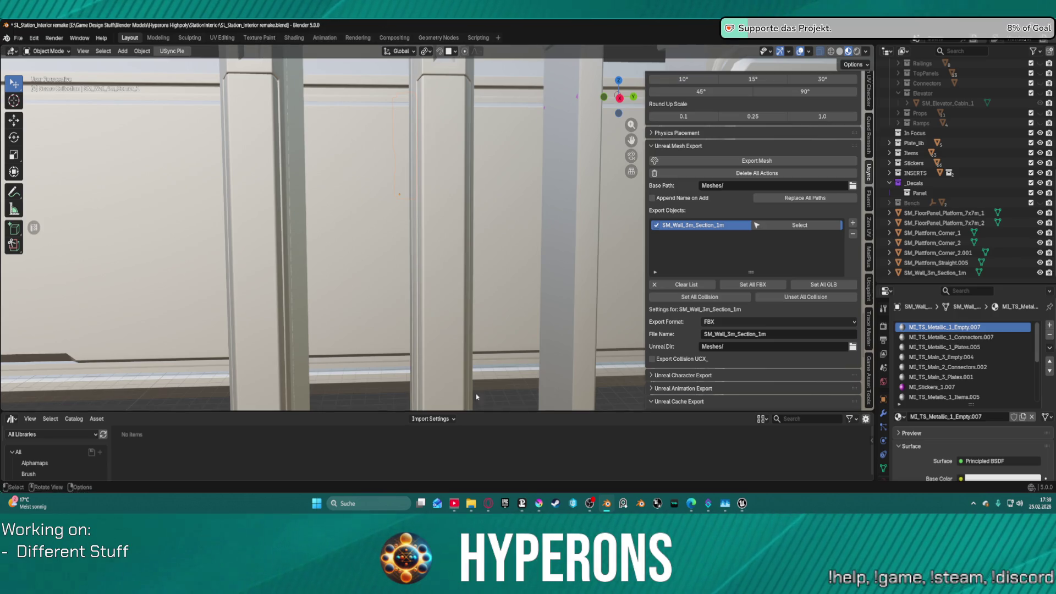
# - In Unreal, move the narrow wall pillar right and rotate it to -50° around Z
pyautogui.moveTo(742, 503)
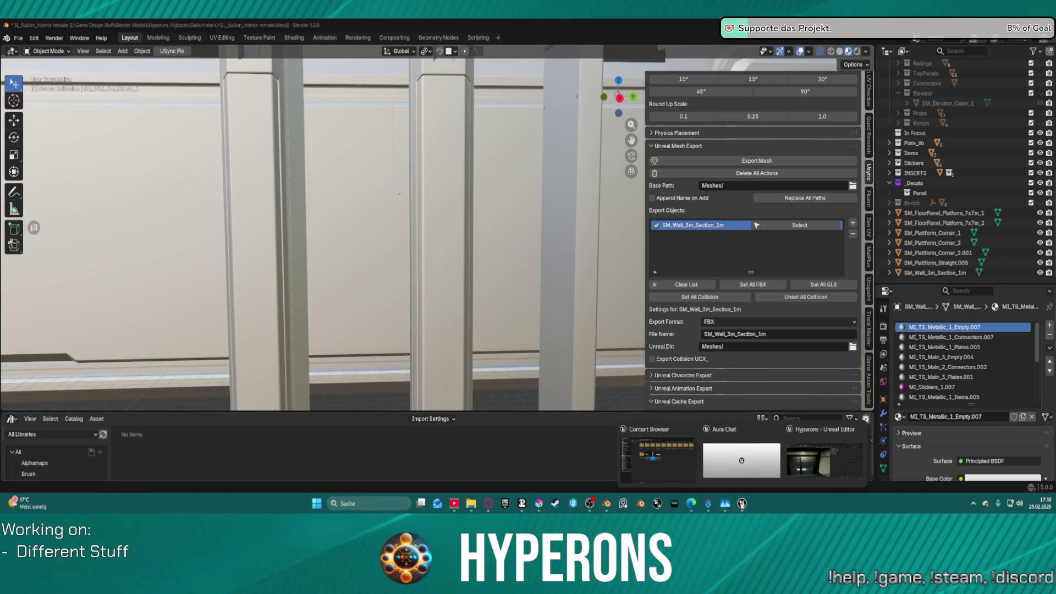
pyautogui.click(770, 462)
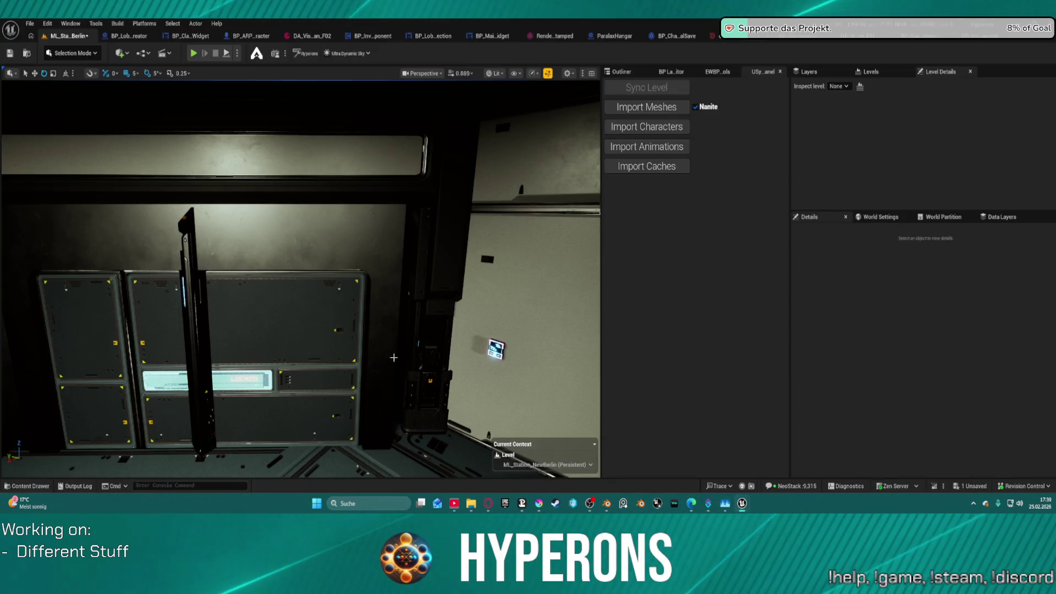
pyautogui.click(206, 404)
pyautogui.press('w')
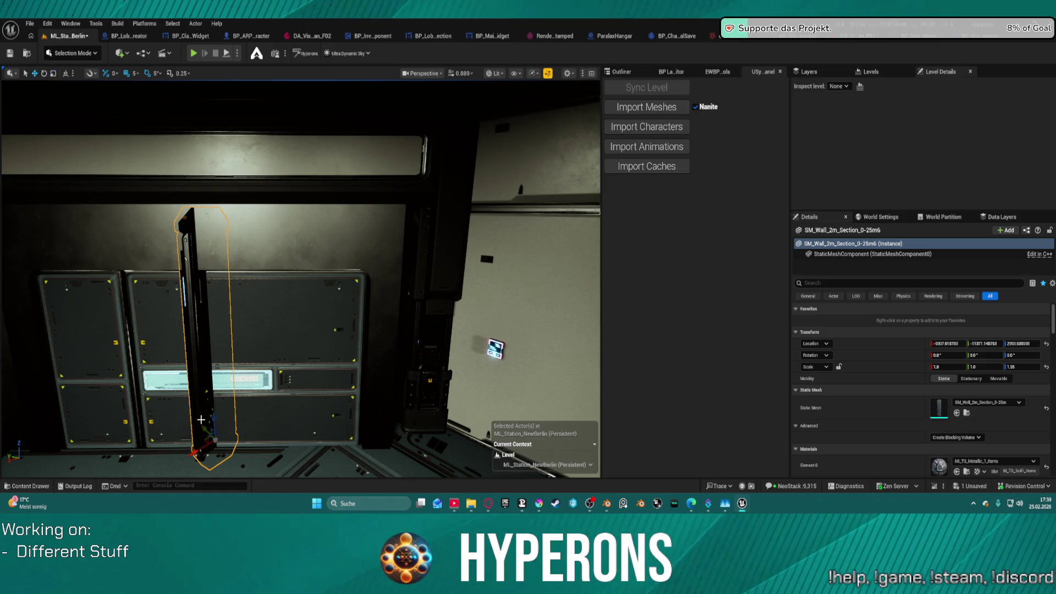
pyautogui.moveTo(202, 429); pyautogui.dragTo(291, 466)
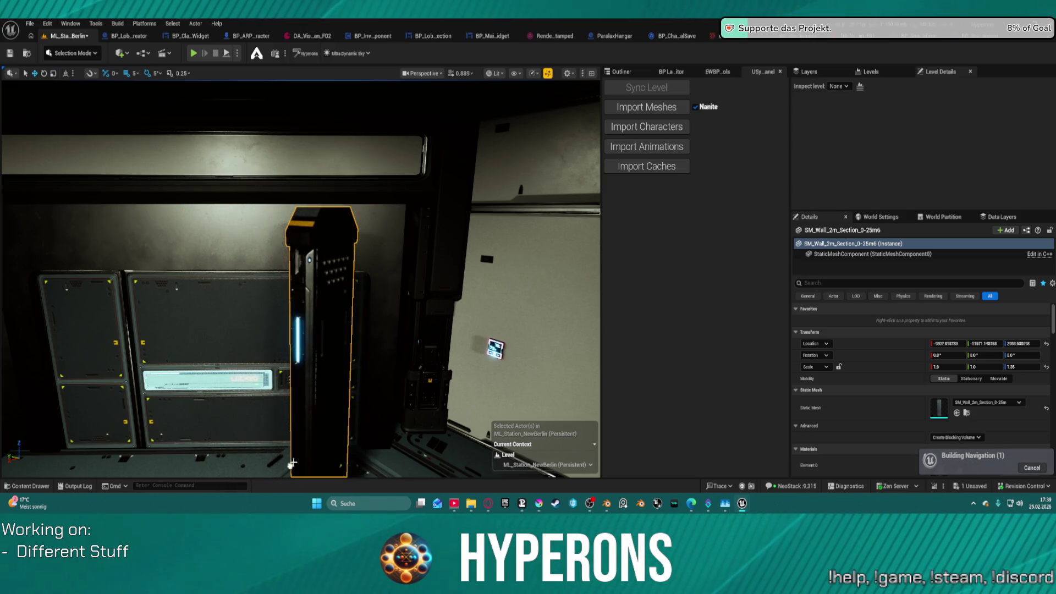
pyautogui.scroll(-5, 292, 464)
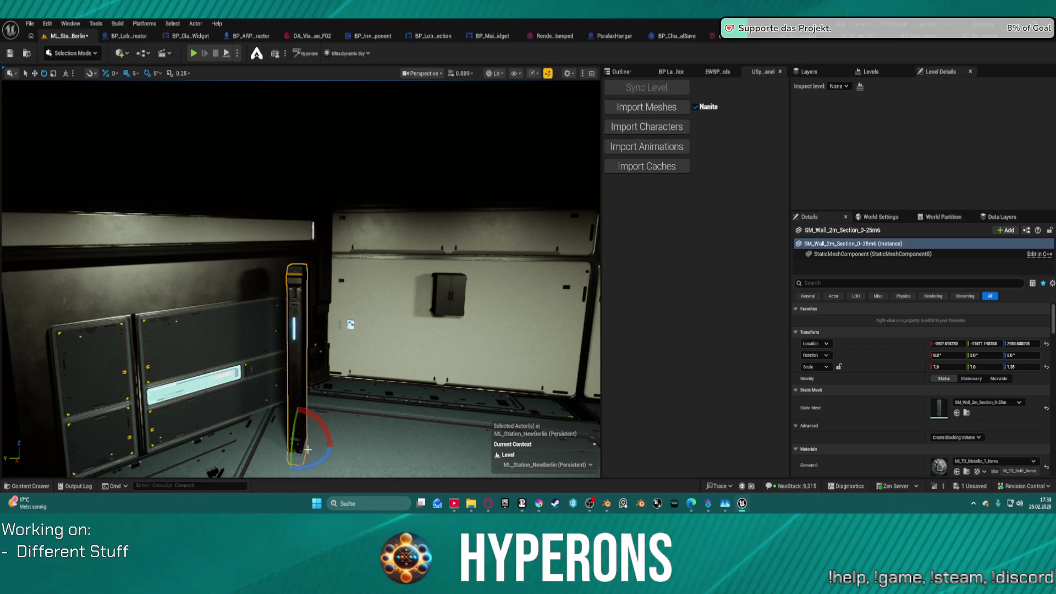
pyautogui.moveTo(307, 449); pyautogui.dragTo(315, 464)
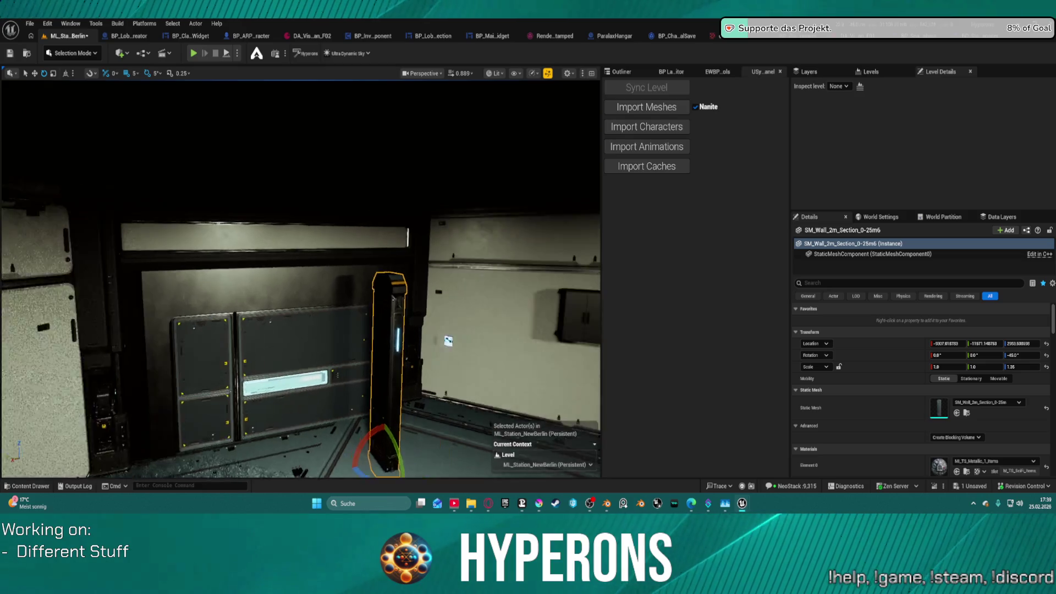
# - Slide the pillar along its axis, reset its Z scale to 1.0, and nudge it into place
pyautogui.scroll(3, 344, 411)
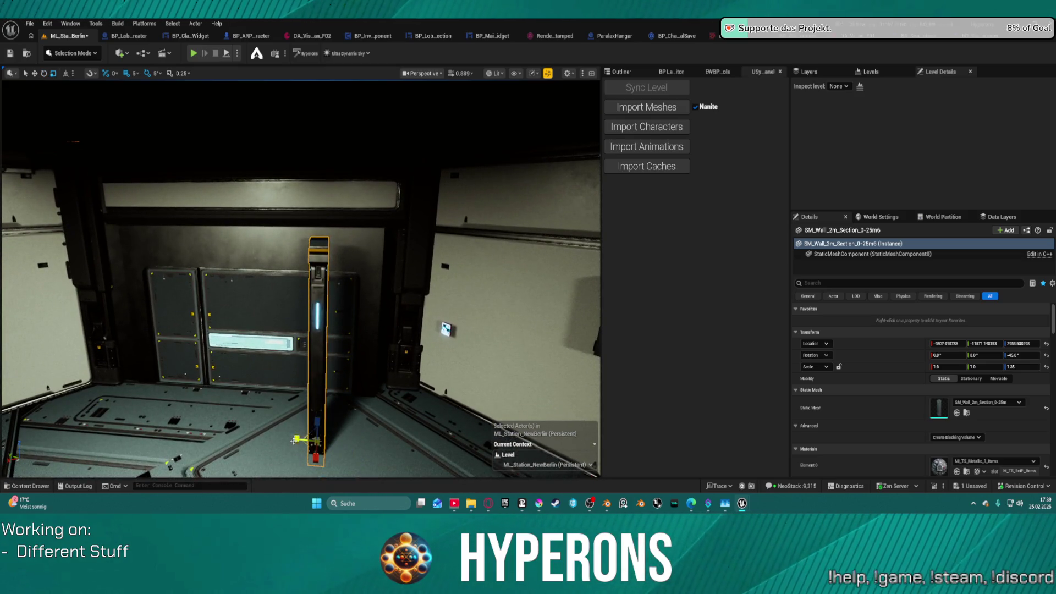
pyautogui.moveTo(297, 440)
pyautogui.mouseDown()
pyautogui.moveTo(395, 458)
pyautogui.moveTo(379, 410)
pyautogui.moveTo(385, 366)
pyautogui.moveTo(313, 374)
pyautogui.moveTo(353, 401)
pyautogui.moveTo(347, 407)
pyautogui.mouseUp()
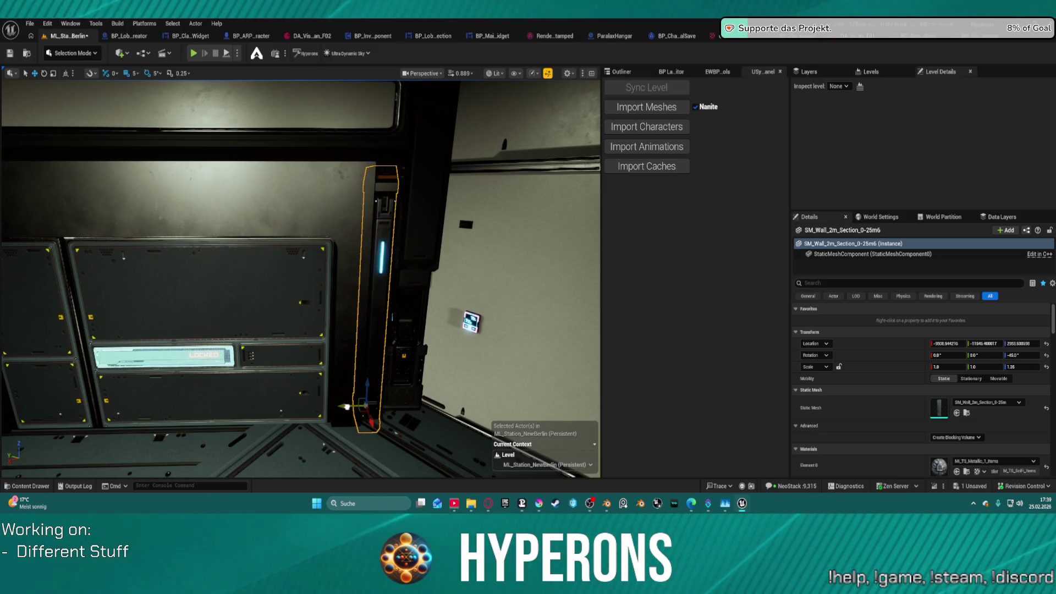
pyautogui.click(1046, 366)
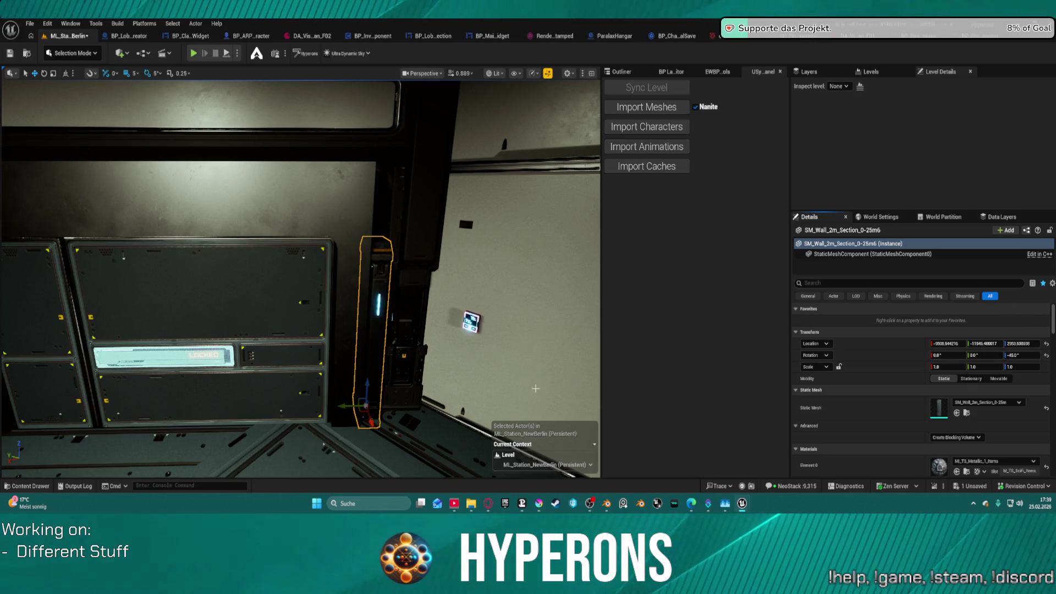
pyautogui.moveTo(535, 388); pyautogui.dragTo(470, 401)
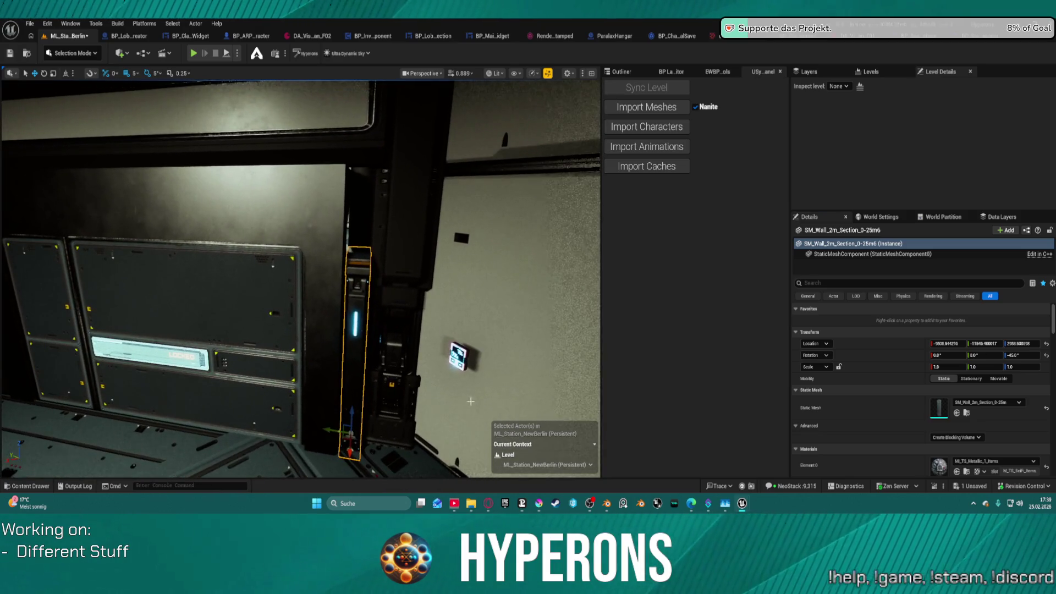
pyautogui.moveTo(350, 452); pyautogui.dragTo(325, 432)
pyautogui.press('pagedown')
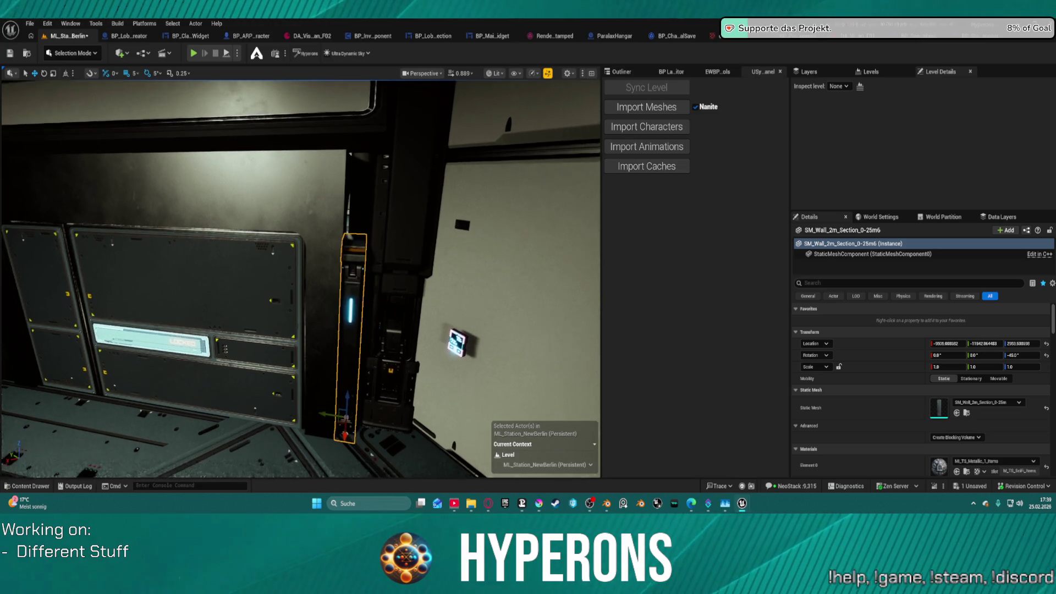
pyautogui.scroll(-5, 354, 416)
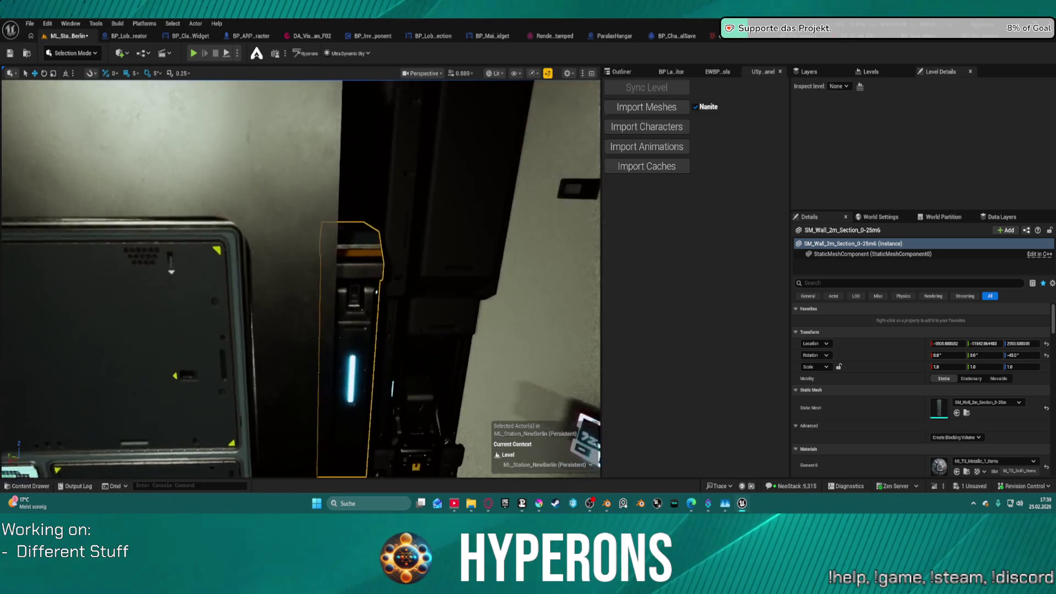
pyautogui.scroll(4, 354, 417)
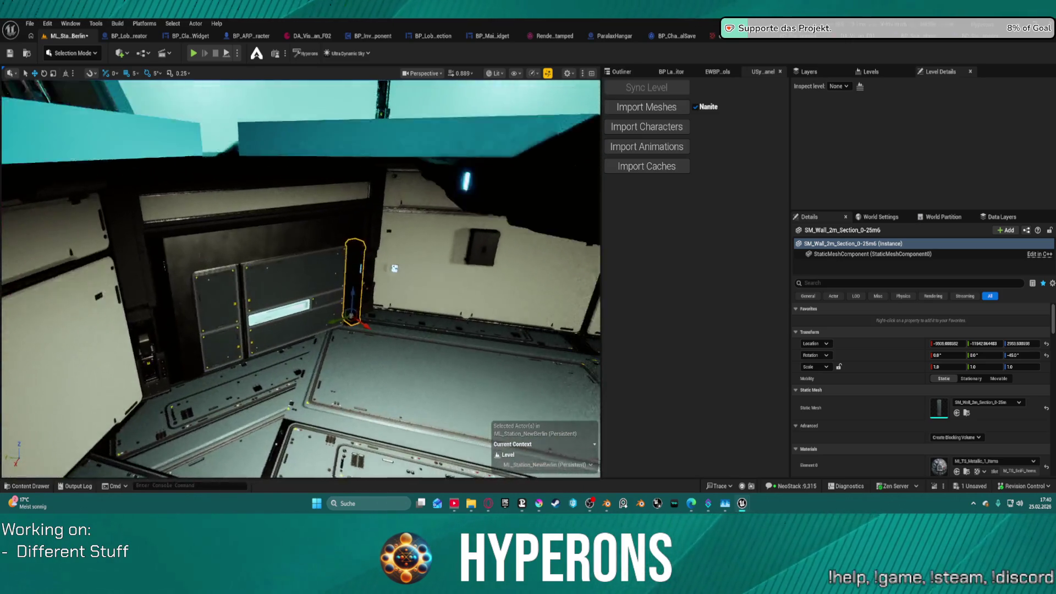
pyautogui.press('Right')
pyautogui.press('Right')
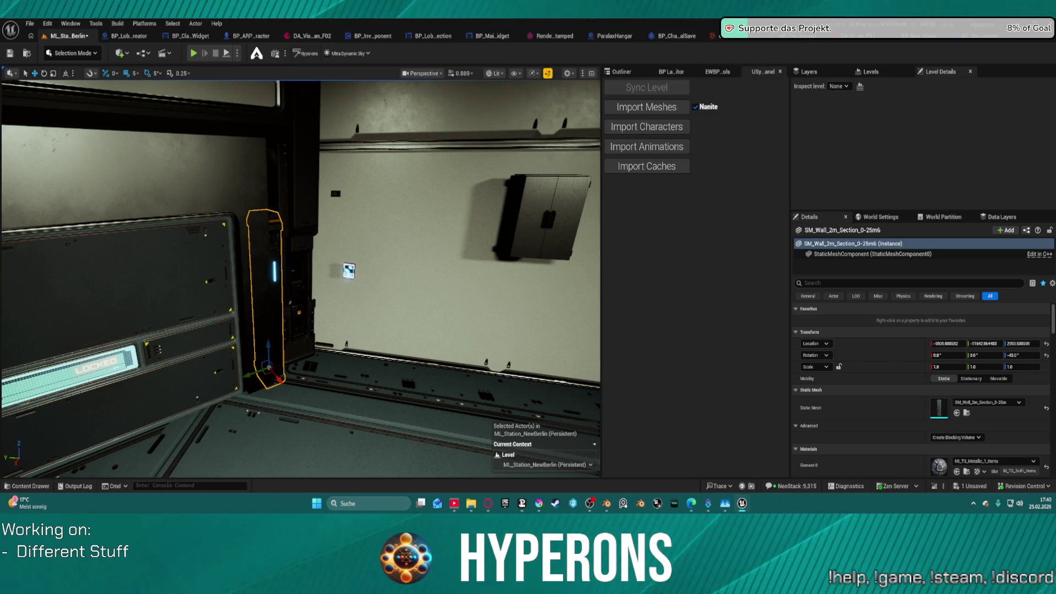
# - In Blender, apply Shade Smooth to the selected wall piece
pyautogui.click(610, 503)
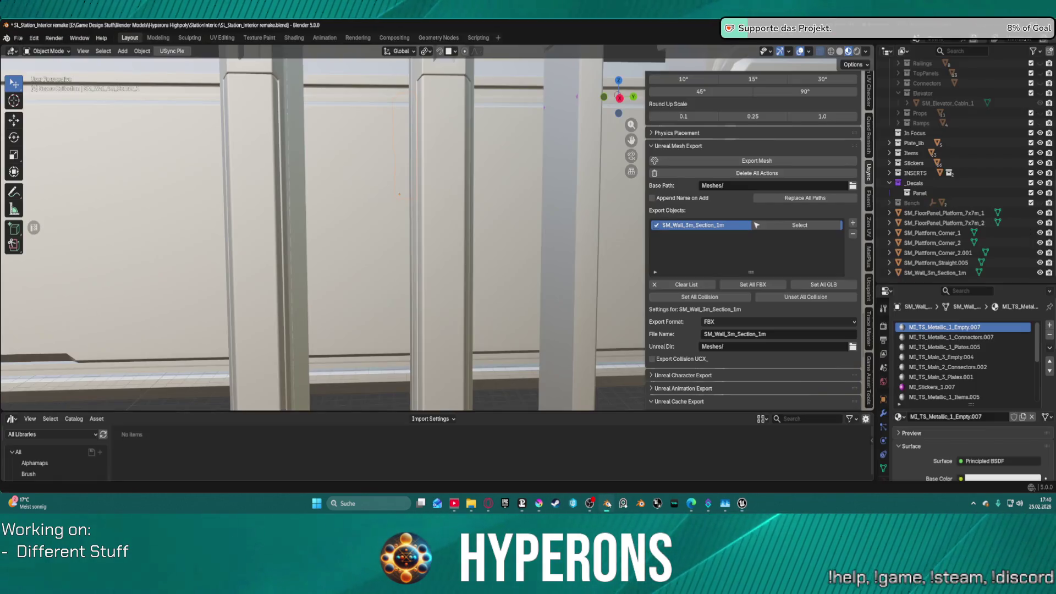
pyautogui.rightClick(520, 205)
pyautogui.click(440, 179)
pyautogui.rightClick(451, 174)
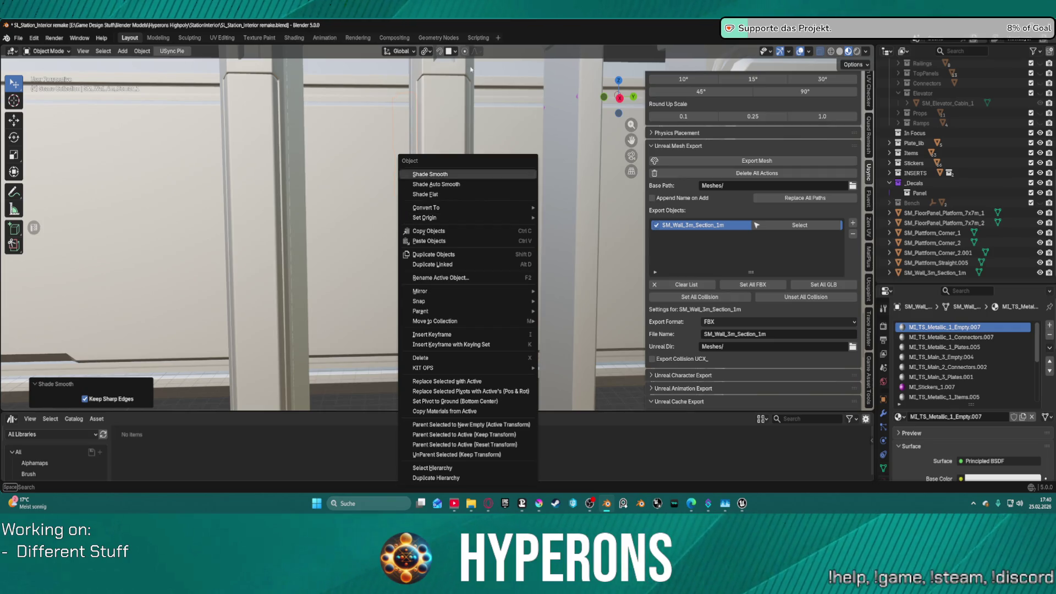
pyautogui.scroll(-8, 369, 129)
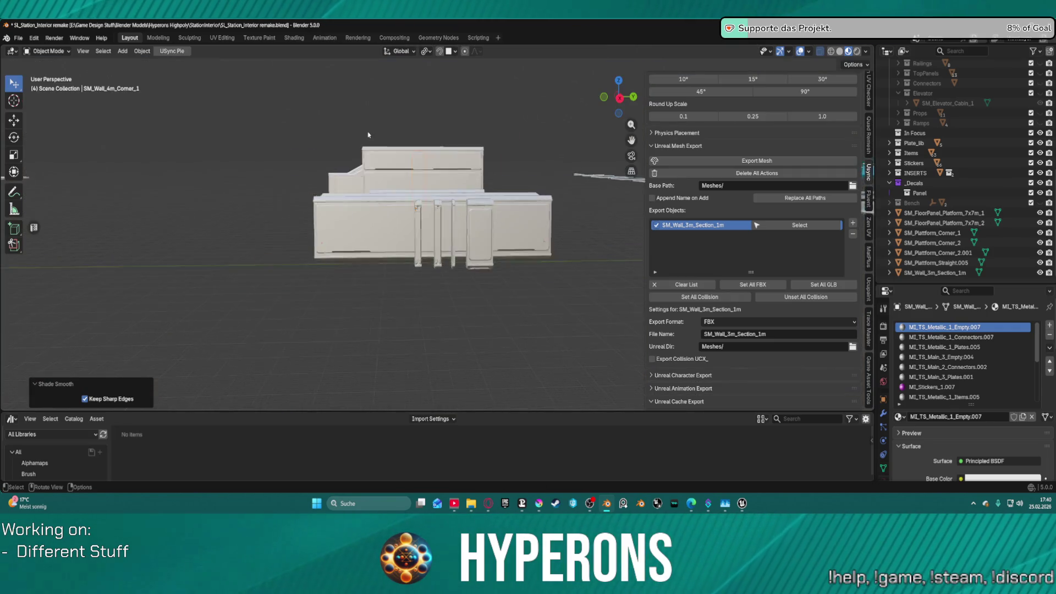
pyautogui.scroll(6, 461, 188)
# - Paste a copy of the SM_Wall_2m_Section_0-25m pillar and snap it to the 3D cursor
pyautogui.click(434, 258)
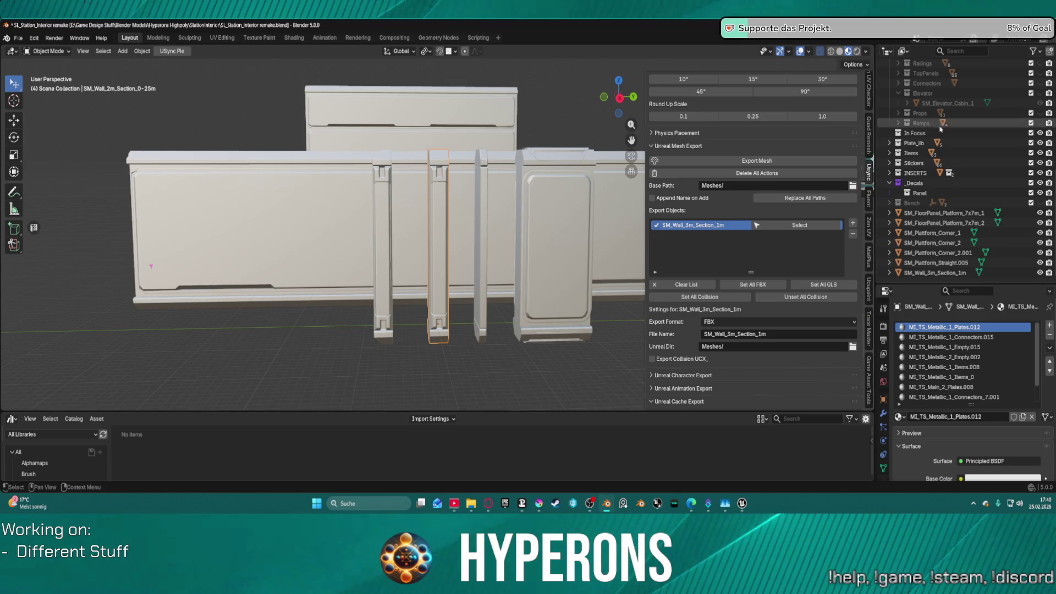
pyautogui.scroll(10, 1018, 110)
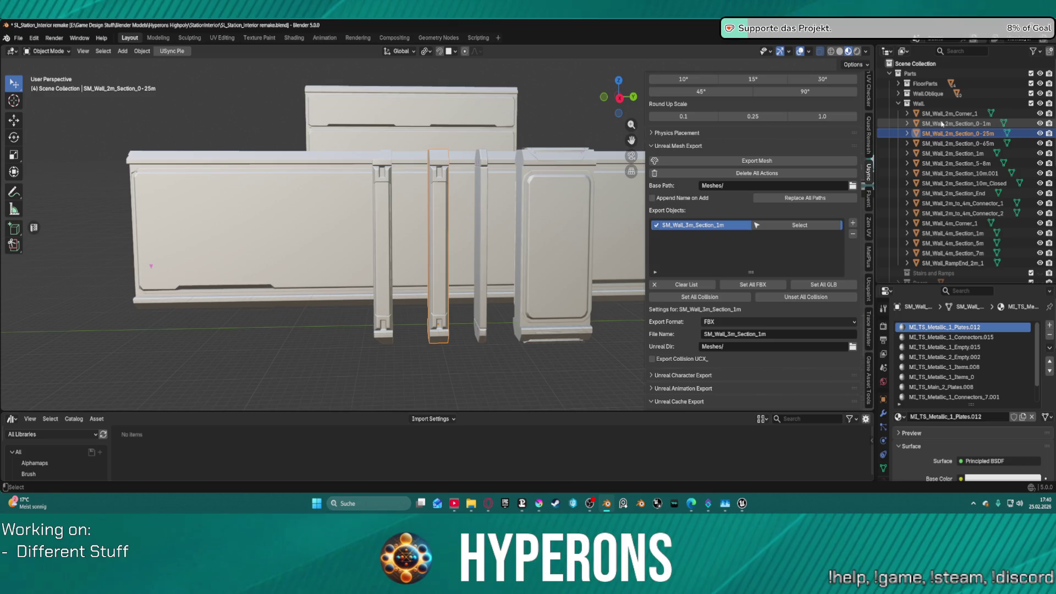
pyautogui.hotkey('ctrl', 'v')
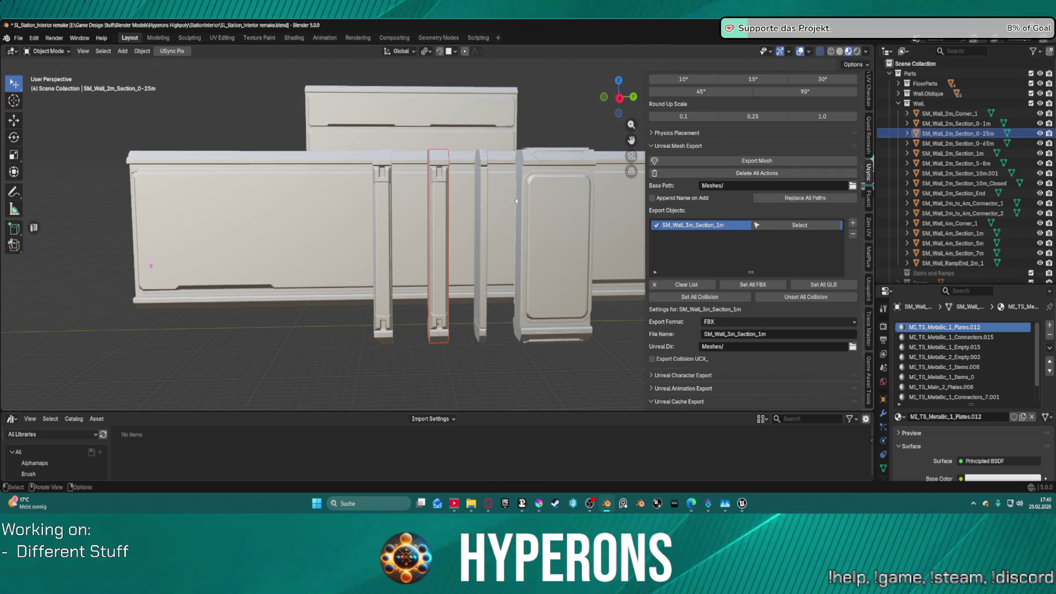
pyautogui.hotkey('shift', 's')
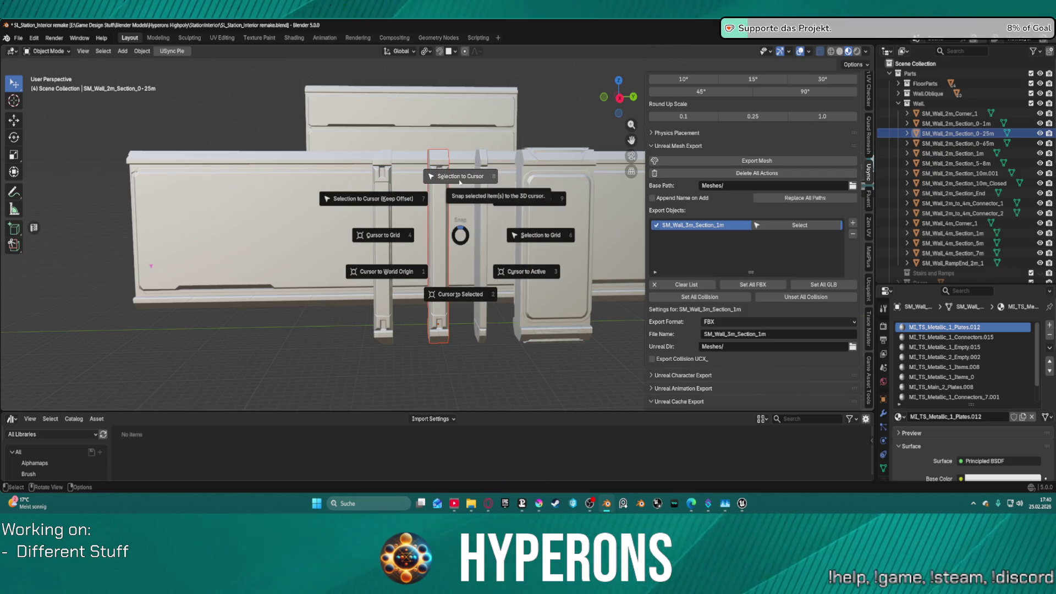
pyautogui.click(459, 183)
# - Isolate the pasted pillar in Local View
pyautogui.press('KP_Divide')
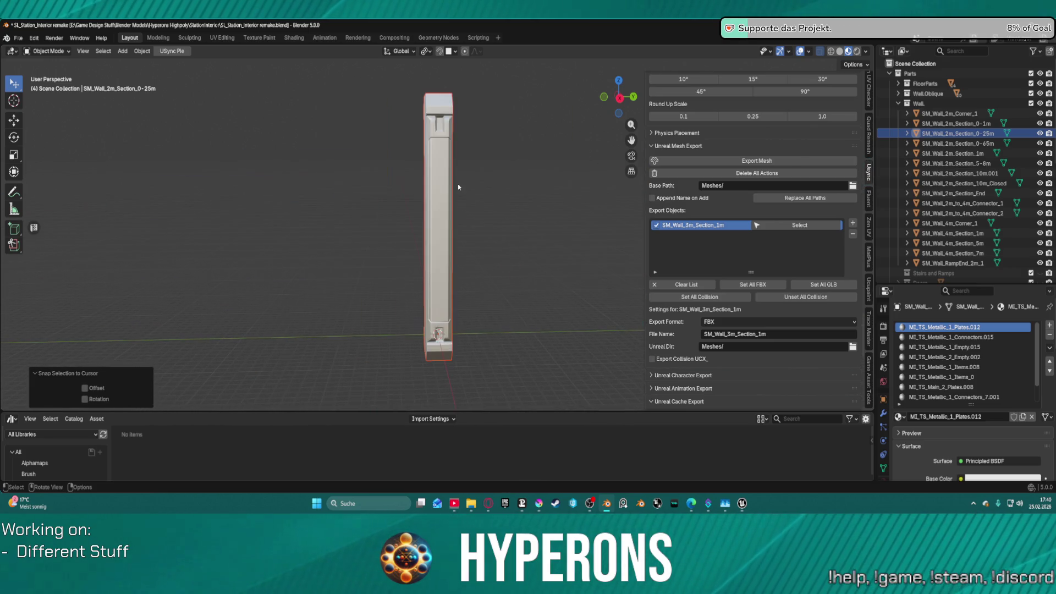
pyautogui.scroll(2, 440, 181)
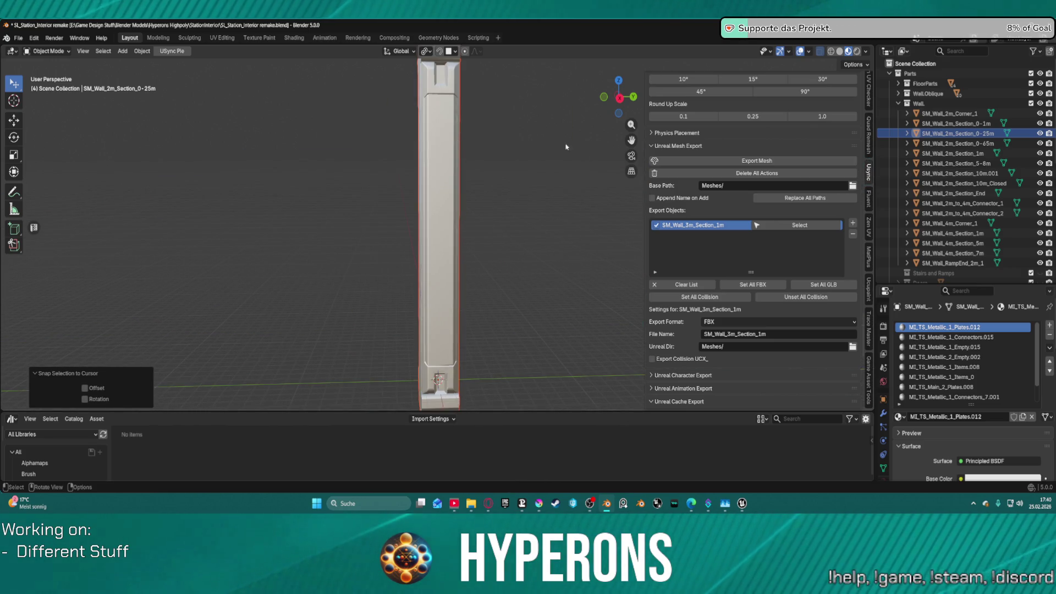
pyautogui.scroll(-3, 921, 187)
pyautogui.scroll(-8, 921, 187)
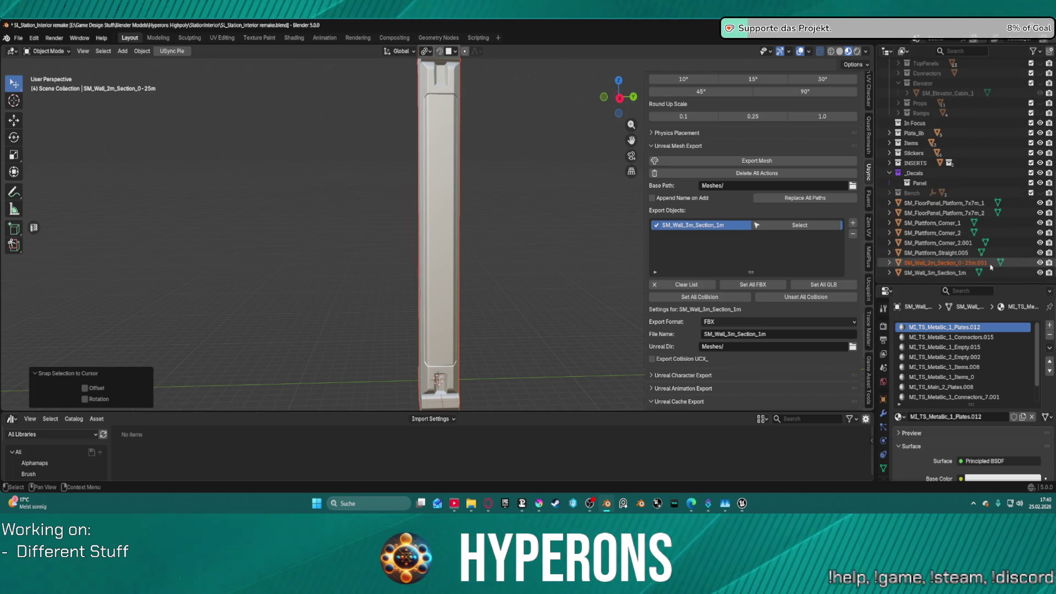
# - Rename the pillar copy to SM_Wall_3m_Section_0-25m and frame it in the view
pyautogui.click(985, 264)
pyautogui.doubleClick(929, 263)
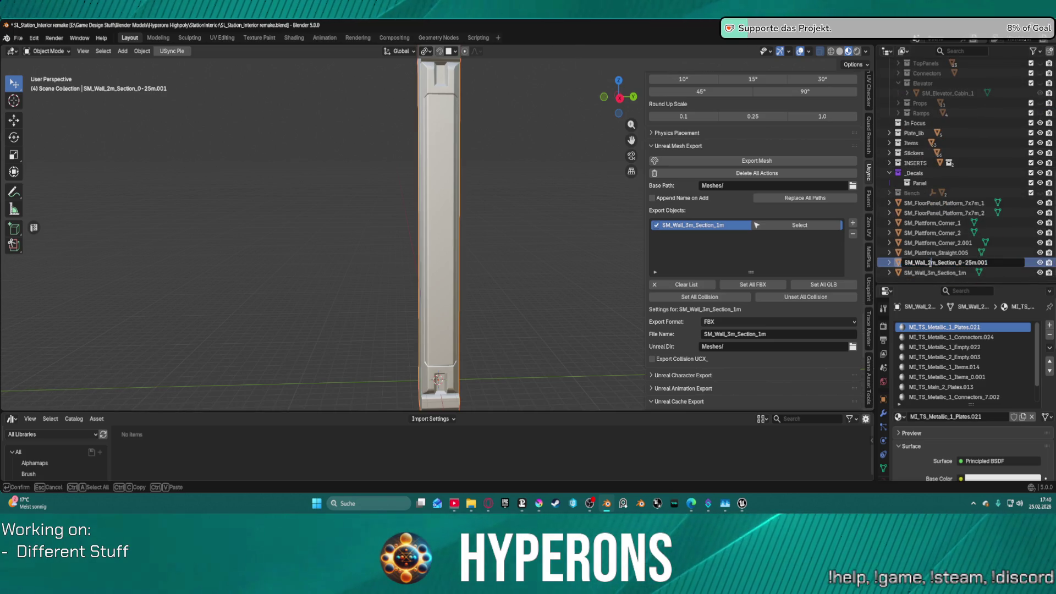
pyautogui.write('3')
pyautogui.press('Return')
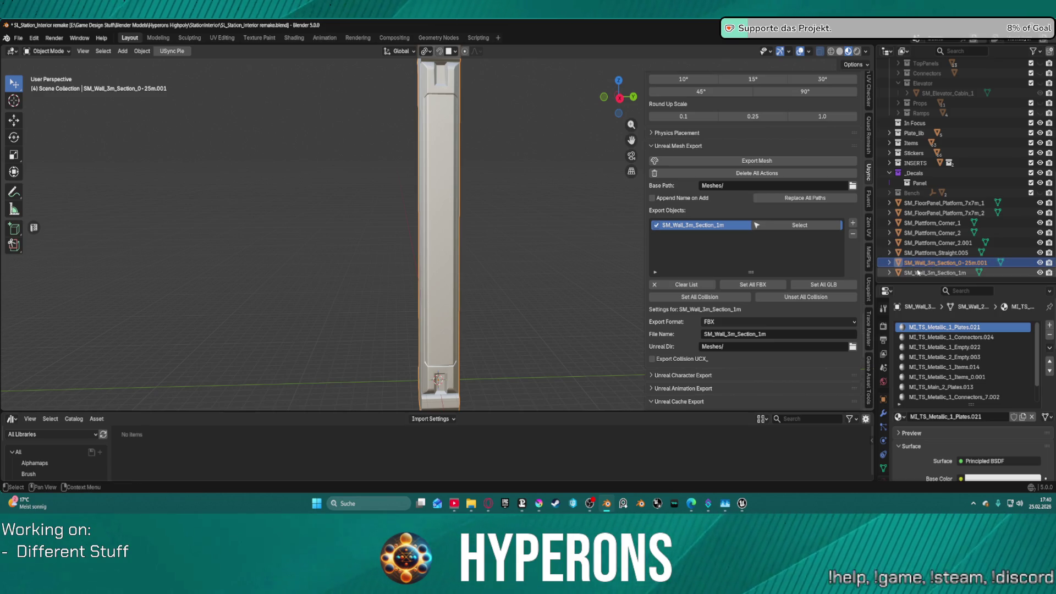
pyautogui.doubleClick(970, 263)
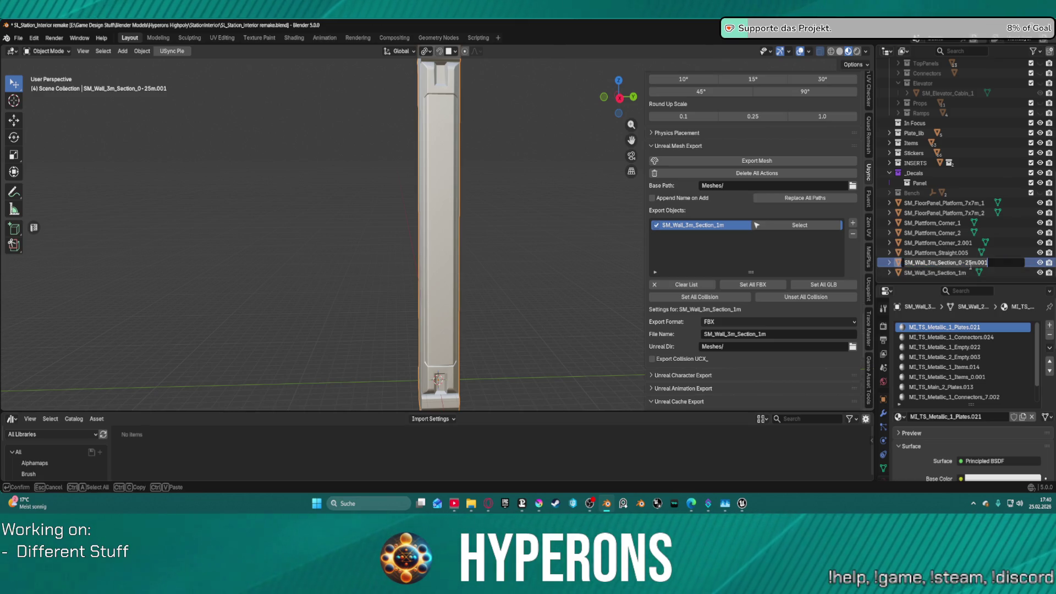
pyautogui.press('BackSpace')
pyautogui.press('Return')
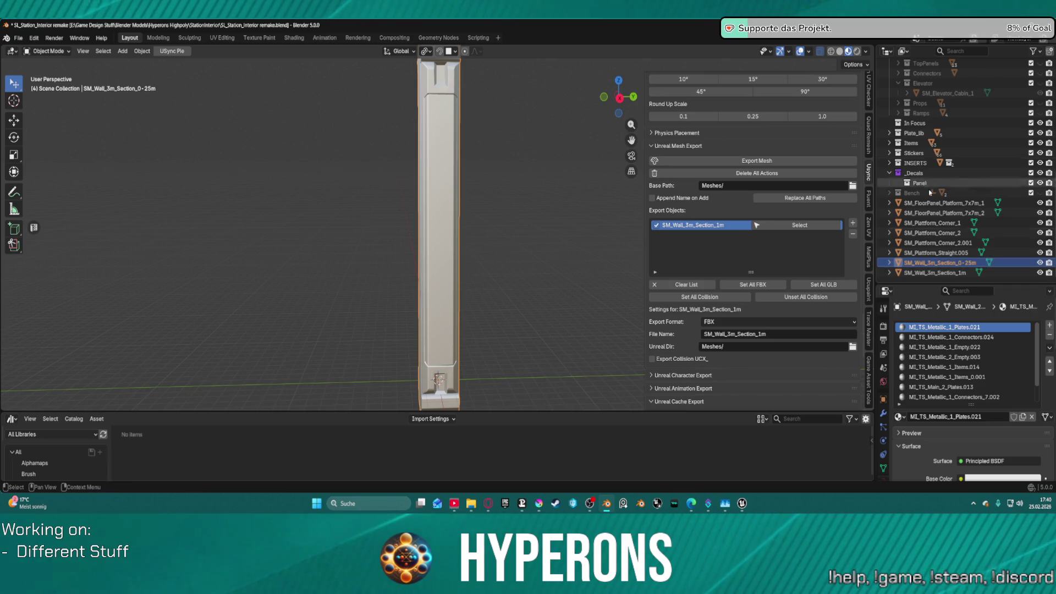
pyautogui.press('KP_Decimal')
pyautogui.moveTo(475, 203); pyautogui.dragTo(466, 252)
pyautogui.hotkey('ctrl', 'Tab')
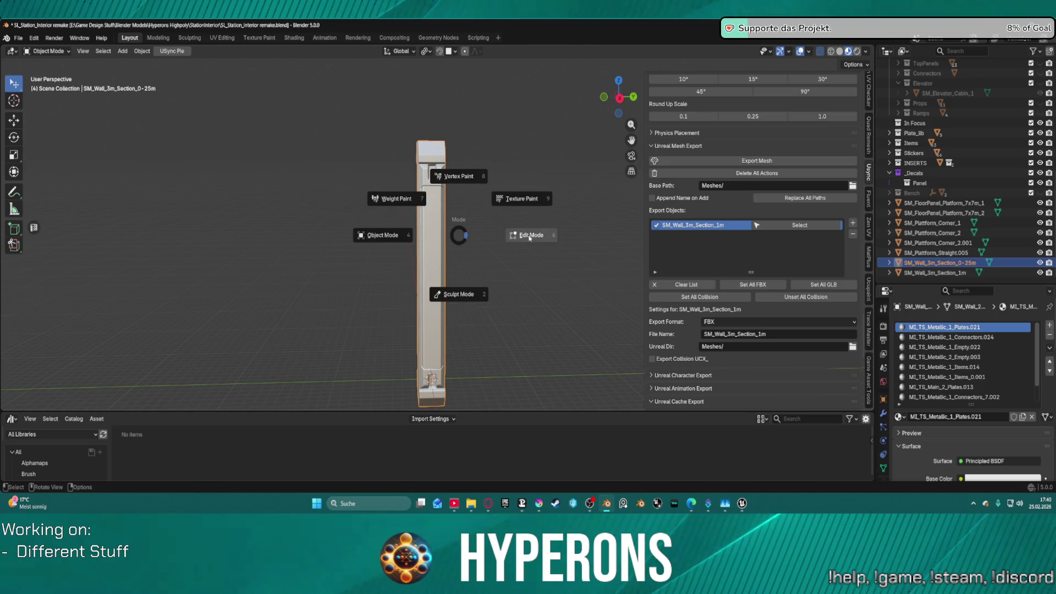
# - In Edit Mode, select all of the wall's faces and convert Triangles to Quads
pyautogui.click(539, 232)
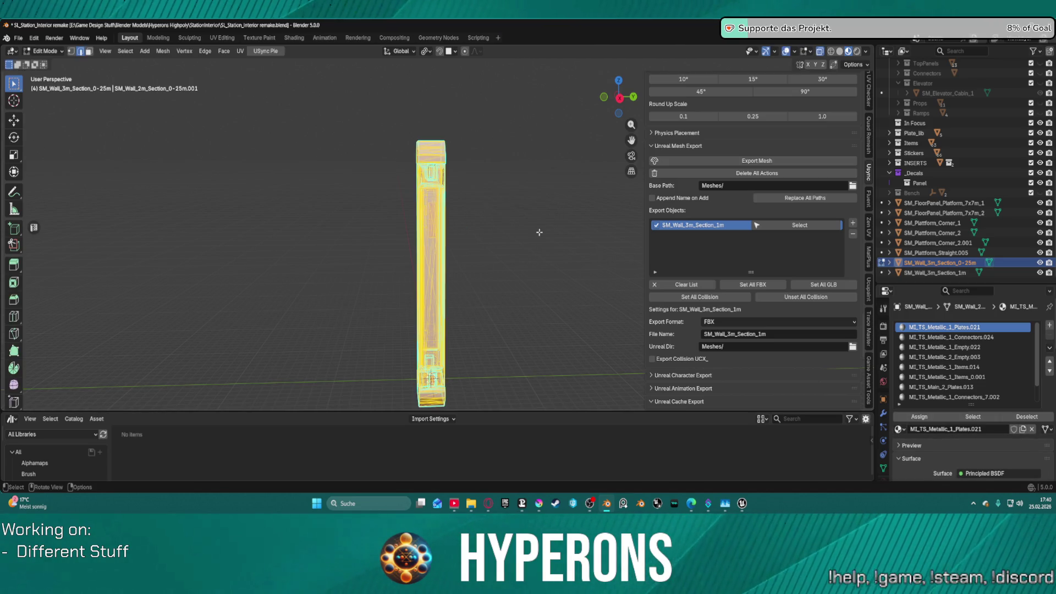
pyautogui.rightClick(504, 259)
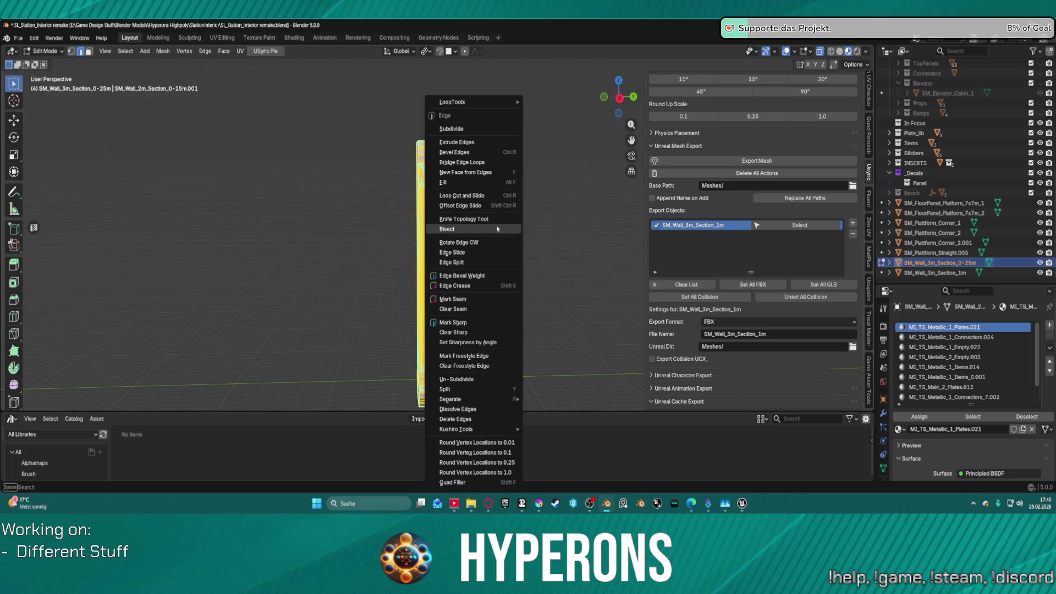
pyautogui.press('e')
pyautogui.rightClick(550, 230)
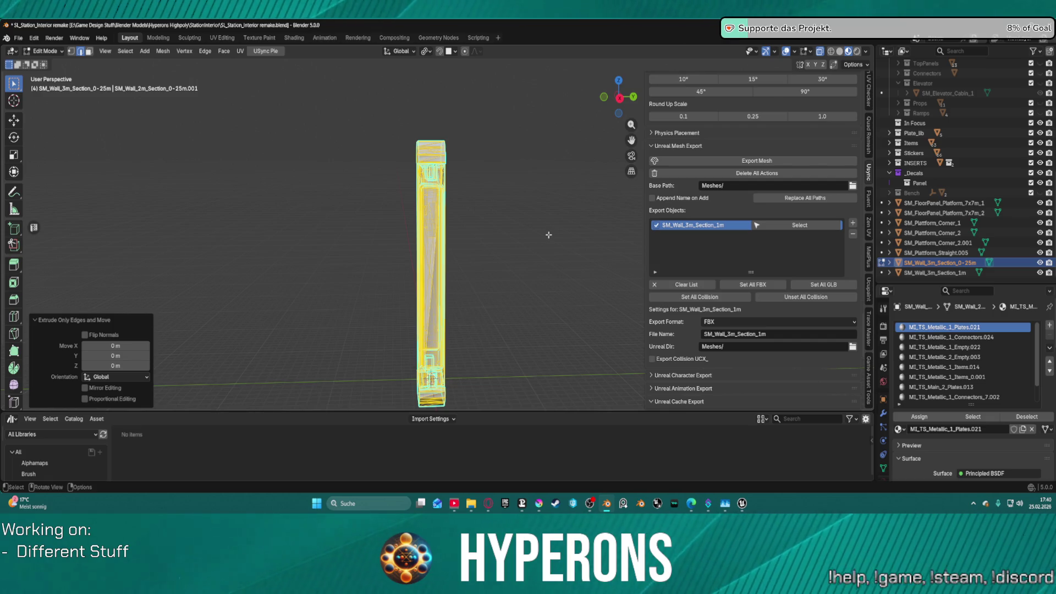
pyautogui.hotkey('ctrl', 'z')
pyautogui.press('3')
pyautogui.rightClick(542, 233)
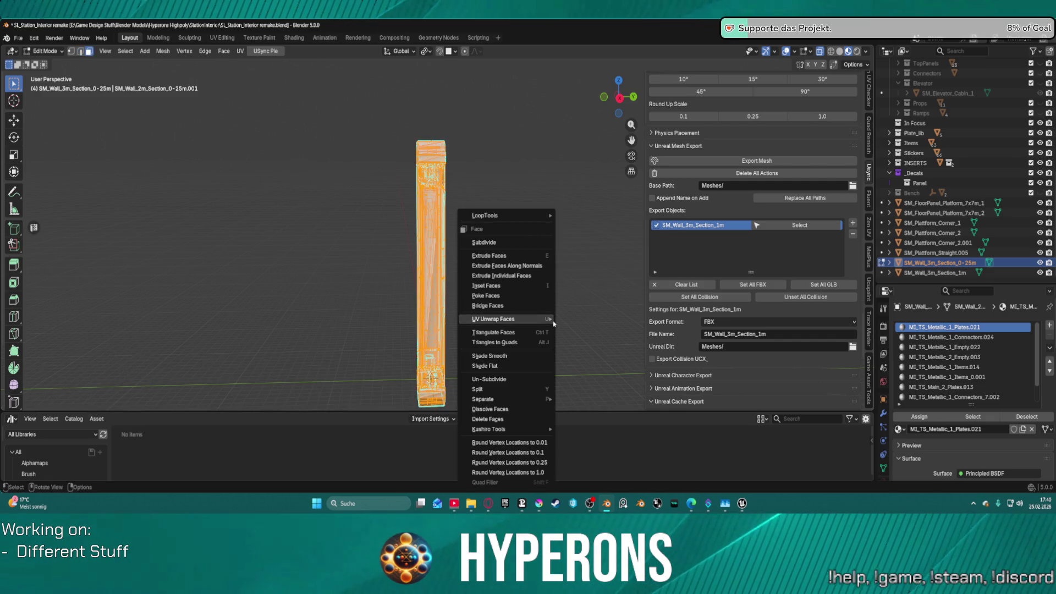
pyautogui.click(531, 342)
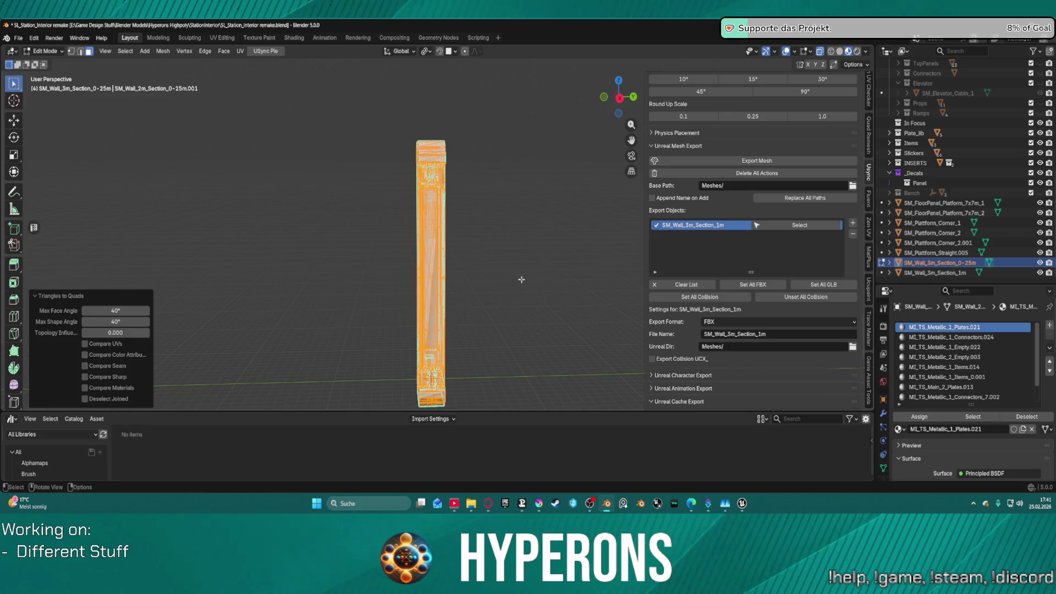
# - Orbit to inspect the simplified wall, undo one change, and reselect the whole mesh
pyautogui.scroll(3, 521, 280)
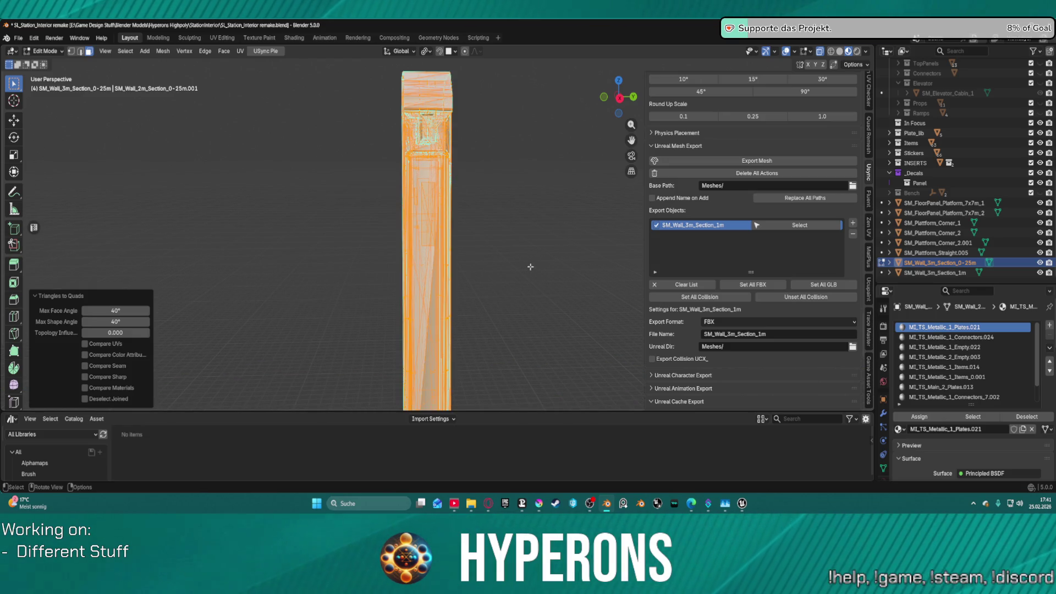
pyautogui.hotkey('alt', 'a')
pyautogui.moveTo(529, 266)
pyautogui.mouseDown()
pyautogui.moveTo(427, 249)
pyautogui.moveTo(406, 285)
pyautogui.moveTo(542, 213)
pyautogui.moveTo(523, 259)
pyautogui.moveTo(523, 236)
pyautogui.moveTo(665, 198)
pyautogui.moveTo(616, 236)
pyautogui.mouseUp()
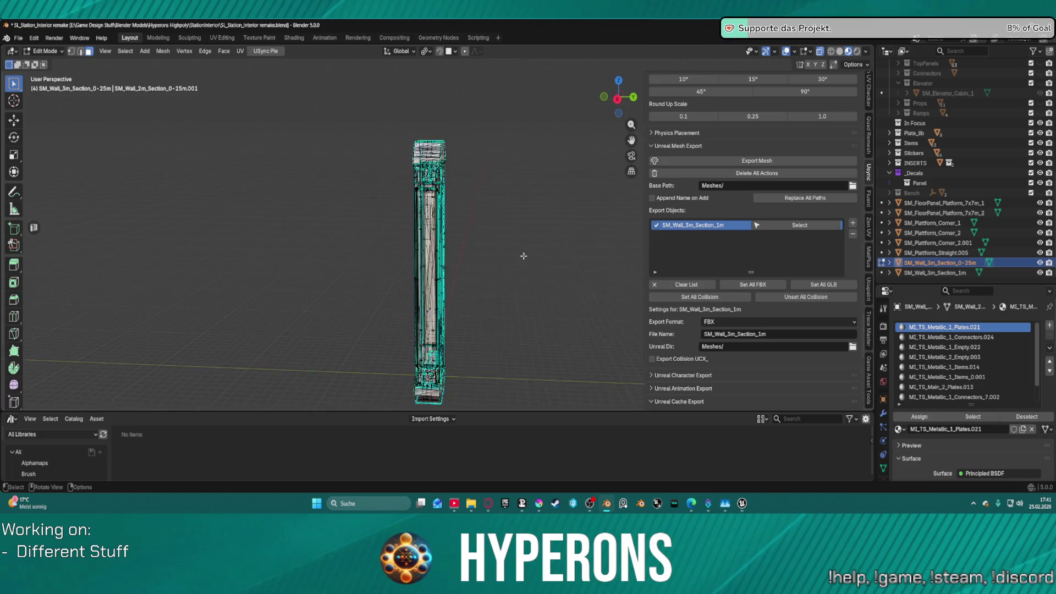
pyautogui.scroll(2, 524, 250)
pyautogui.moveTo(525, 247); pyautogui.dragTo(528, 231)
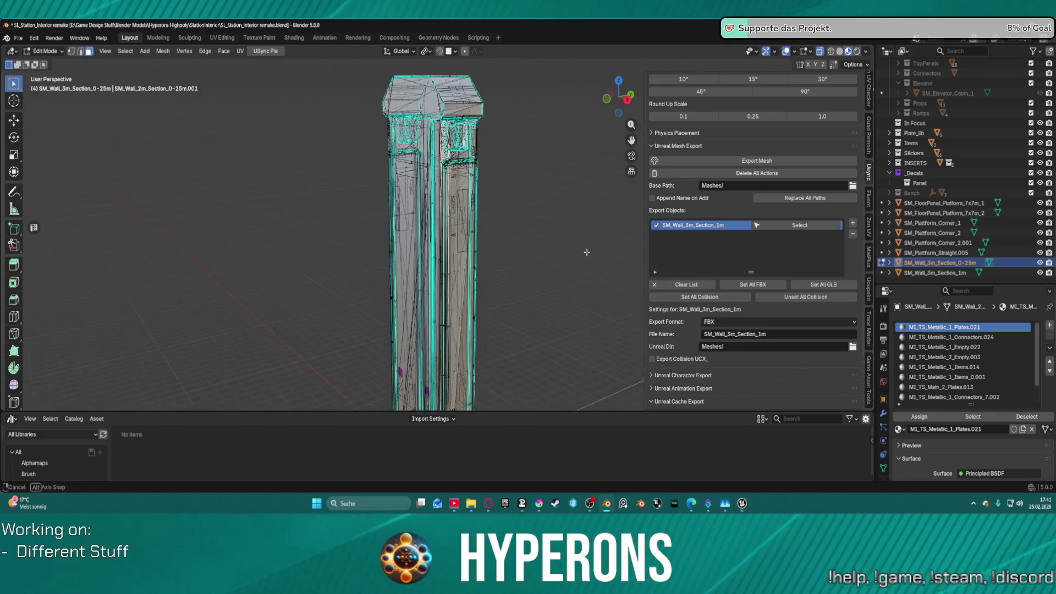
pyautogui.hotkey('ctrl', 'z')
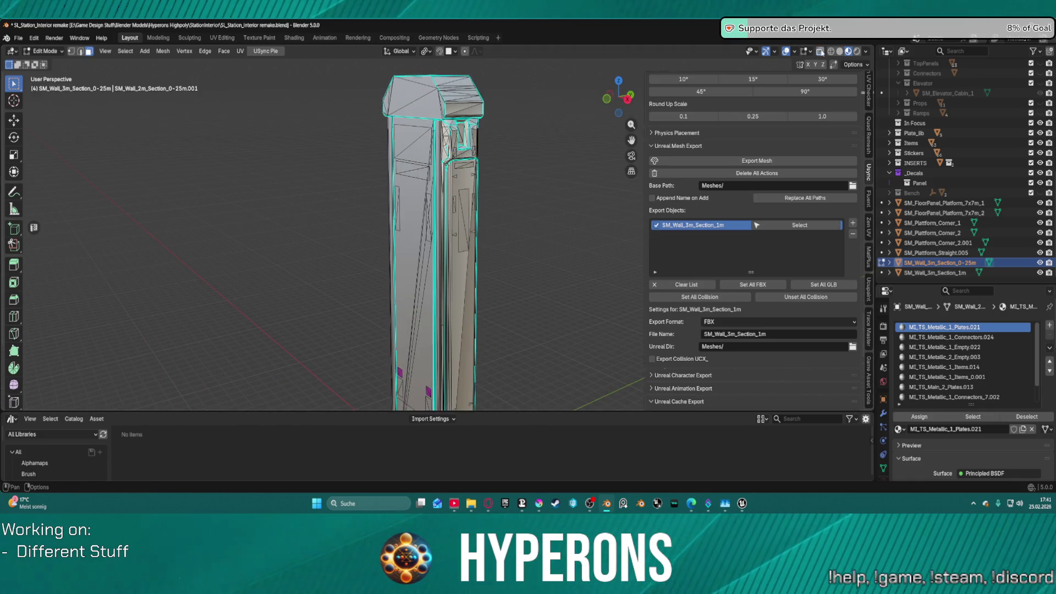
pyautogui.moveTo(535, 259)
pyautogui.mouseDown()
pyautogui.moveTo(570, 207)
pyautogui.moveTo(566, 229)
pyautogui.moveTo(581, 231)
pyautogui.mouseUp()
pyautogui.press('a')
pyautogui.moveTo(524, 262)
pyautogui.mouseDown()
pyautogui.moveTo(538, 222)
pyautogui.moveTo(519, 287)
pyautogui.moveTo(318, 313)
pyautogui.mouseUp()
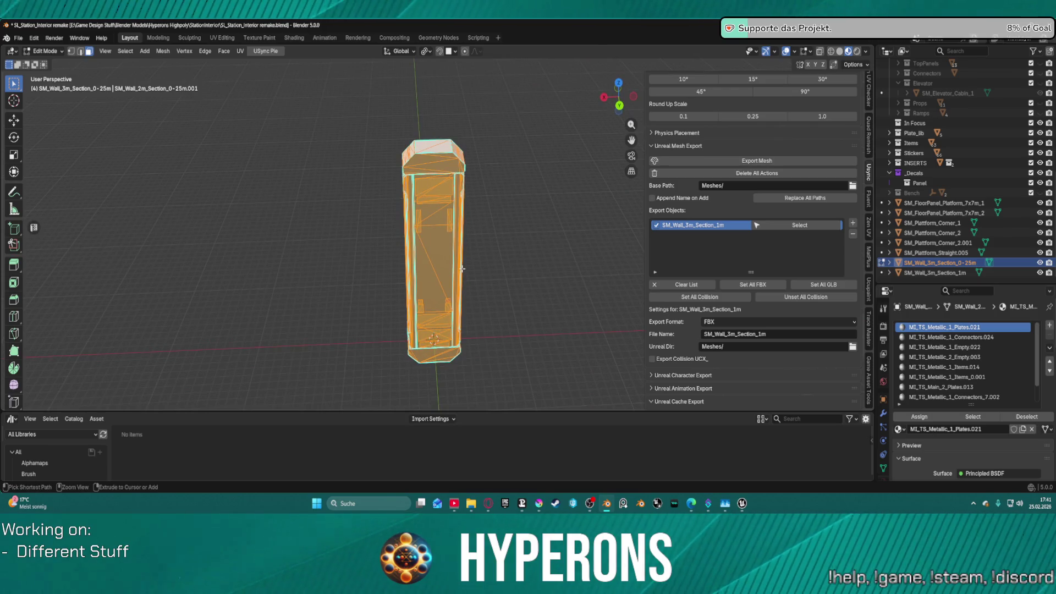
# - Run Triangles to Quads on the wall again, then orbit around the column
pyautogui.rightClick(434, 262)
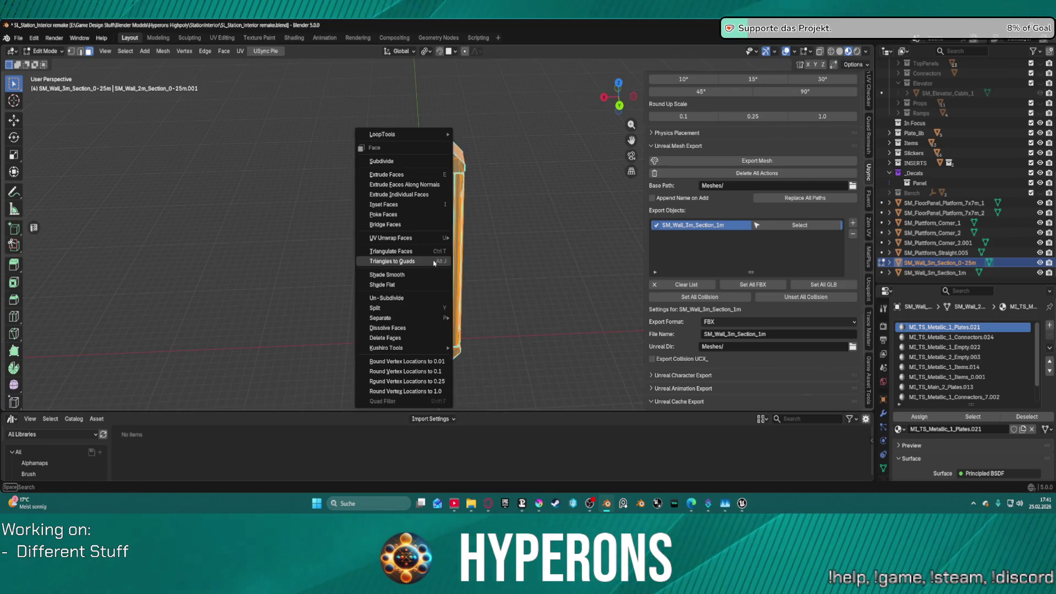
pyautogui.click(420, 262)
pyautogui.scroll(5, 492, 253)
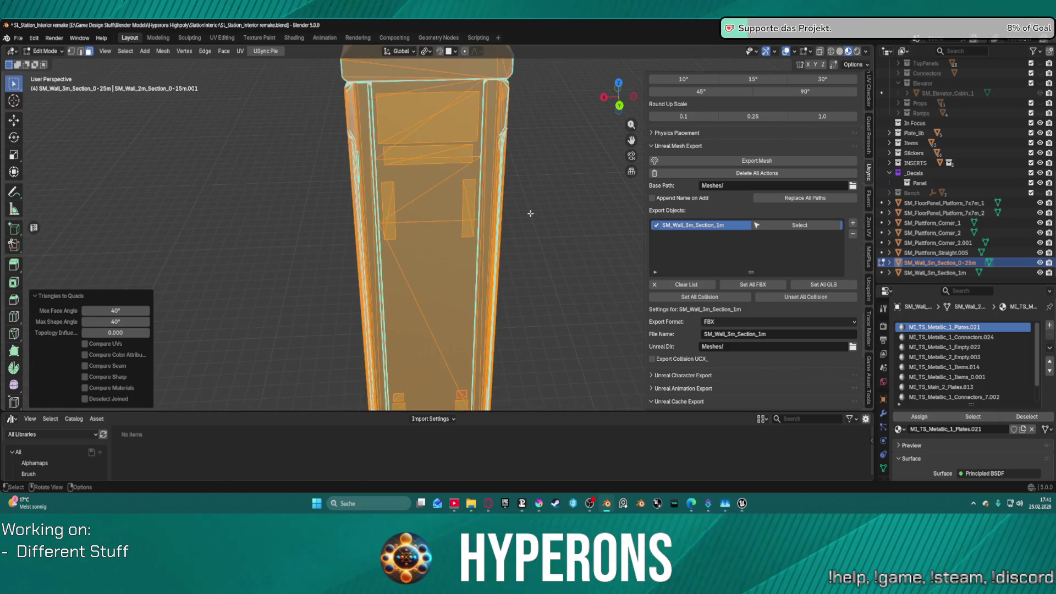
pyautogui.moveTo(531, 214)
pyautogui.mouseDown()
pyautogui.moveTo(556, 238)
pyautogui.moveTo(738, 249)
pyautogui.moveTo(231, 275)
pyautogui.moveTo(198, 299)
pyautogui.moveTo(184, 241)
pyautogui.moveTo(125, 218)
pyautogui.mouseUp()
pyautogui.scroll(-2, 128, 212)
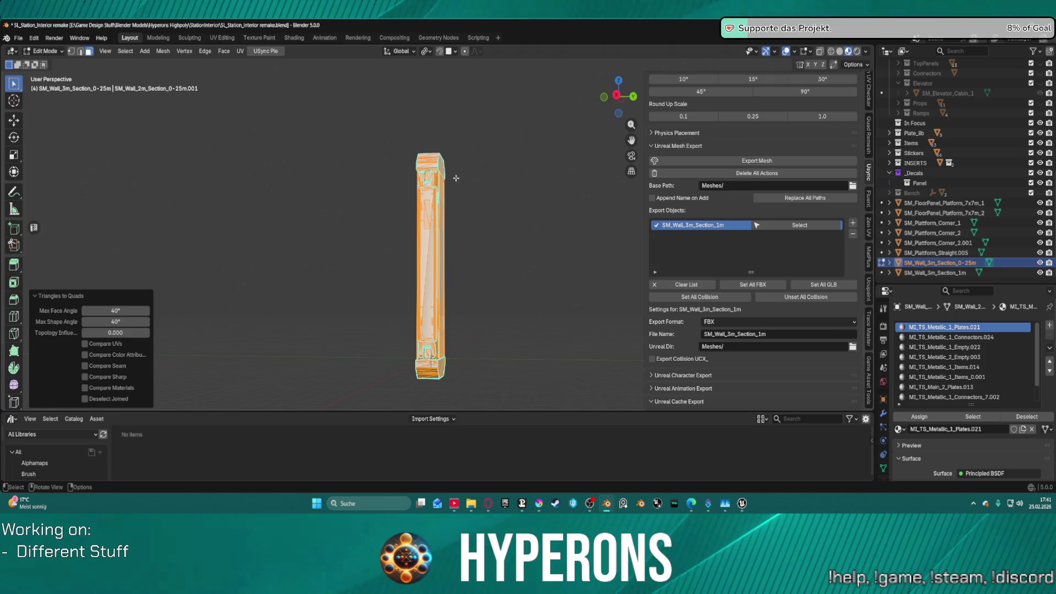
pyautogui.moveTo(410, 121)
pyautogui.mouseDown()
pyautogui.moveTo(405, 114)
pyautogui.moveTo(470, 115)
pyautogui.moveTo(453, 130)
pyautogui.mouseUp()
pyautogui.moveTo(385, 125)
pyautogui.mouseDown()
pyautogui.moveTo(396, 165)
pyautogui.moveTo(528, 251)
pyautogui.mouseUp()
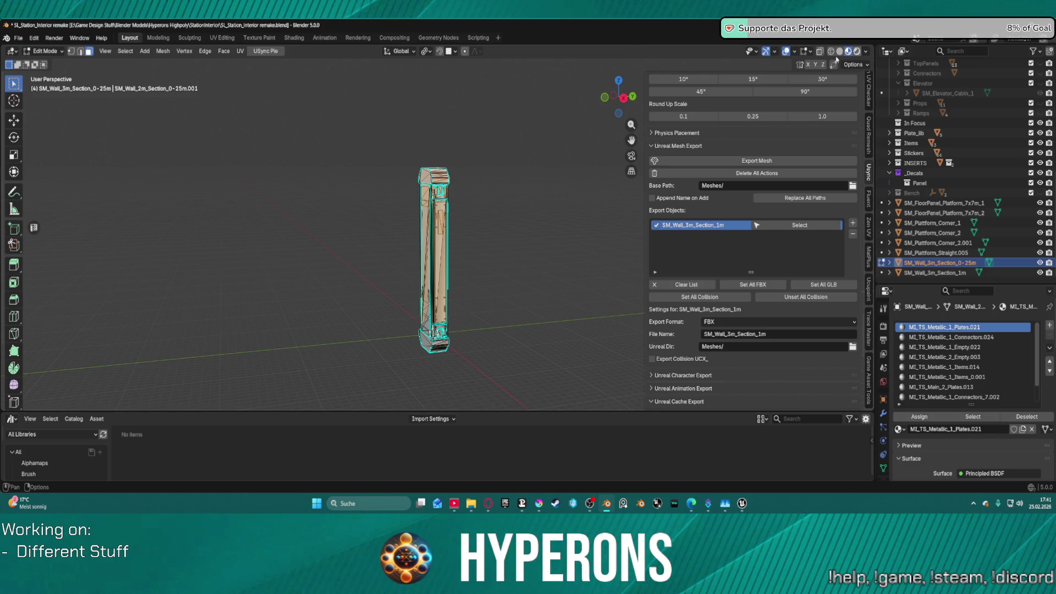
# - Preview the wall in Rendered shading with MI_TS_Metallic_1_Plates.021 as the active material
pyautogui.click(857, 51)
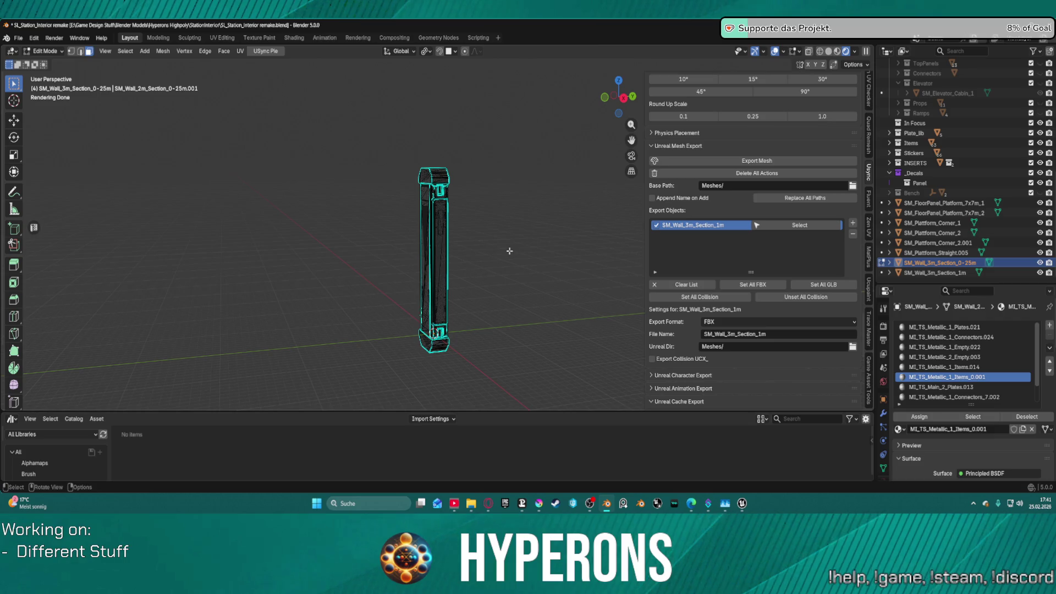
pyautogui.scroll(5, 510, 249)
pyautogui.moveTo(516, 259)
pyautogui.mouseDown()
pyautogui.moveTo(371, 312)
pyautogui.moveTo(396, 330)
pyautogui.mouseUp()
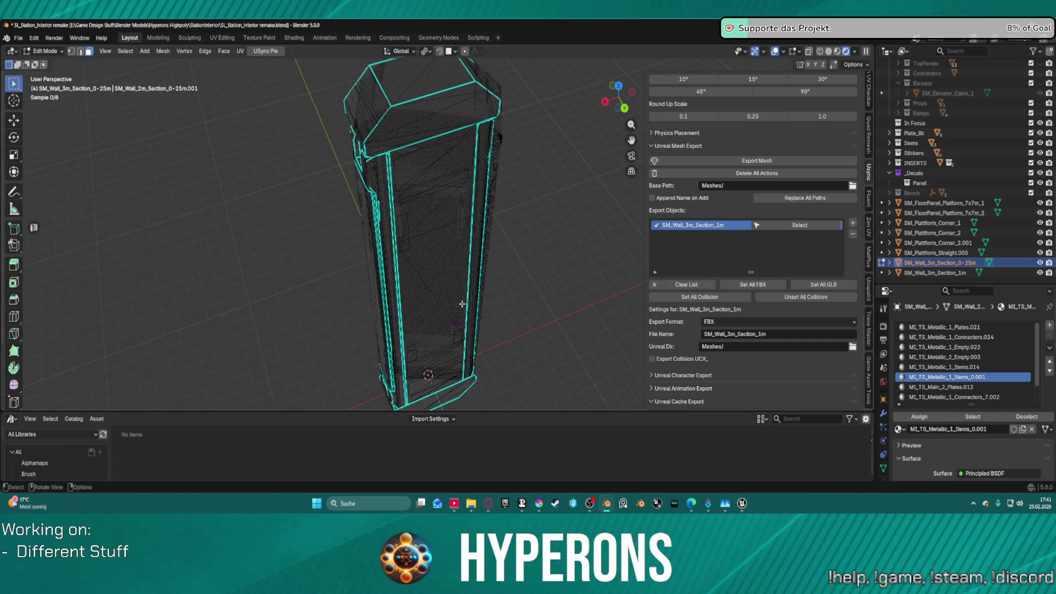
pyautogui.scroll(-2, 963, 355)
pyautogui.scroll(2, 963, 354)
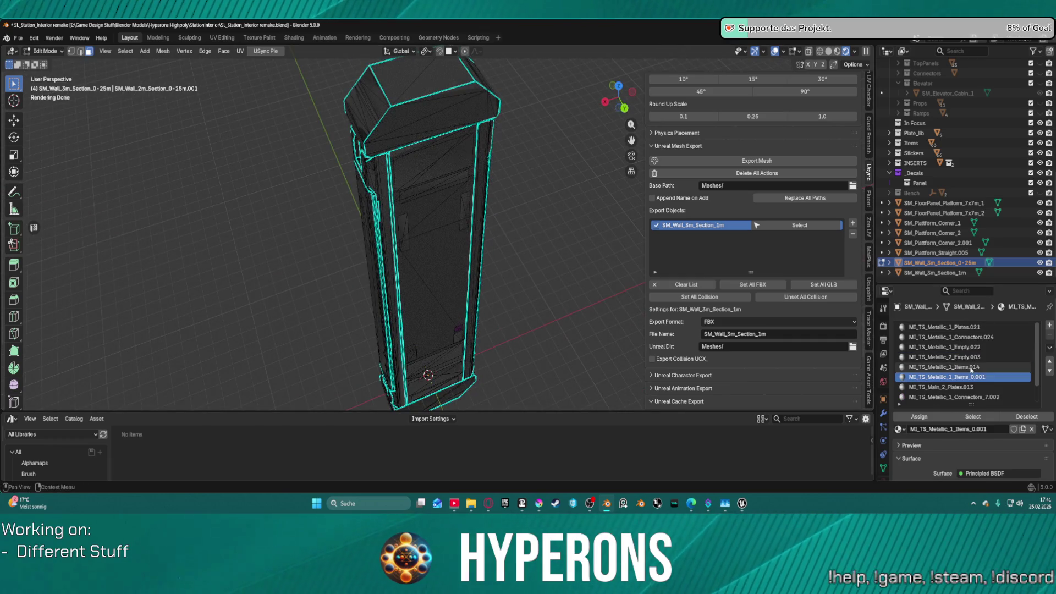
pyautogui.press('Up')
pyautogui.press('Up')
pyautogui.press('Up')
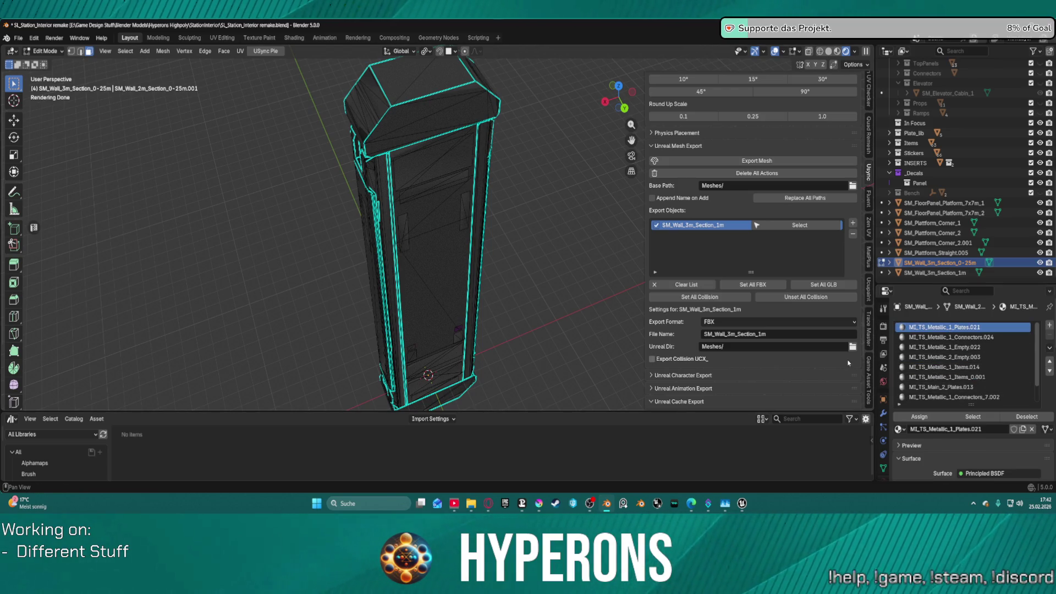
pyautogui.moveTo(598, 308)
pyautogui.mouseDown()
pyautogui.moveTo(538, 200)
pyautogui.moveTo(583, 203)
pyautogui.mouseUp()
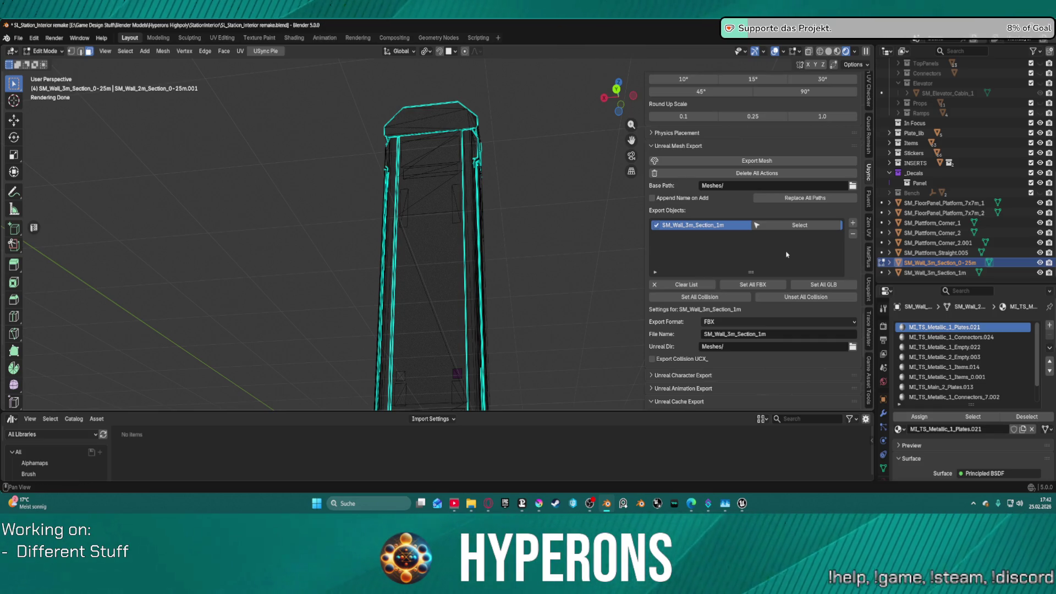
# - Replace the old wall in Blender's Unreal export list with SM_Wall_3m_Section_0-25m, then return to Unreal
pyautogui.click(853, 234)
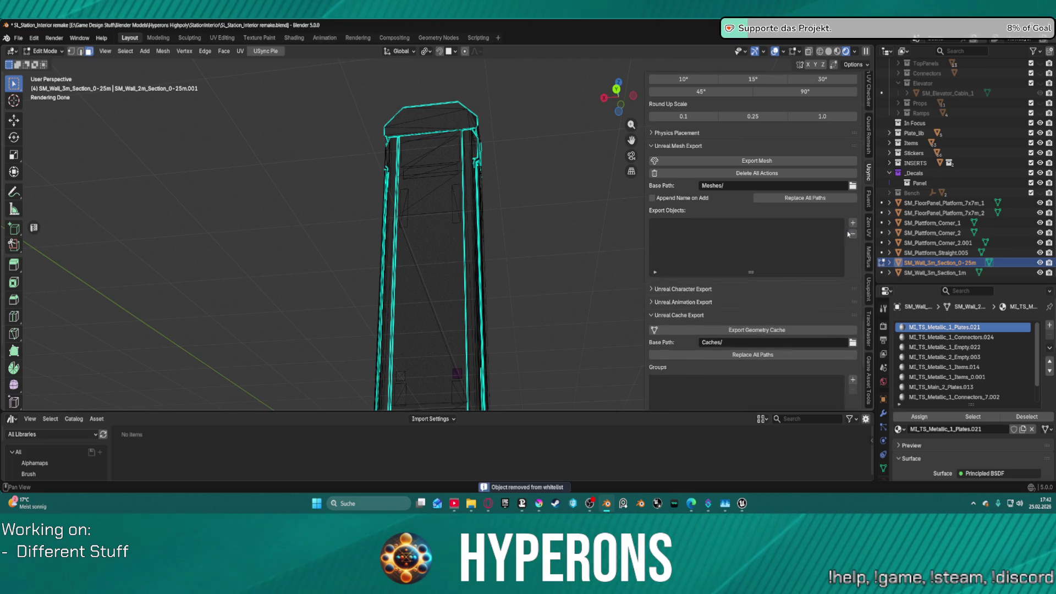
pyautogui.click(852, 223)
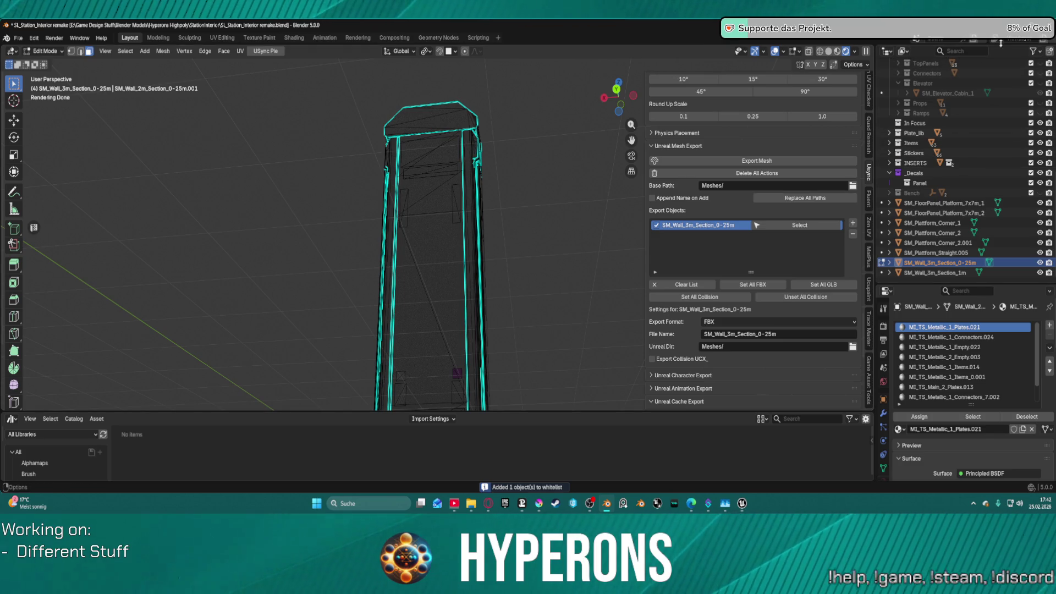
pyautogui.hotkey('alt', 'Tab')
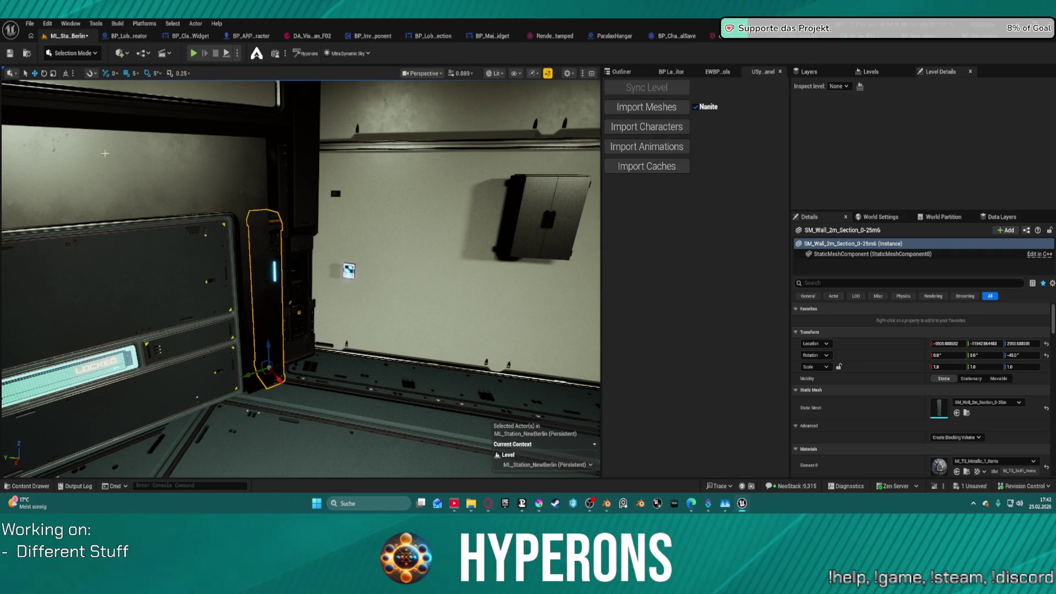
# - Open Map_Lobby0 from Recent Levels, saving the ML_Station_NewBerlin level first
pyautogui.click(29, 24)
pyautogui.moveTo(110, 87)
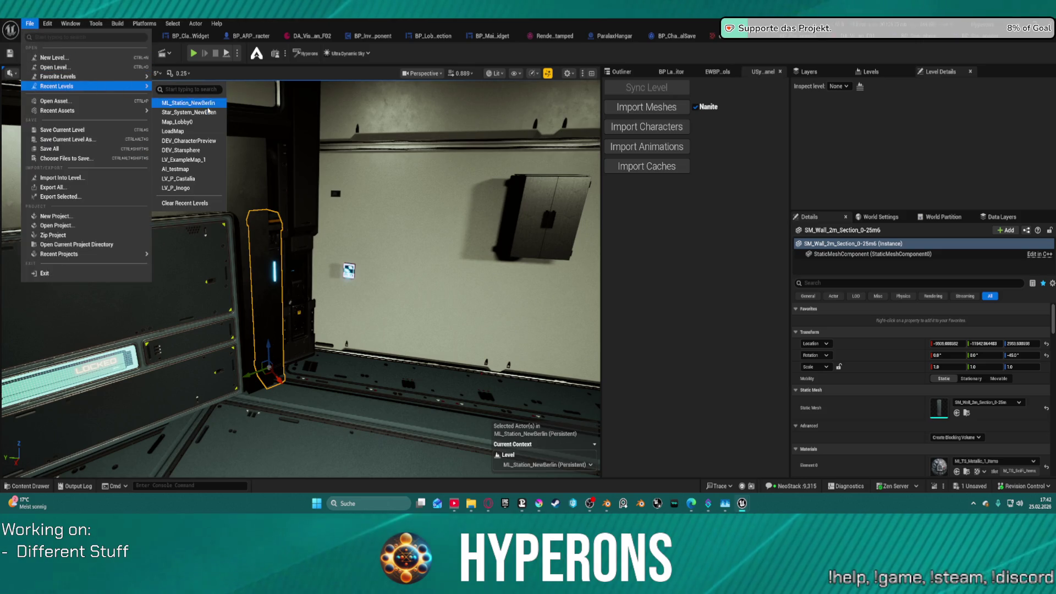
pyautogui.click(215, 127)
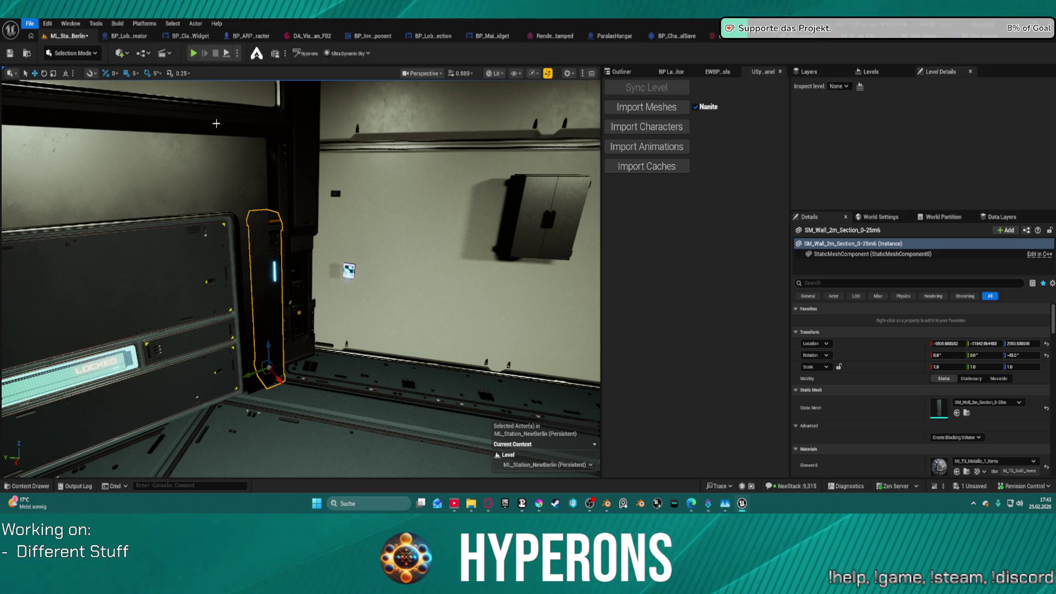
pyautogui.click(547, 356)
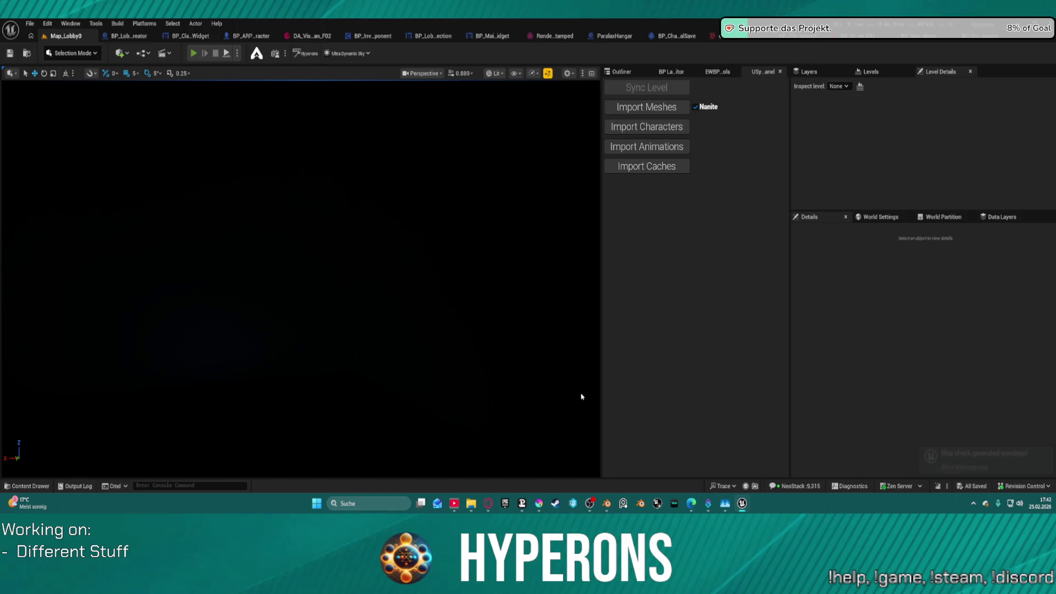
# - In play mode, preview saved characters, then Create New and try the short curly and bob haircuts
pyautogui.hotkey('alt', 'p')
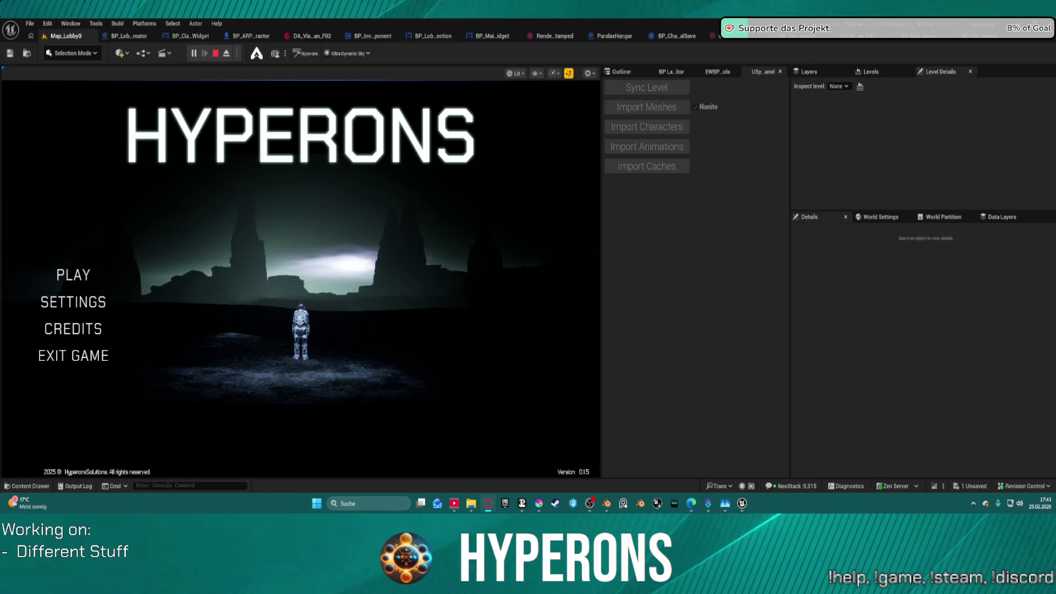
pyautogui.click(73, 275)
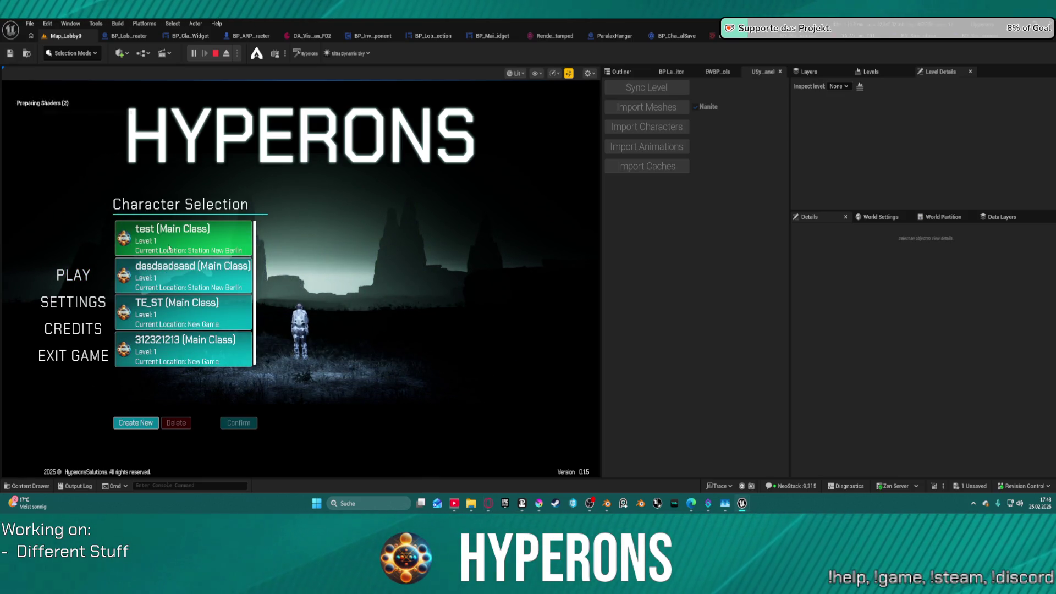
pyautogui.click(176, 275)
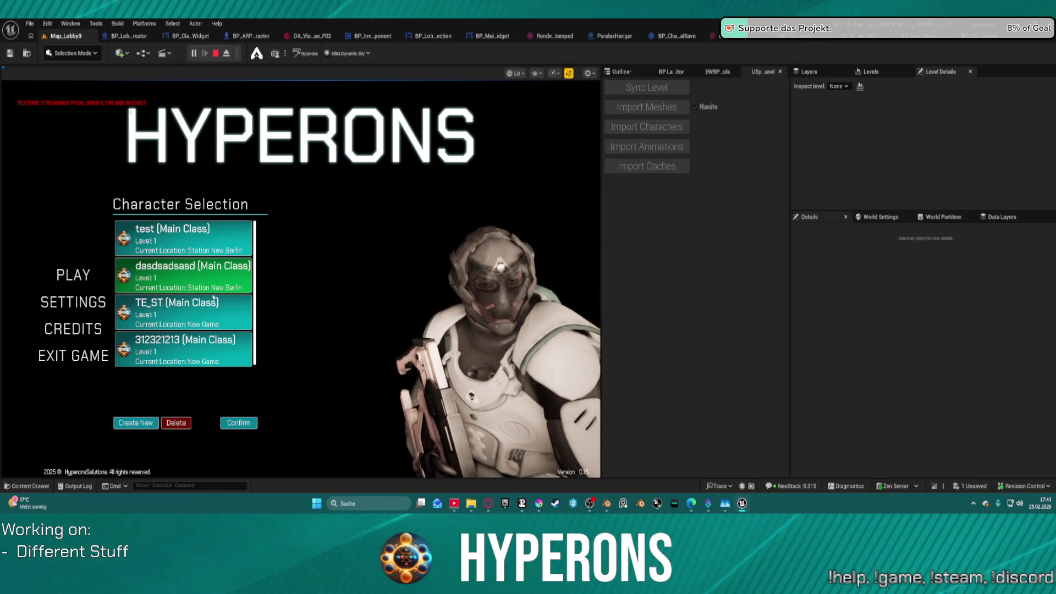
pyautogui.click(214, 362)
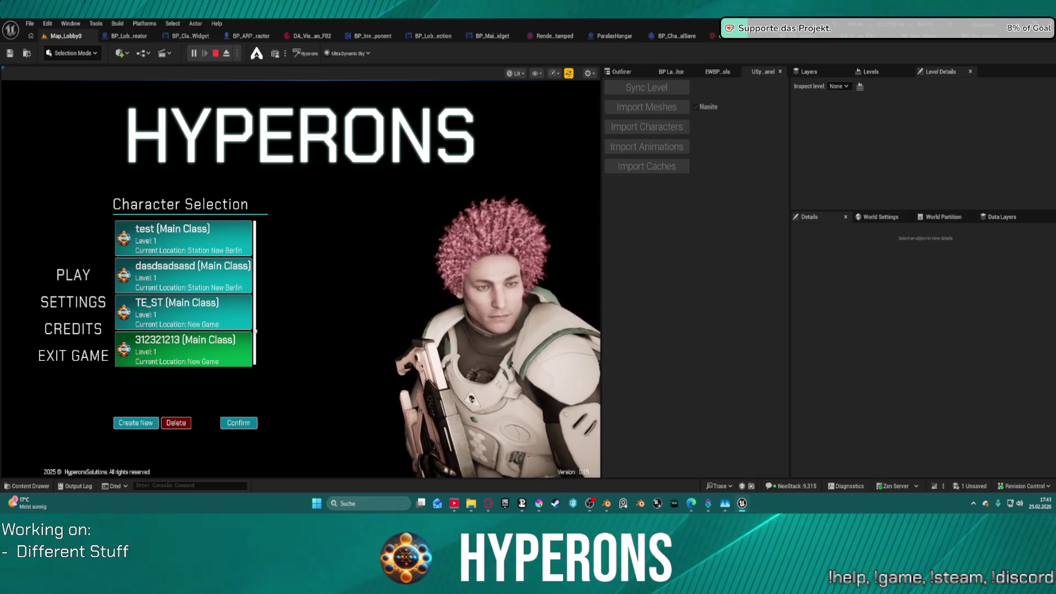
pyautogui.click(138, 423)
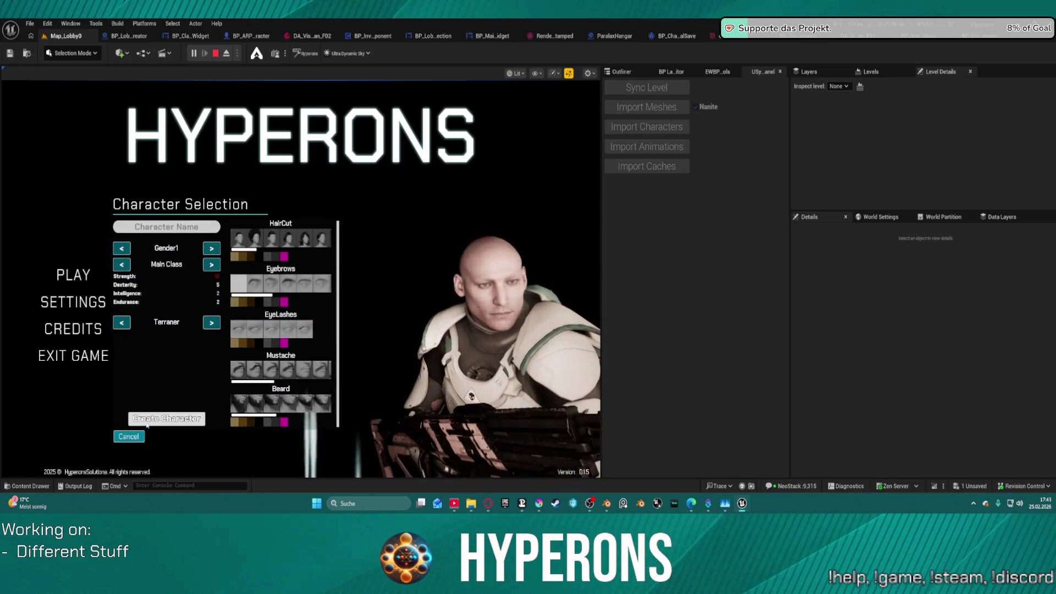
pyautogui.click(274, 242)
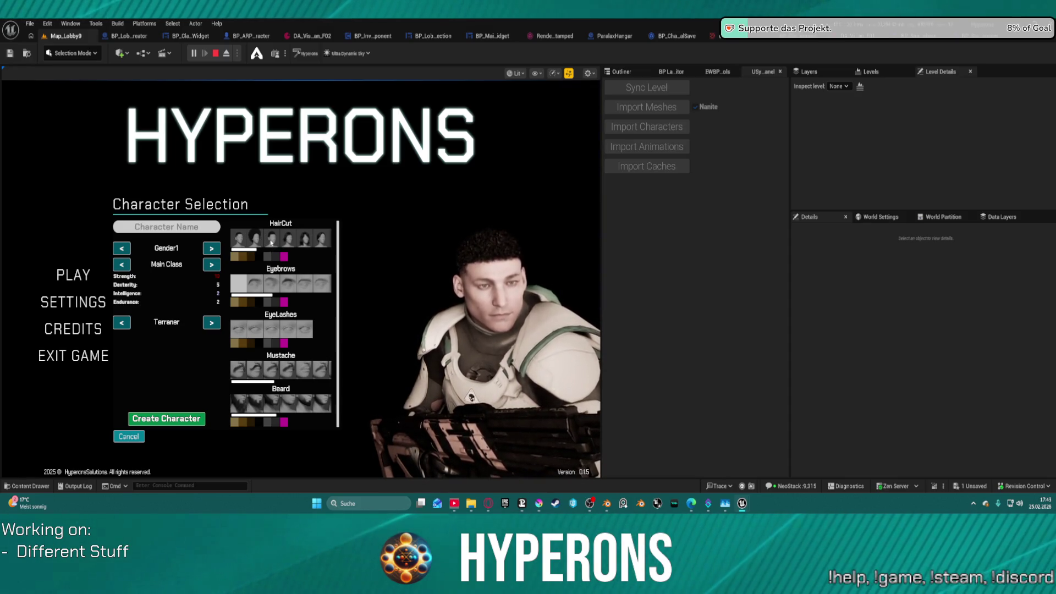
pyautogui.click(300, 240)
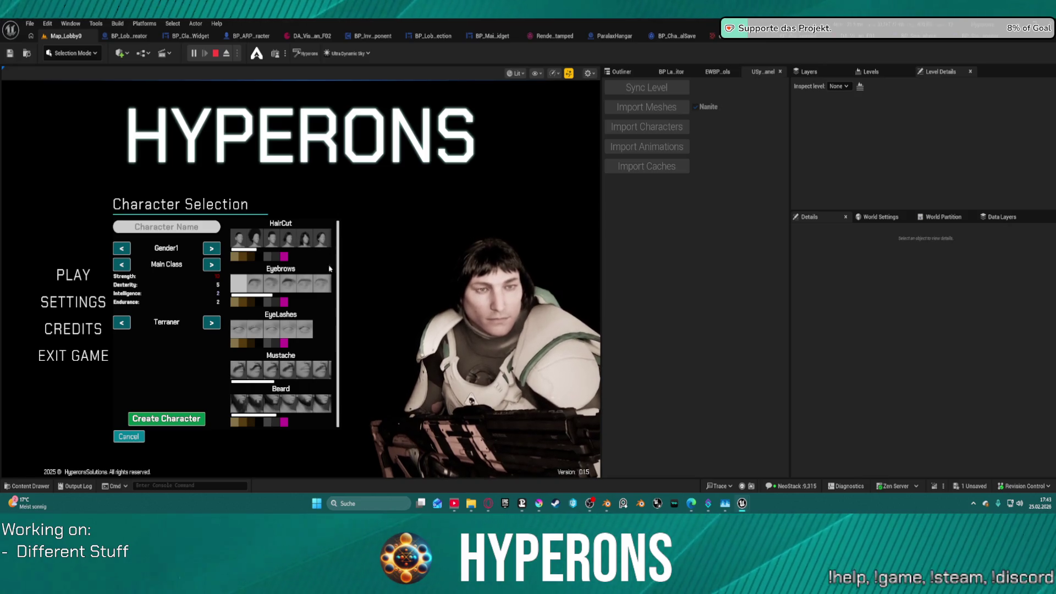
pyautogui.scroll(-1, 330, 240)
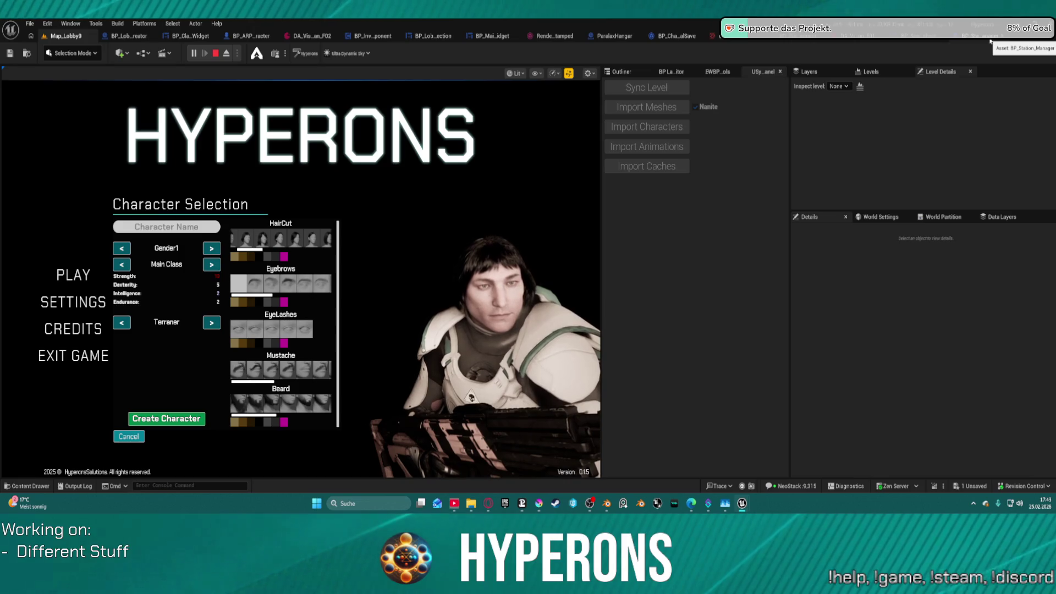
# - Close the unused asset, render target and lobby blueprint tabs, and open the Content Drawer
pyautogui.click(964, 39)
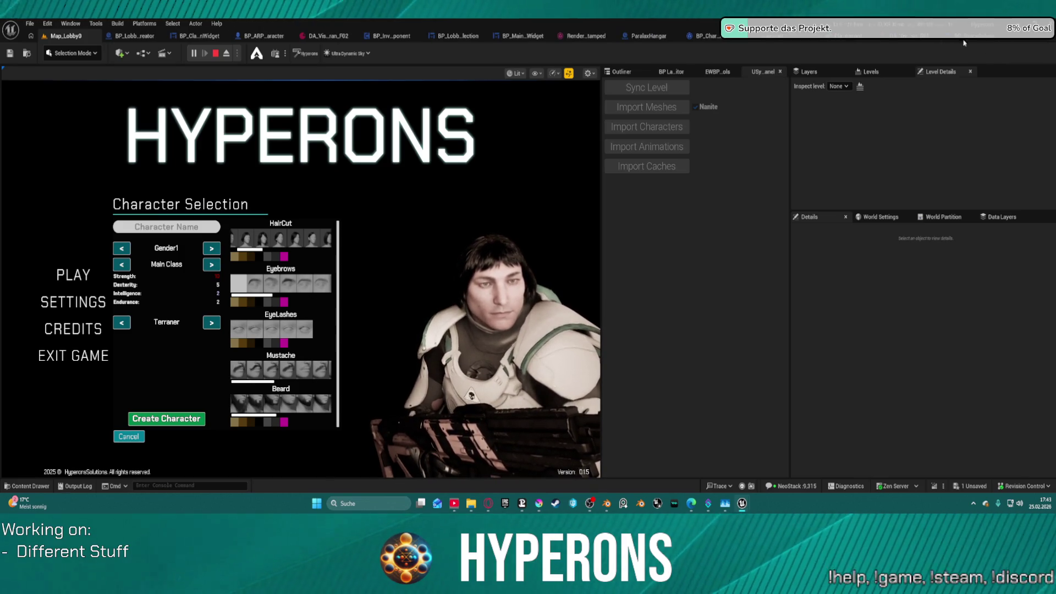
pyautogui.click(947, 40)
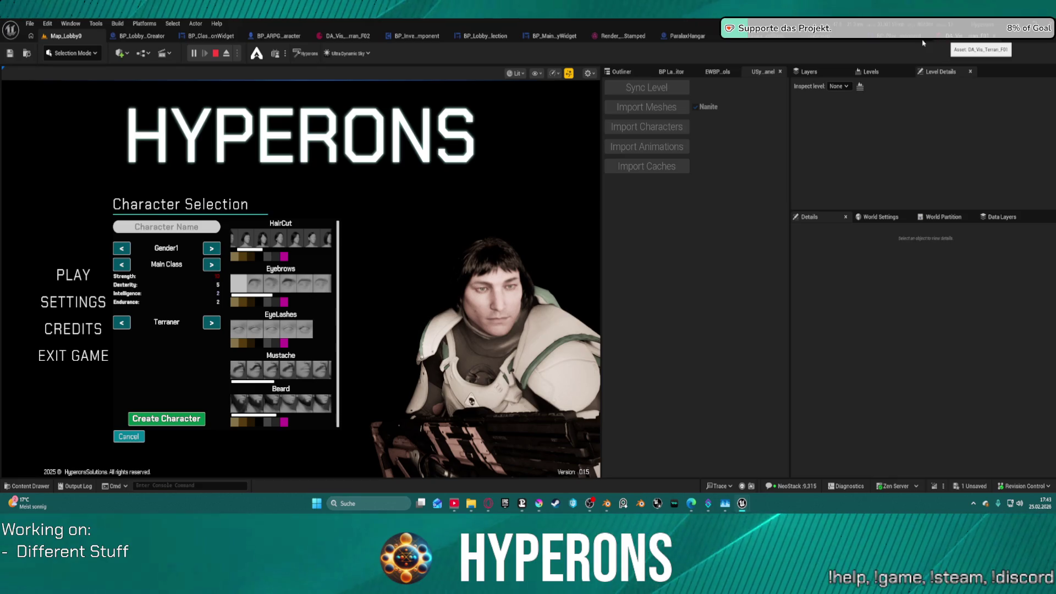
pyautogui.click(922, 39)
pyautogui.click(927, 40)
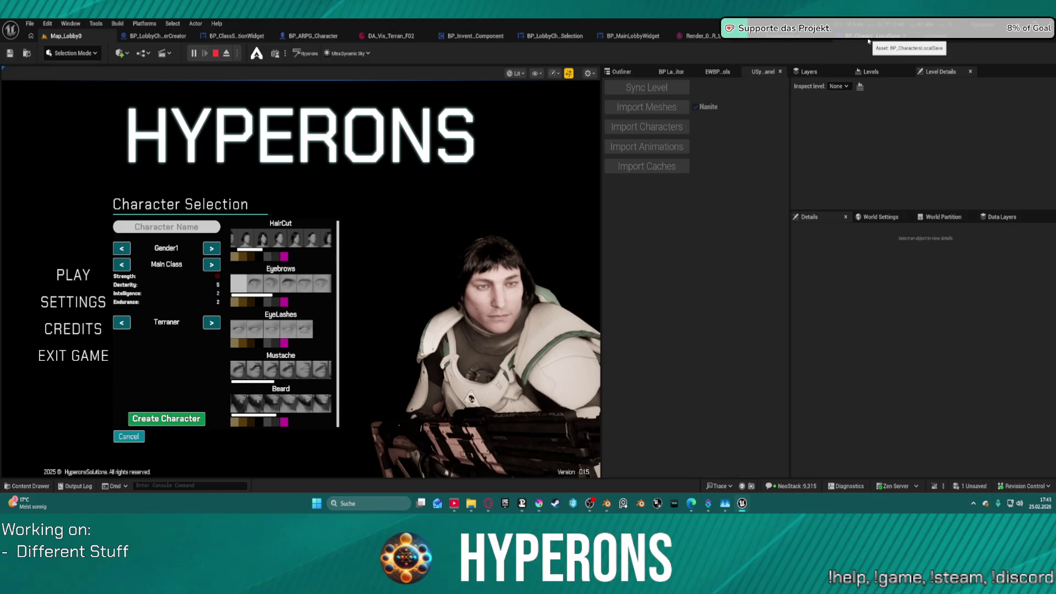
pyautogui.click(721, 36)
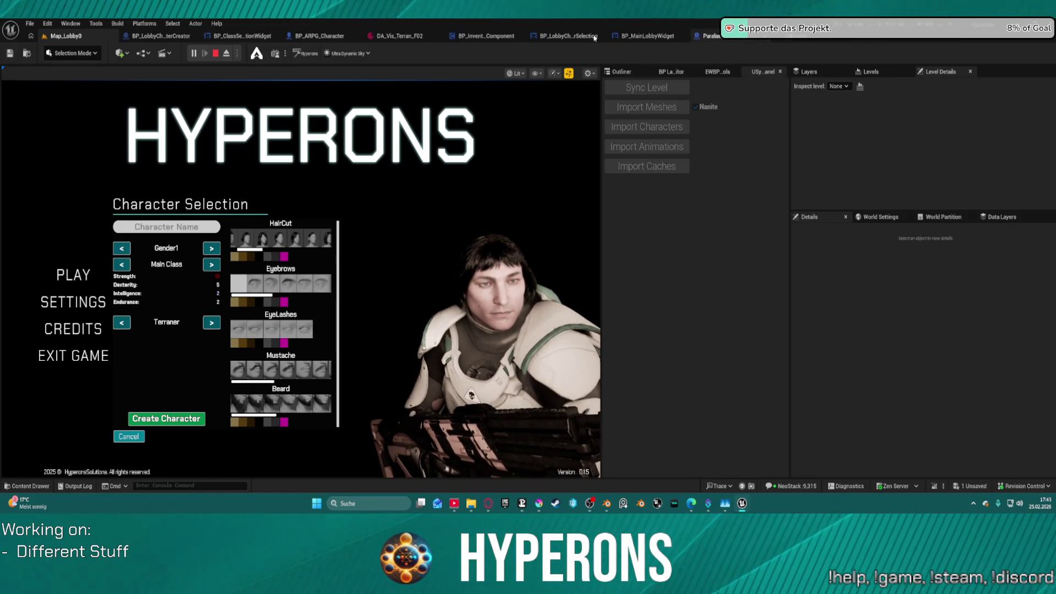
pyautogui.middleClick(643, 37)
pyautogui.click(590, 39)
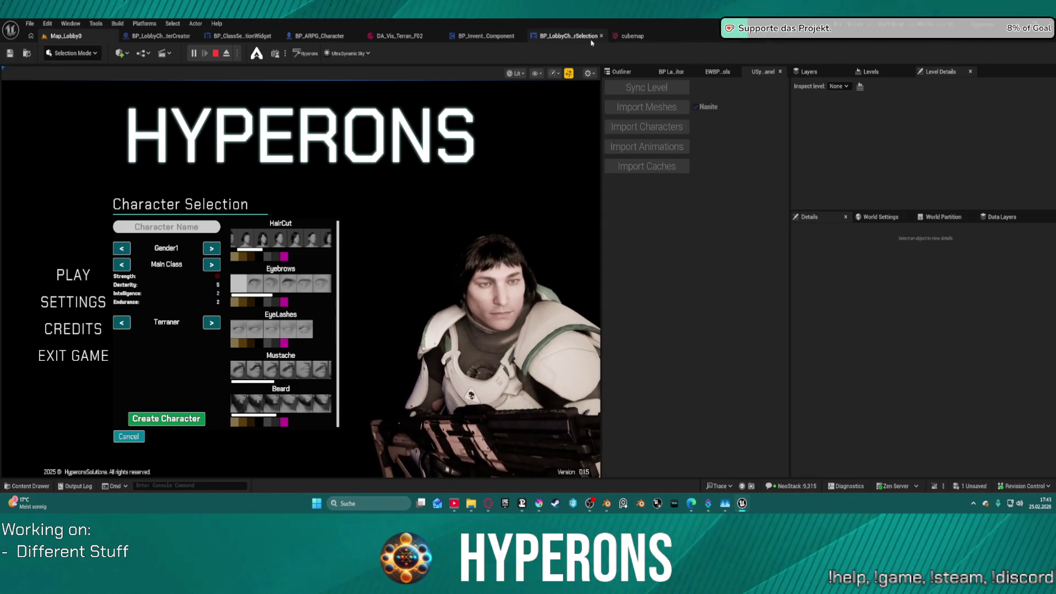
pyautogui.middleClick(528, 38)
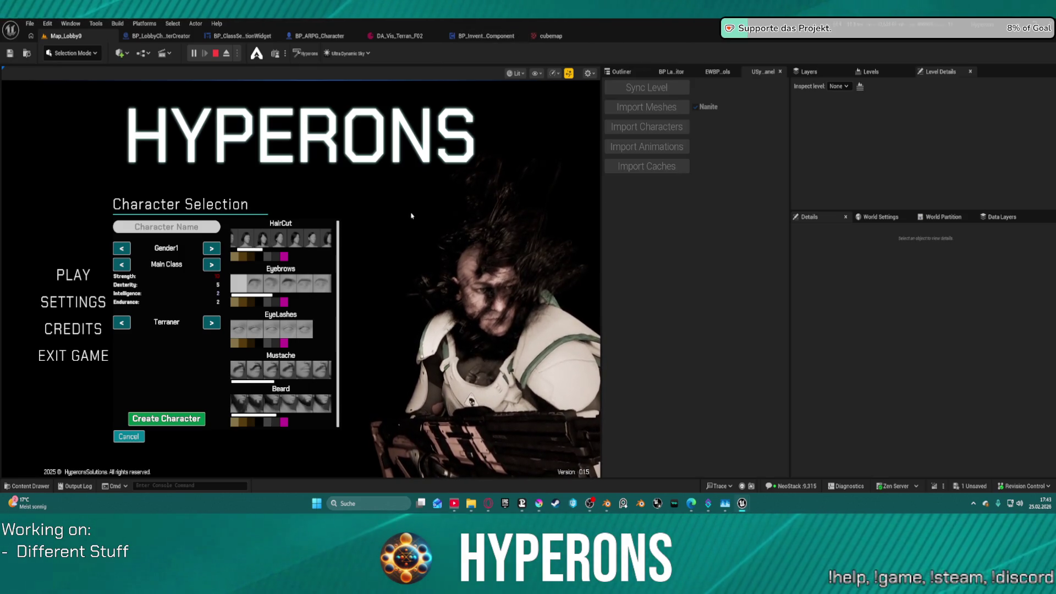
pyautogui.click(11, 487)
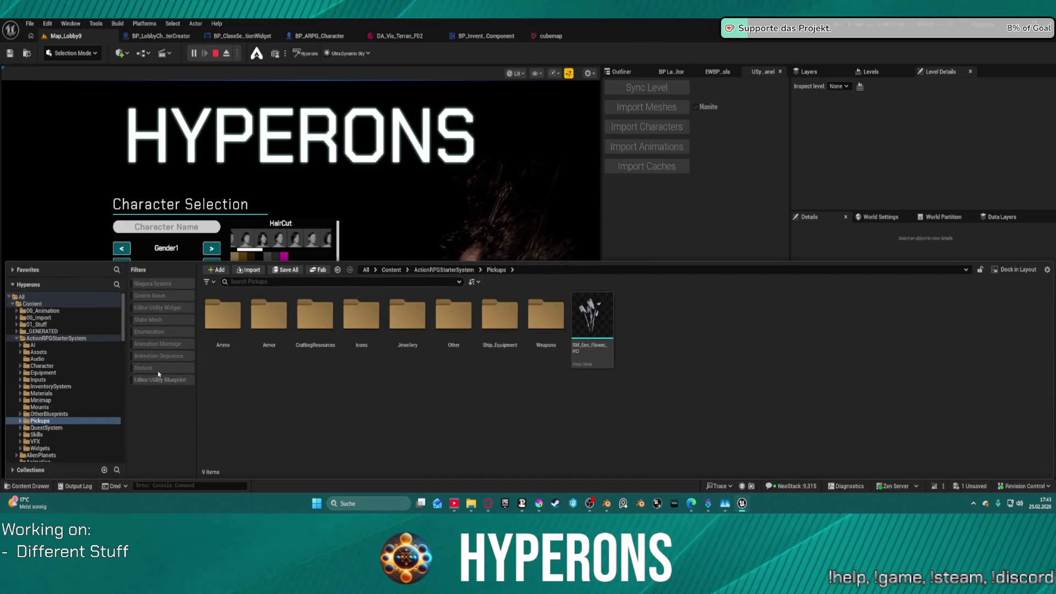
# - Stop the play session and widen the viewport by dragging the panel splitters right
pyautogui.press('Escape')
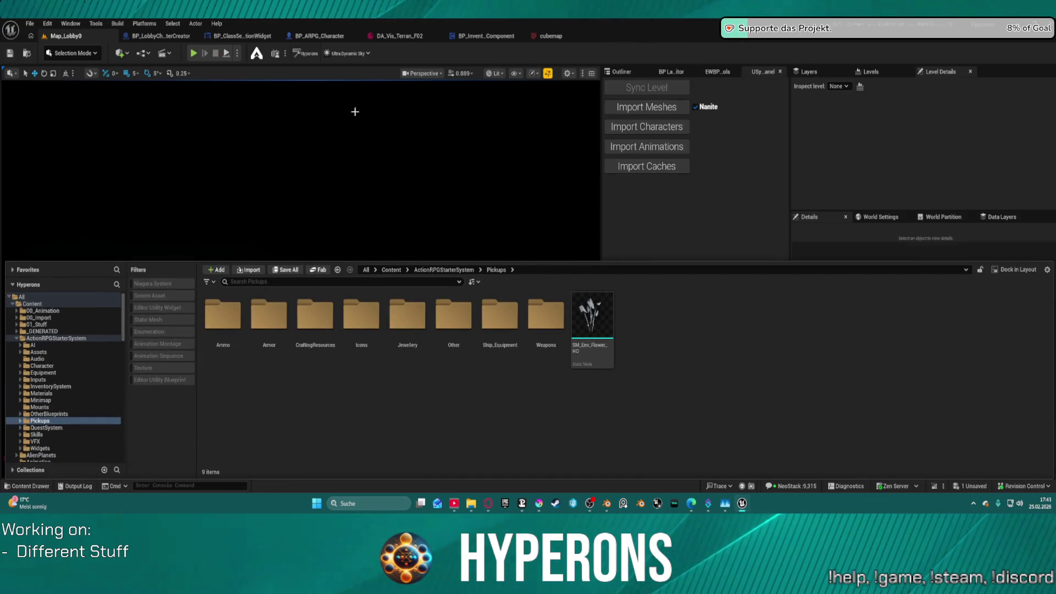
pyautogui.moveTo(600, 186); pyautogui.dragTo(641, 188)
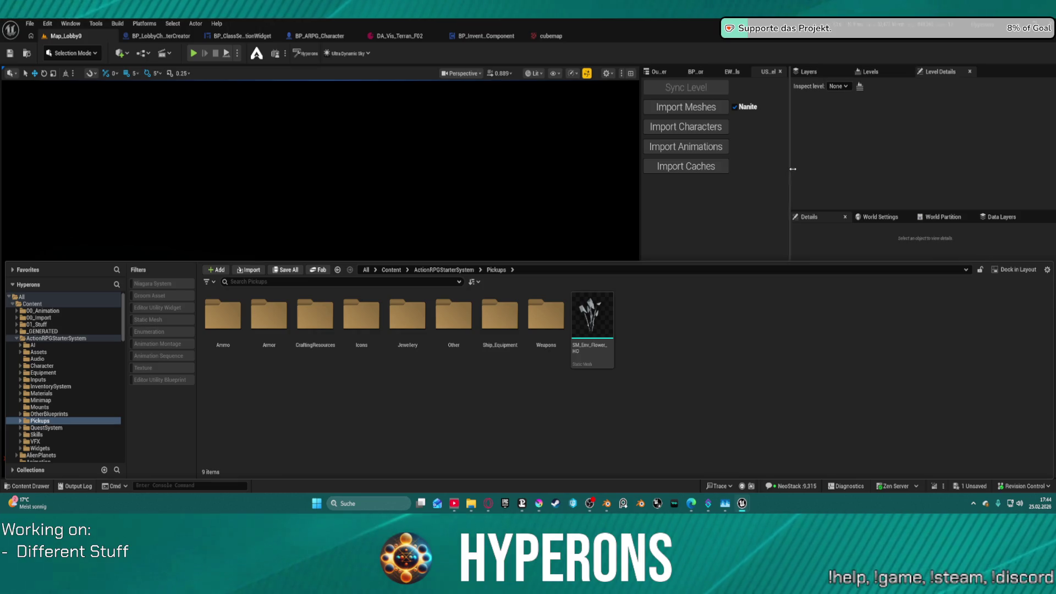
pyautogui.moveTo(788, 169); pyautogui.dragTo(889, 171)
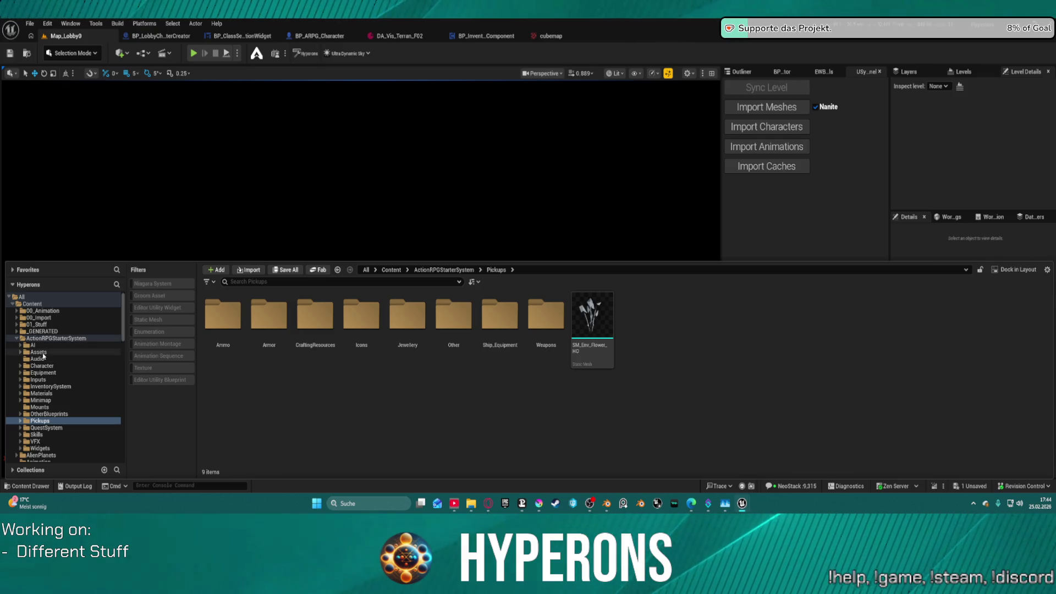
# - Browse the Content Browser to MetaHumans > GroomAssets > Hair
pyautogui.scroll(-15, 70, 384)
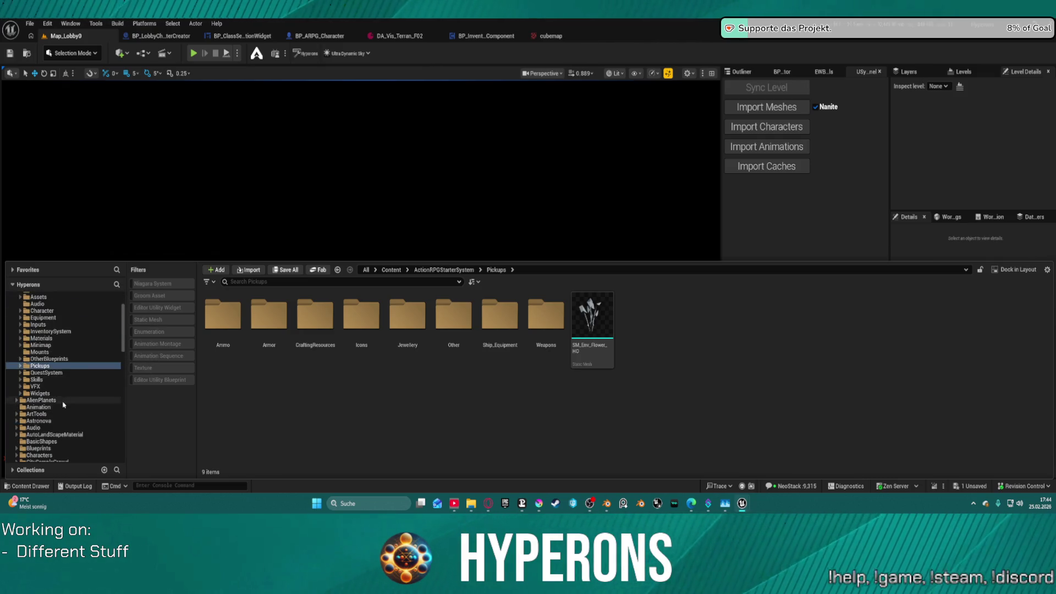
pyautogui.scroll(-2, 70, 383)
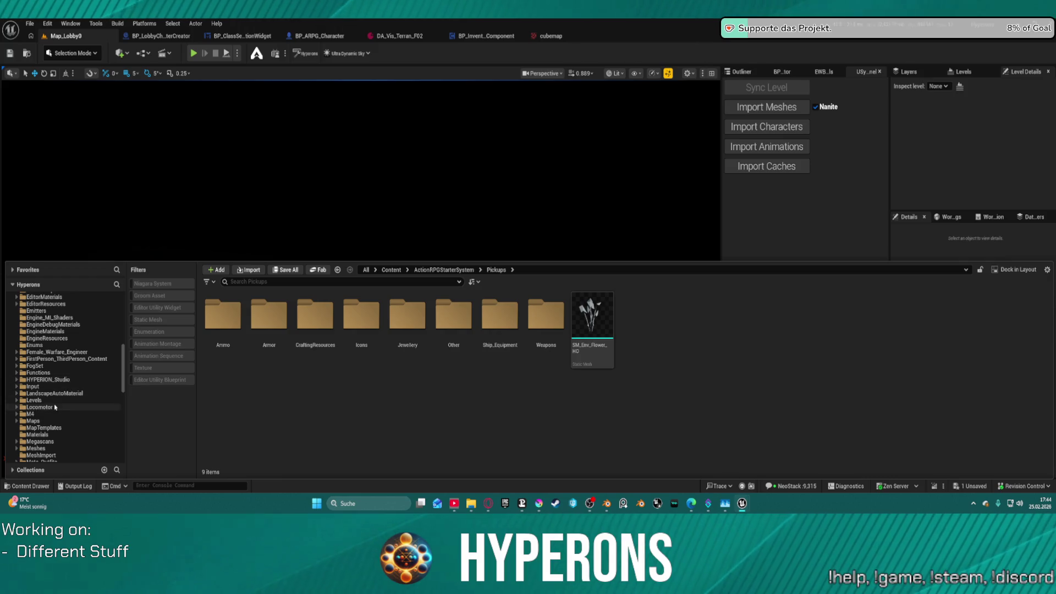
pyautogui.scroll(-4, 68, 437)
pyautogui.click(60, 441)
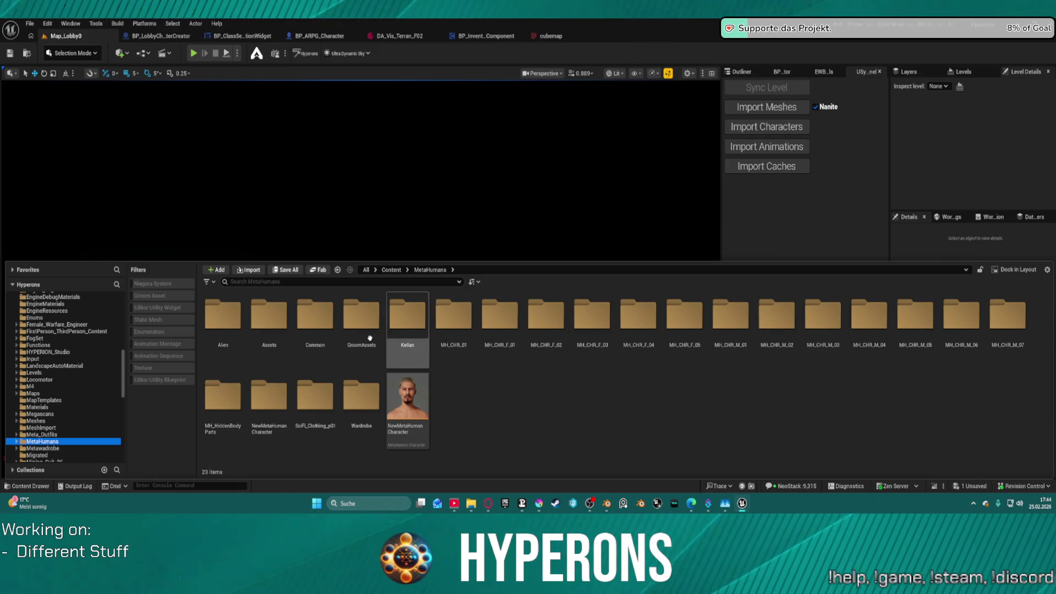
pyautogui.doubleClick(360, 340)
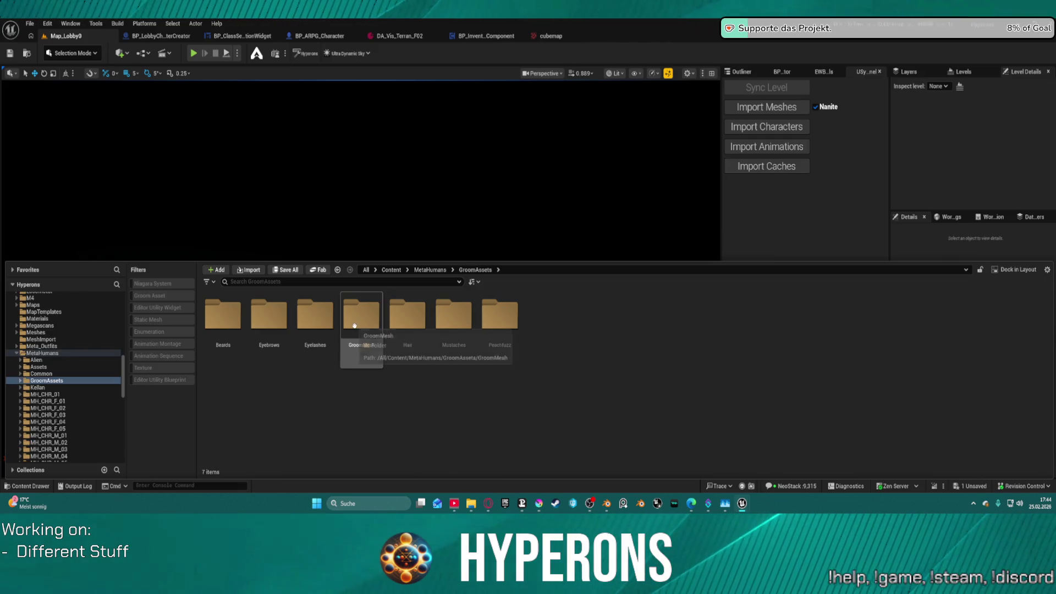
pyautogui.doubleClick(408, 314)
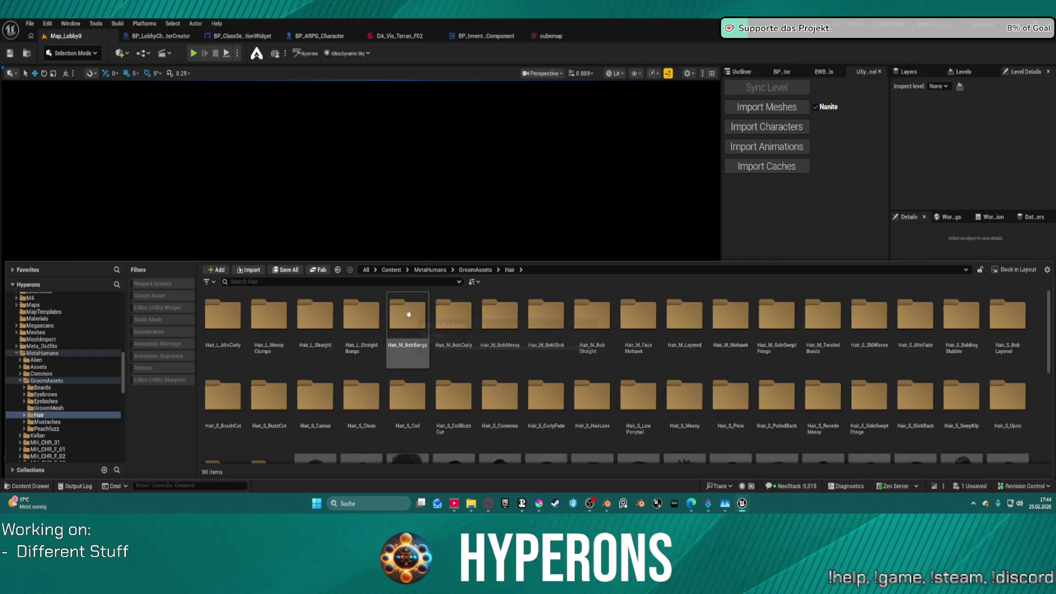
pyautogui.scroll(-2, 550, 357)
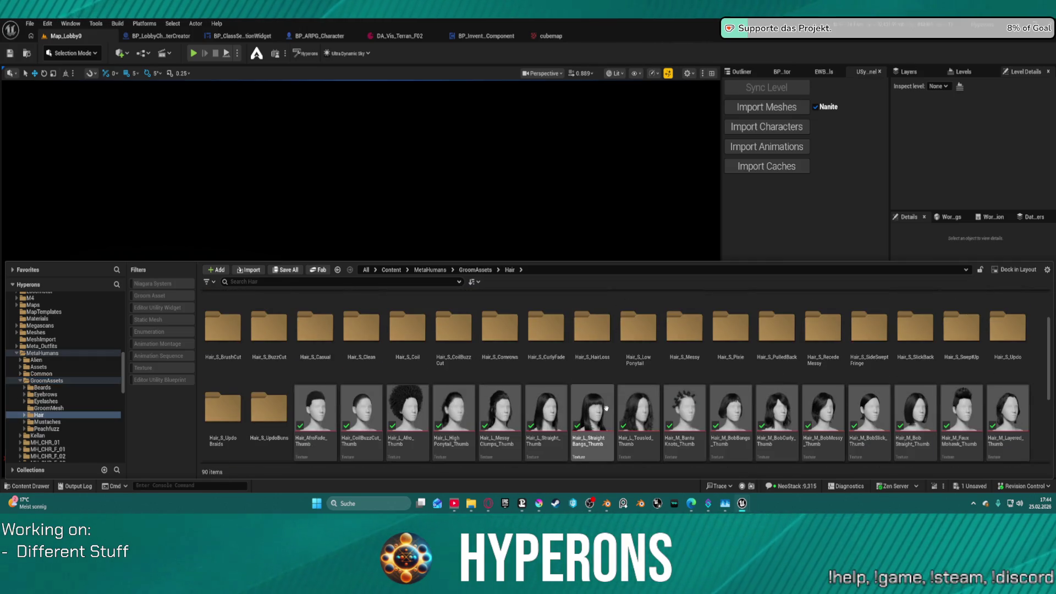
pyautogui.scroll(-1, 605, 407)
pyautogui.scroll(2, 707, 396)
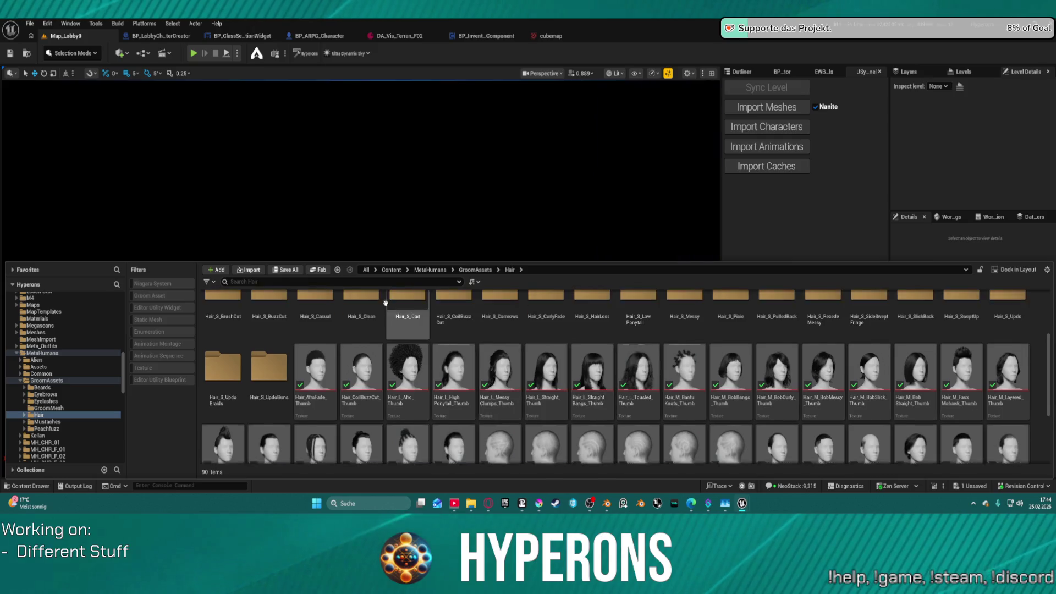
# - Navigate the folder tree to ActionRPGStarterSystem > AI > AIPresets > AI_UE5 > Data
pyautogui.click(471, 177)
pyautogui.hotkey('ctrl', 'space')
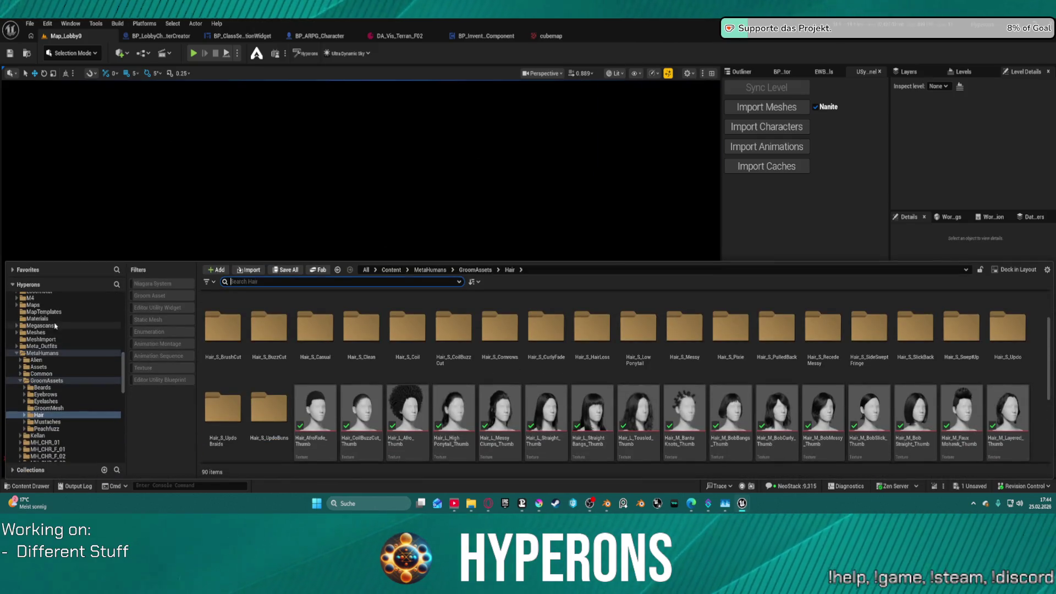
pyautogui.scroll(15, 78, 302)
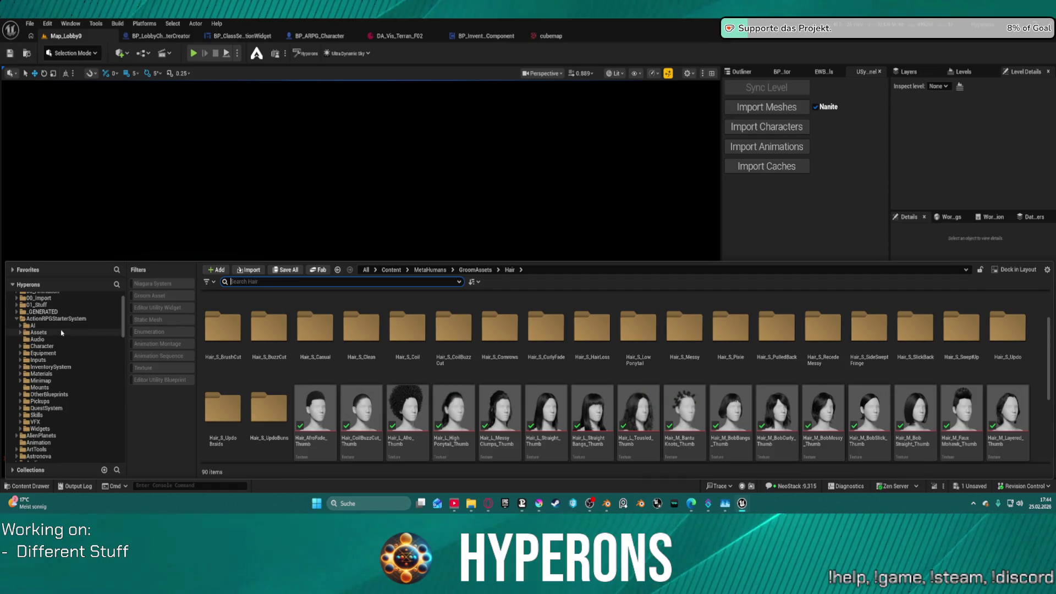
pyautogui.click(18, 326)
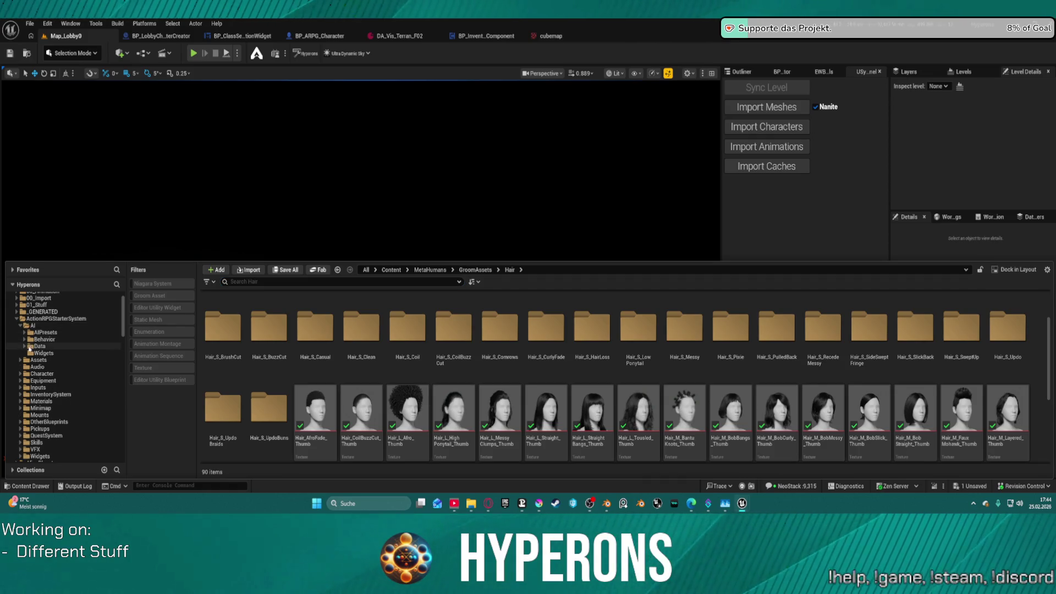
pyautogui.click(24, 333)
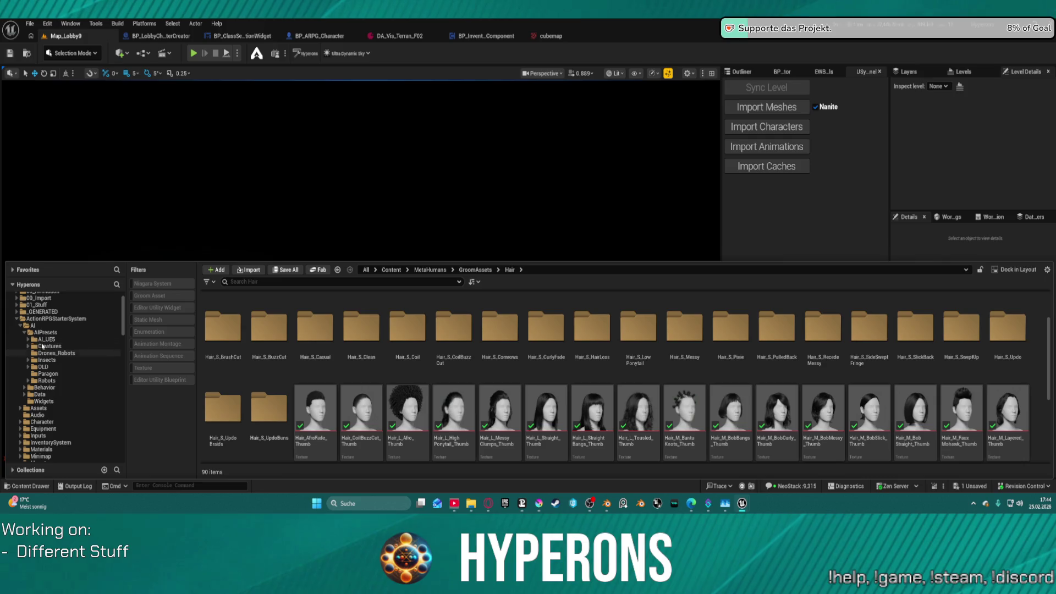
pyautogui.click(27, 339)
pyautogui.click(47, 346)
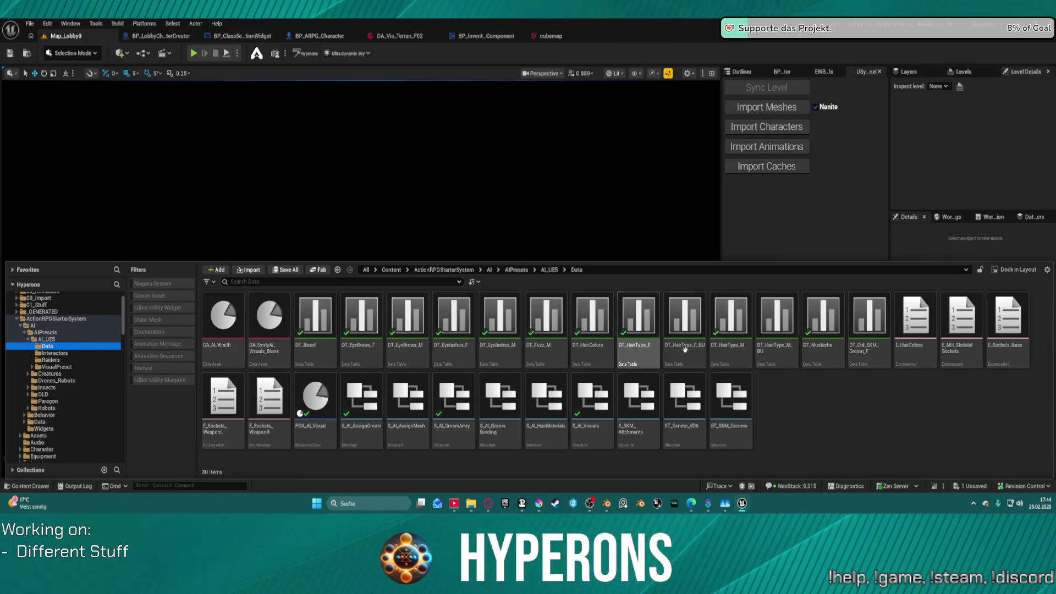
# - Open the DT_HairType_M data table and the BobCurly row's groom binding asset
pyautogui.click(739, 321)
pyautogui.doubleClick(738, 321)
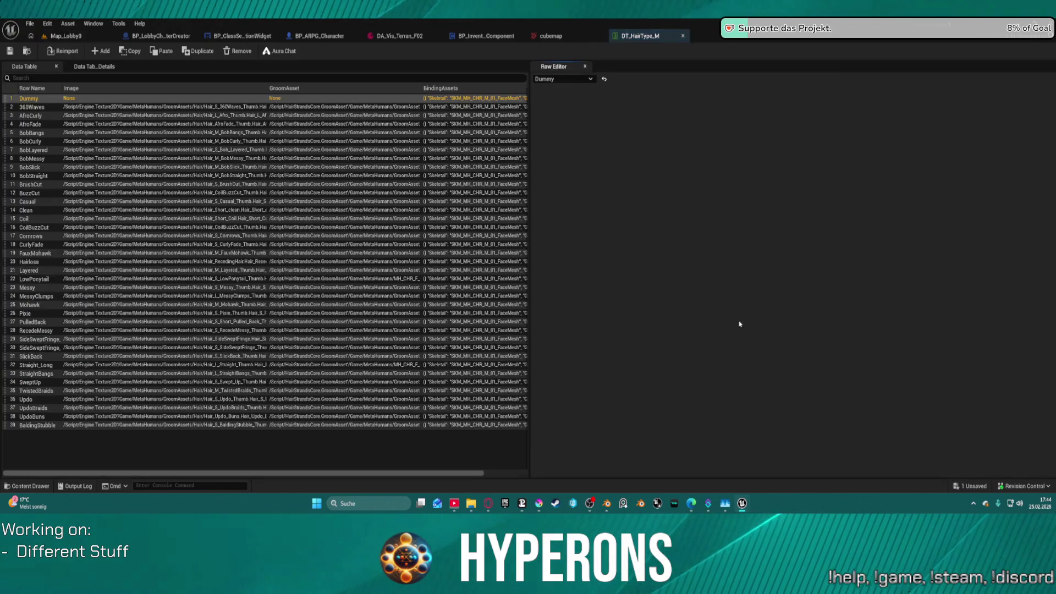
pyautogui.click(58, 142)
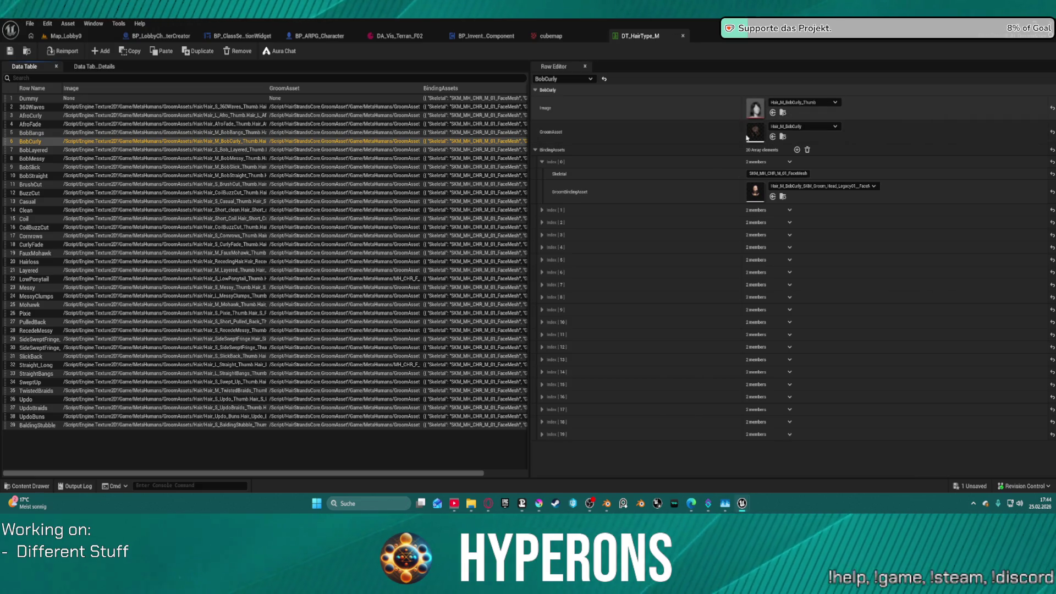
pyautogui.doubleClick(756, 193)
pyautogui.hotkey('ctrl', 'space')
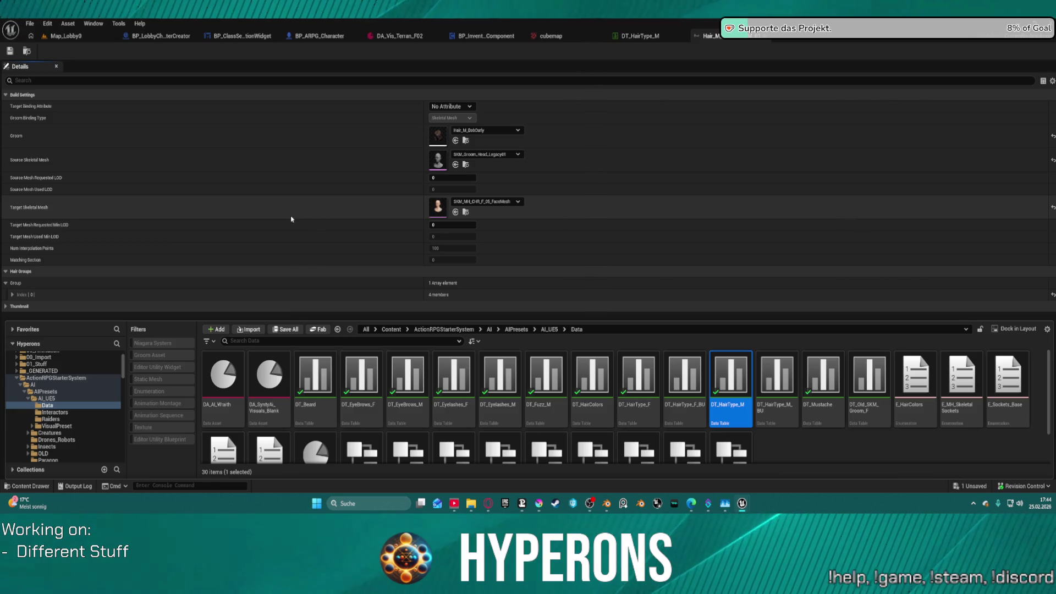
# - Target the binding at SKM_MH_CHR_M_01_FaceMesh, save and rebuild it, then return to Map_Lobby0
pyautogui.click(507, 205)
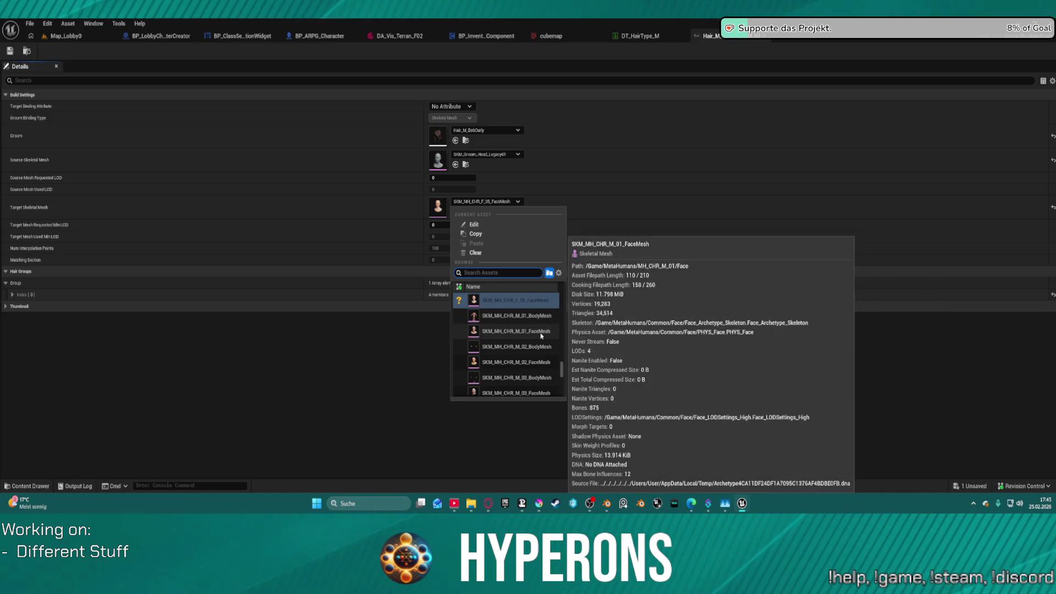
pyautogui.click(535, 331)
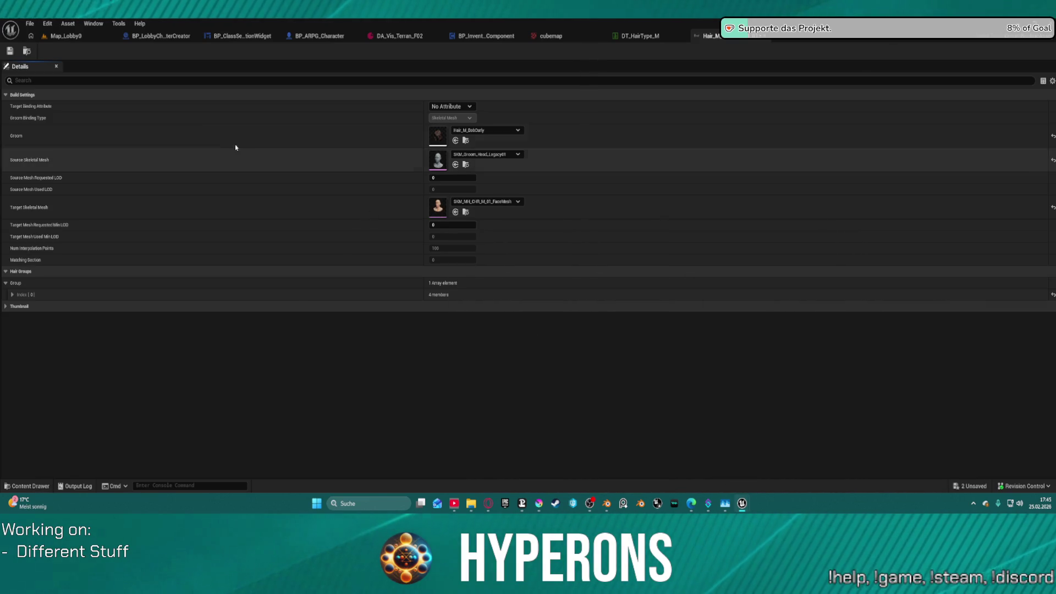
pyautogui.click(9, 51)
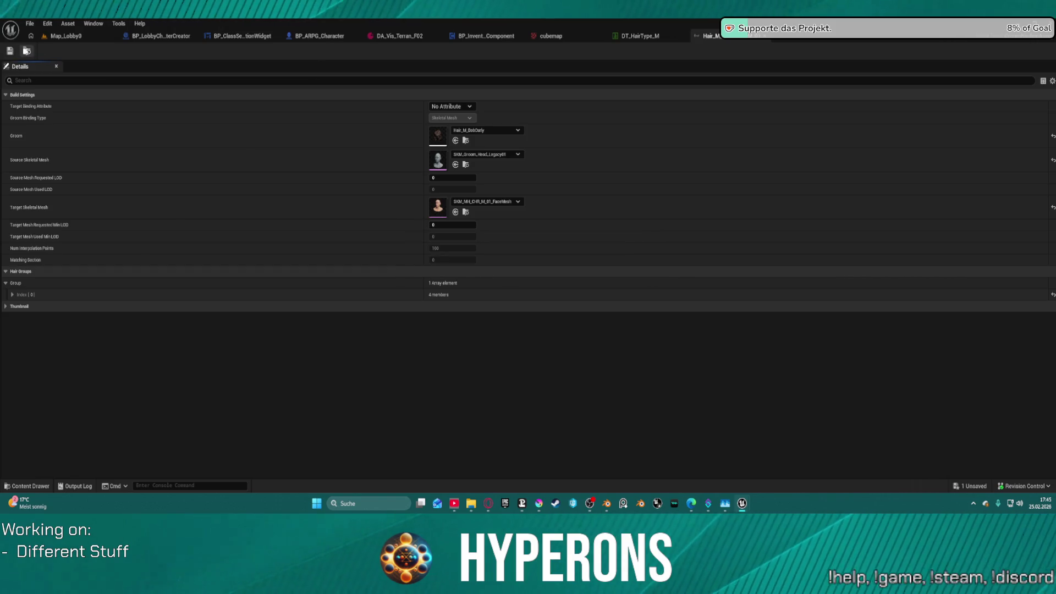
pyautogui.hotkey('ctrl', 'space')
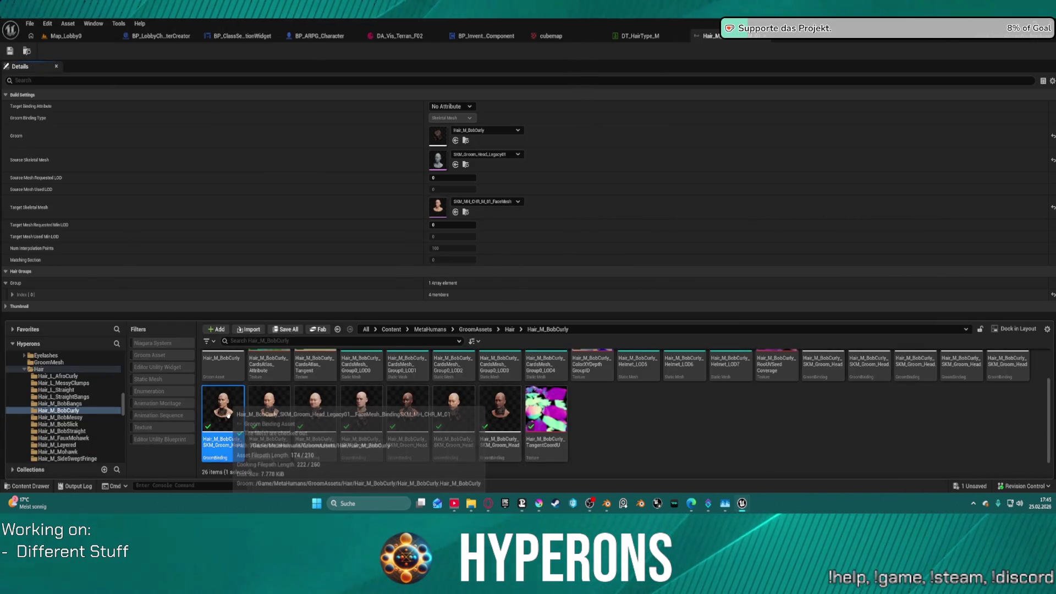
pyautogui.rightClick(225, 412)
pyautogui.click(254, 117)
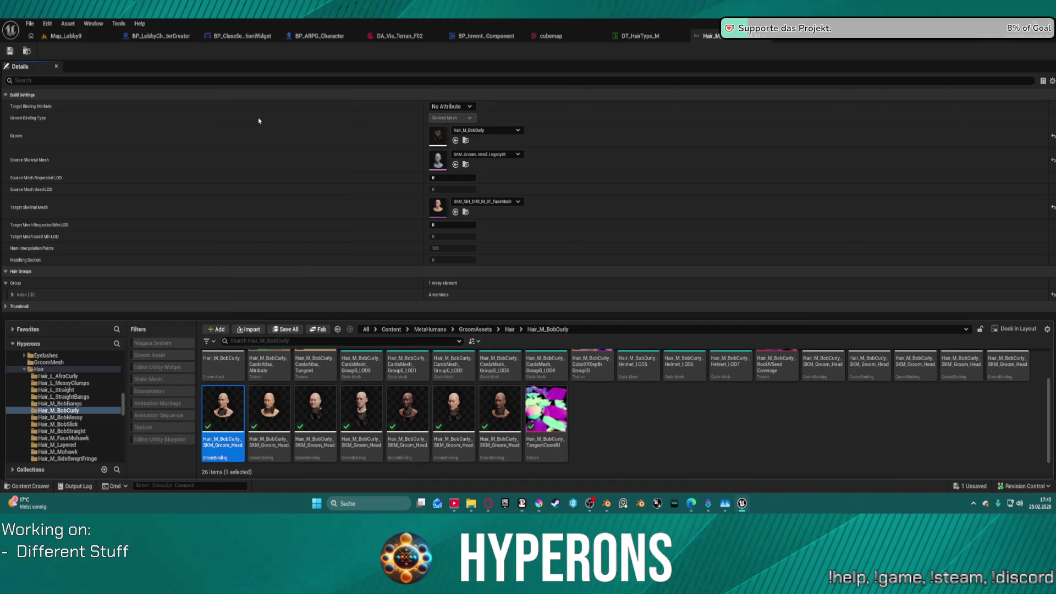
pyautogui.click(68, 37)
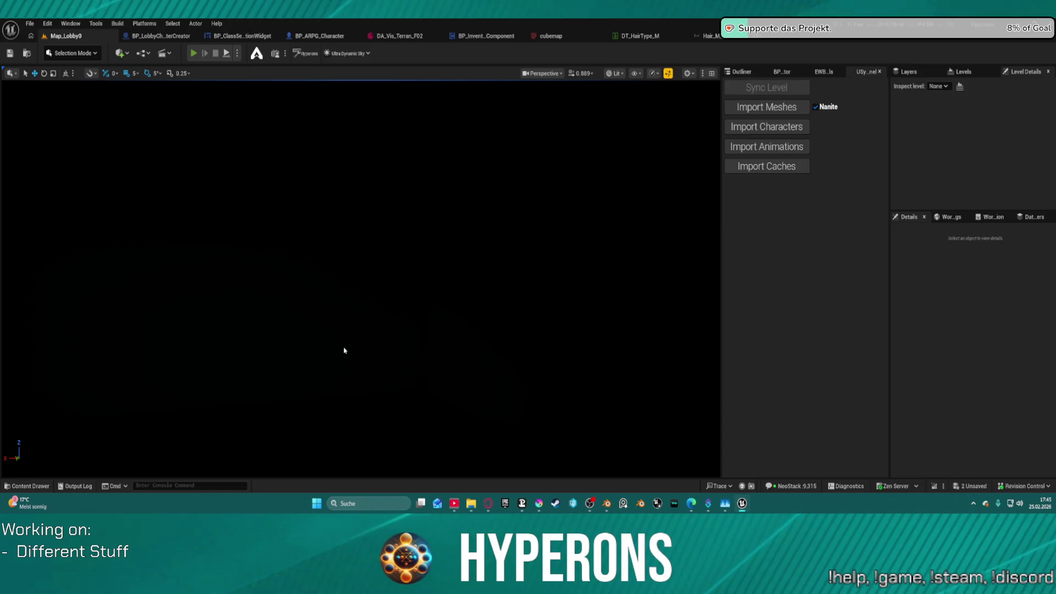
pyautogui.hotkey('alt', 'p')
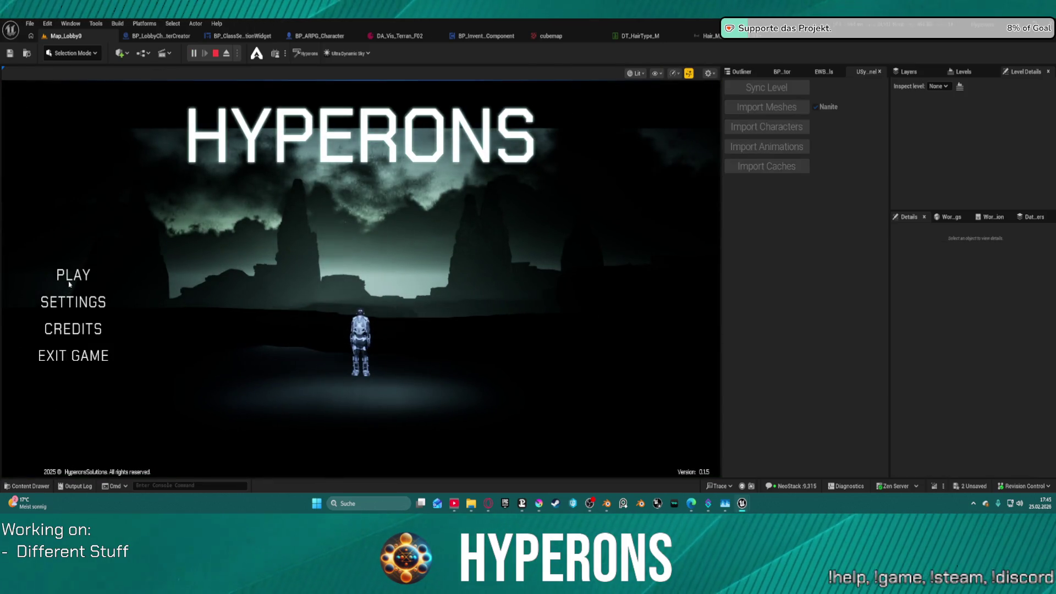
pyautogui.click(74, 275)
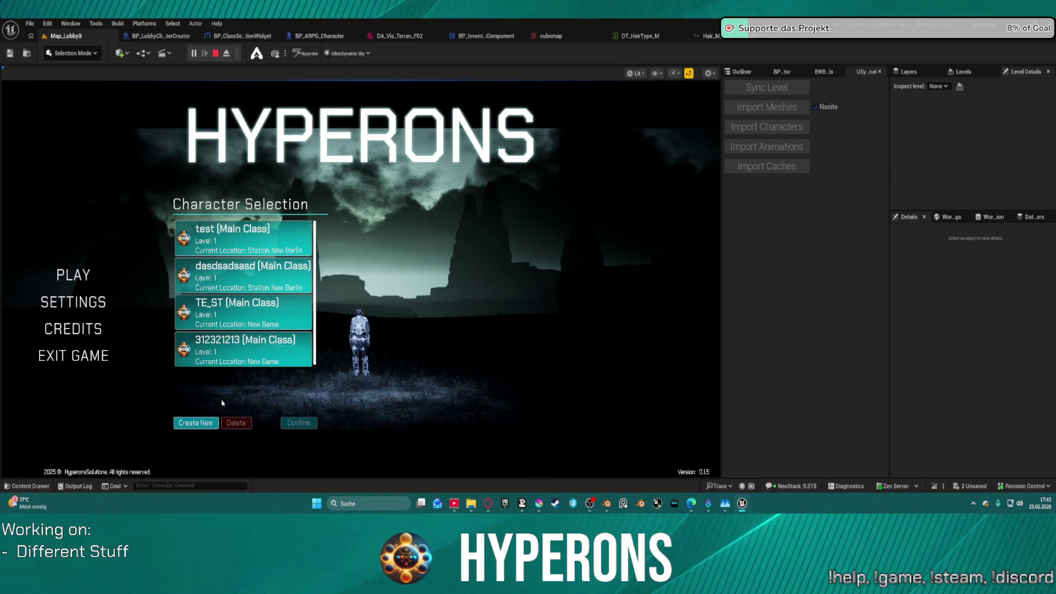
pyautogui.click(196, 422)
pyautogui.click(314, 238)
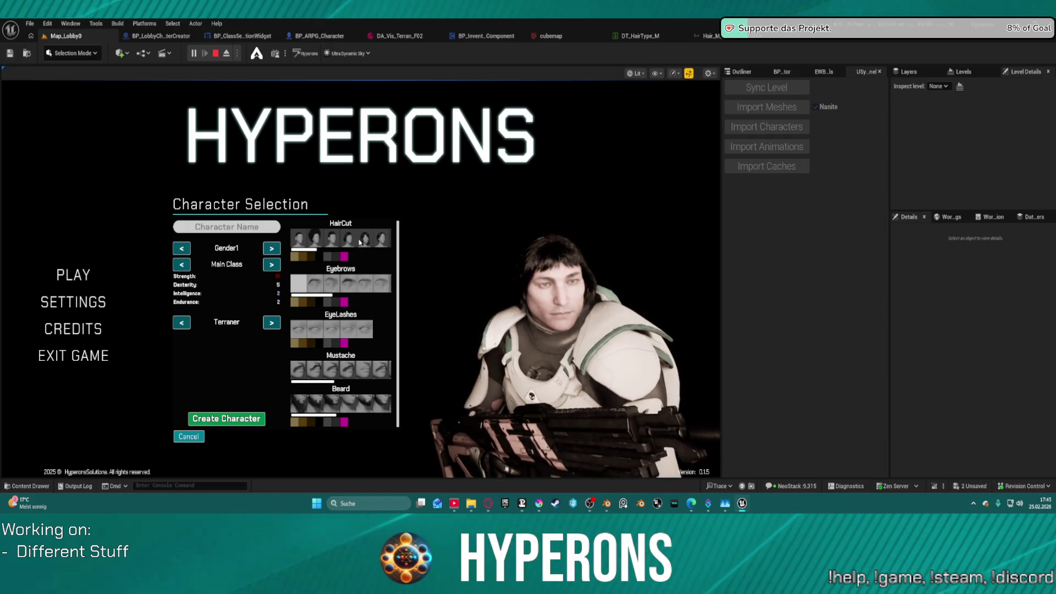
pyautogui.click(381, 239)
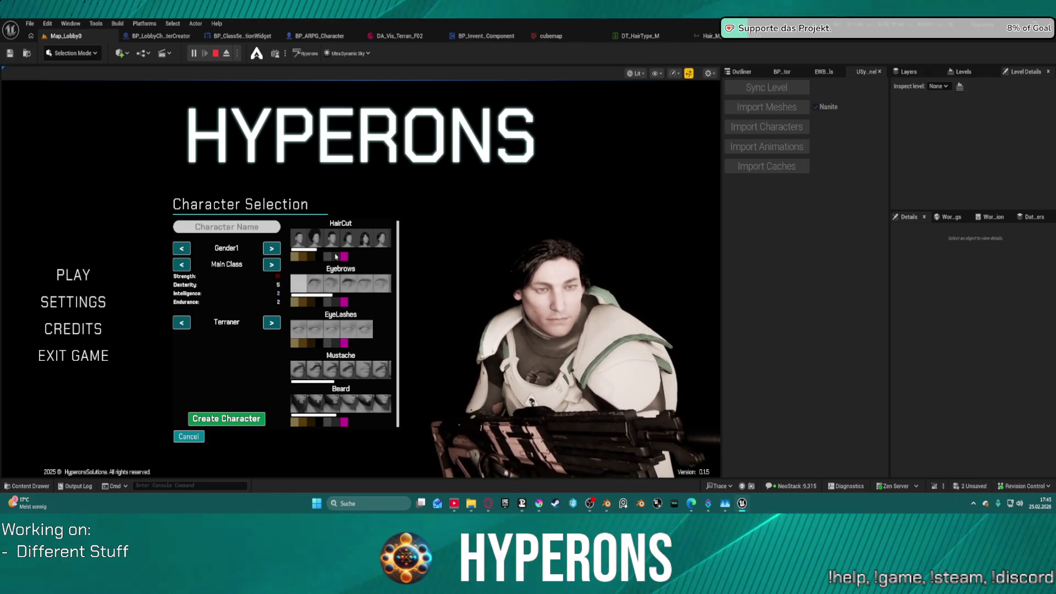
pyautogui.scroll(-1, 335, 250)
pyautogui.scroll(-2, 345, 249)
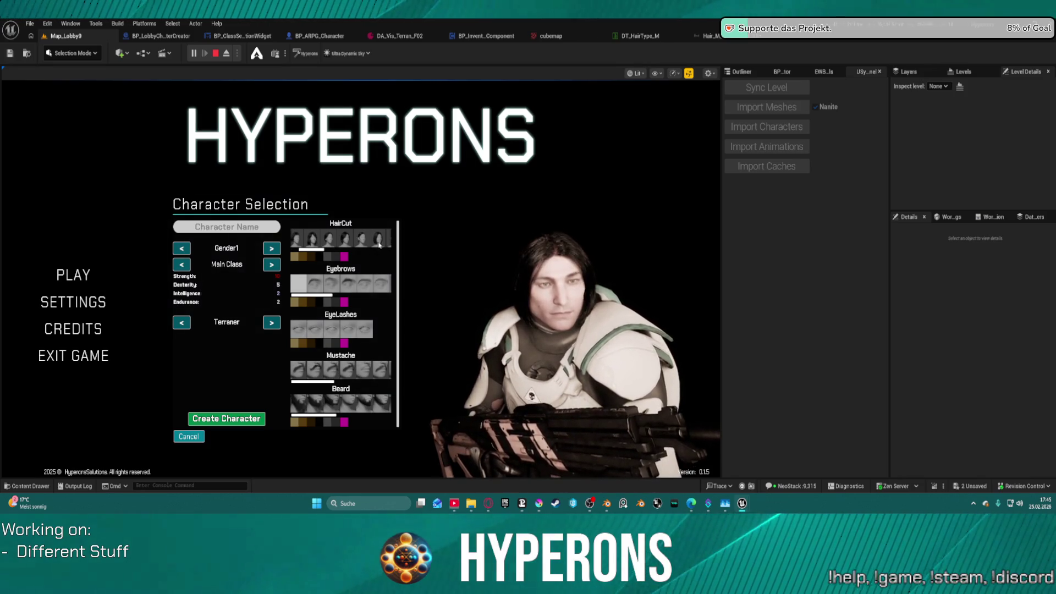
pyautogui.scroll(-1, 374, 242)
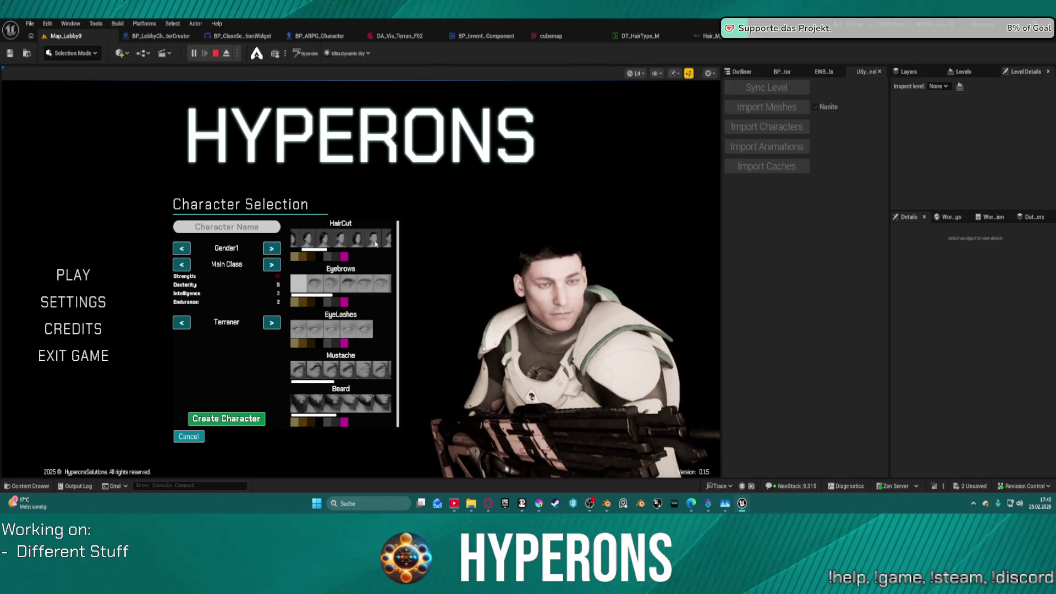
pyautogui.scroll(-1, 376, 243)
pyautogui.scroll(-1, 385, 252)
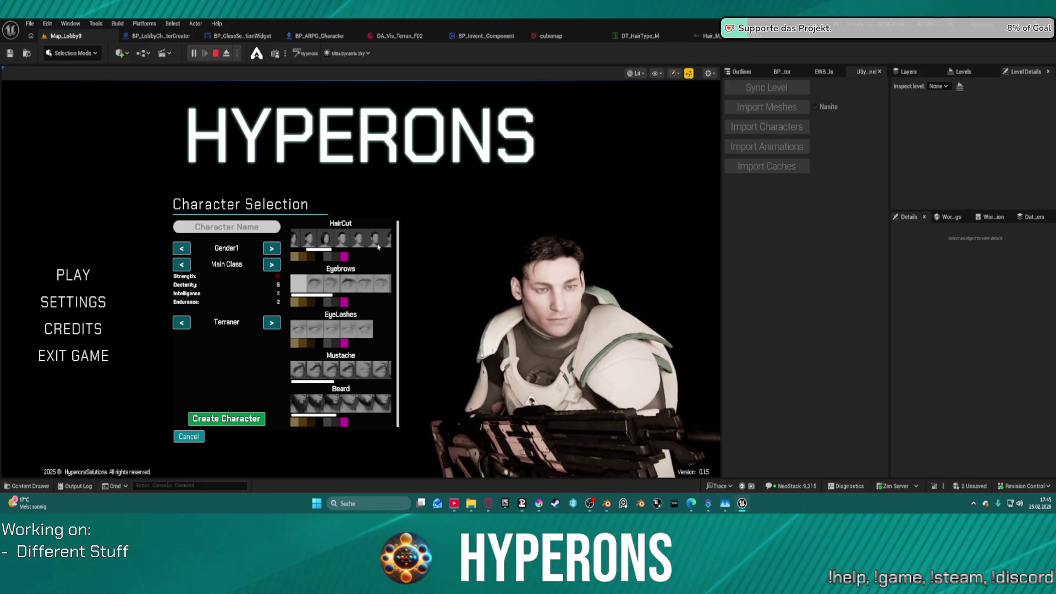
pyautogui.scroll(-1, 369, 242)
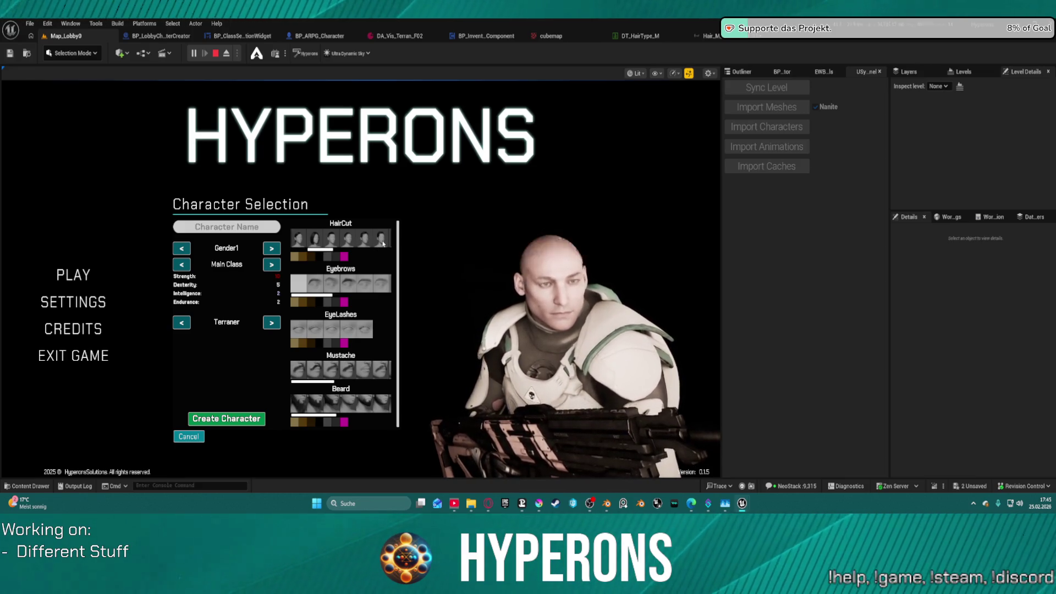
pyautogui.scroll(-1, 384, 244)
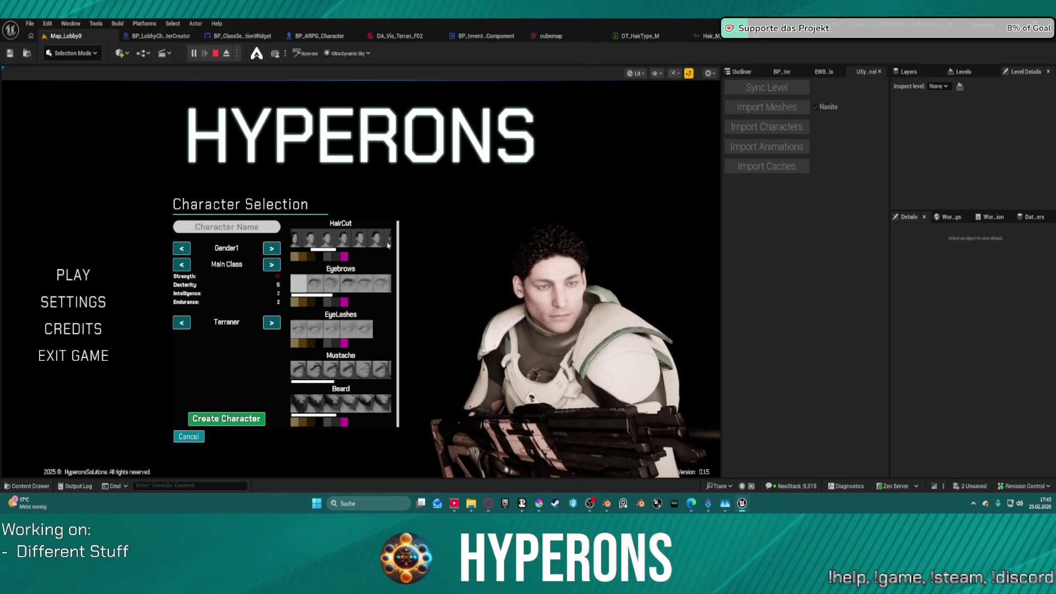
pyautogui.scroll(-1, 385, 245)
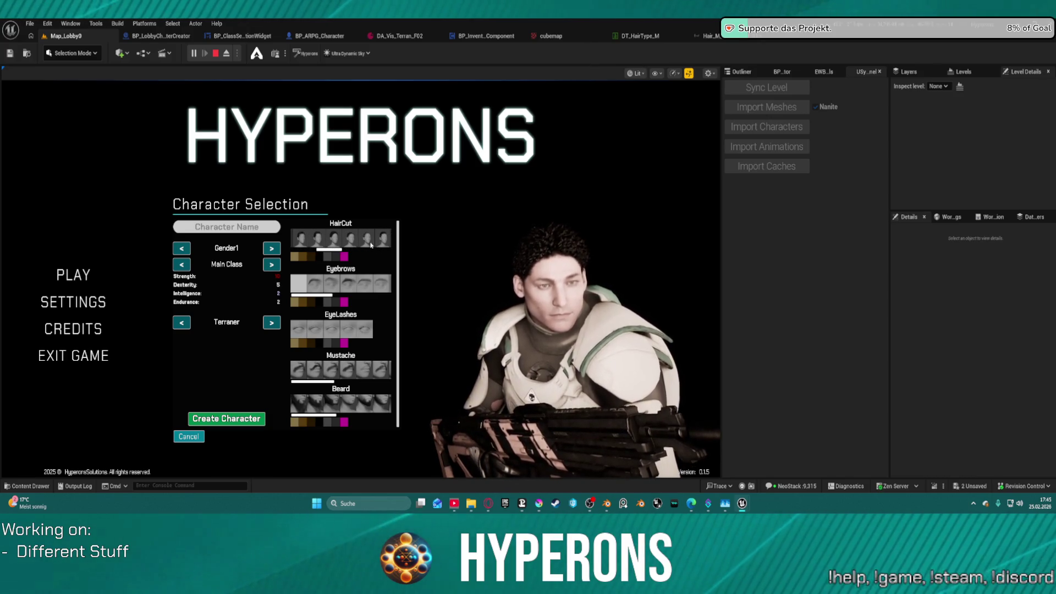
pyautogui.scroll(-1, 374, 245)
pyautogui.click(369, 241)
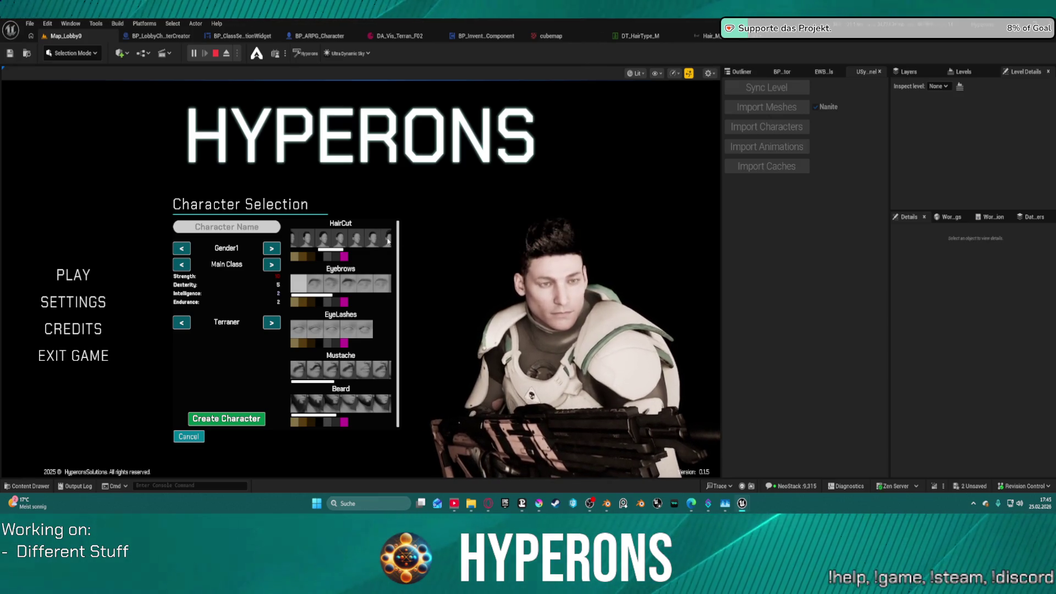
pyautogui.scroll(-1, 379, 235)
pyautogui.click(377, 234)
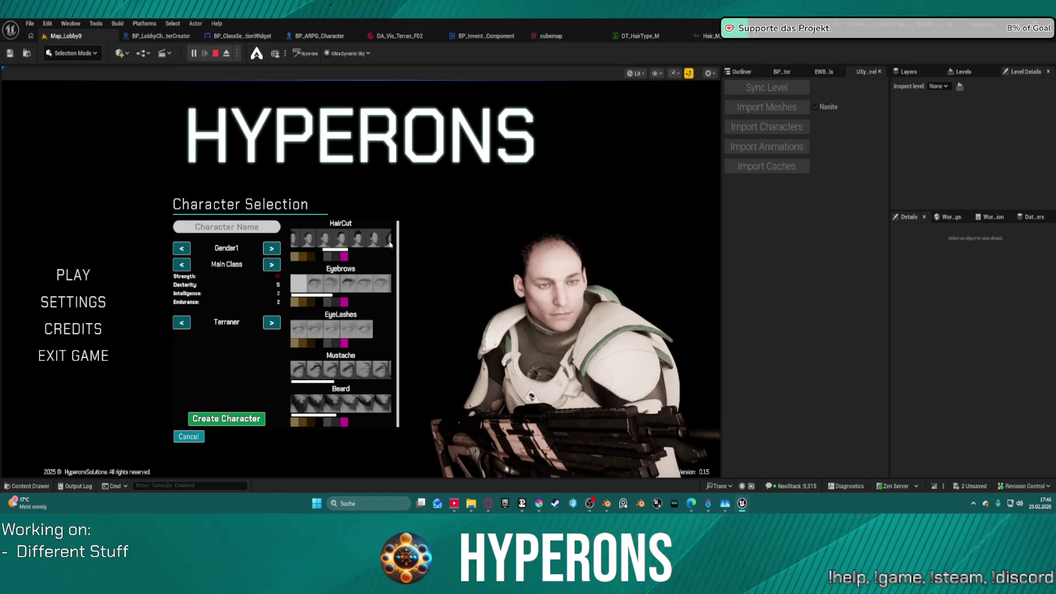
pyautogui.scroll(-1, 390, 245)
pyautogui.click(362, 240)
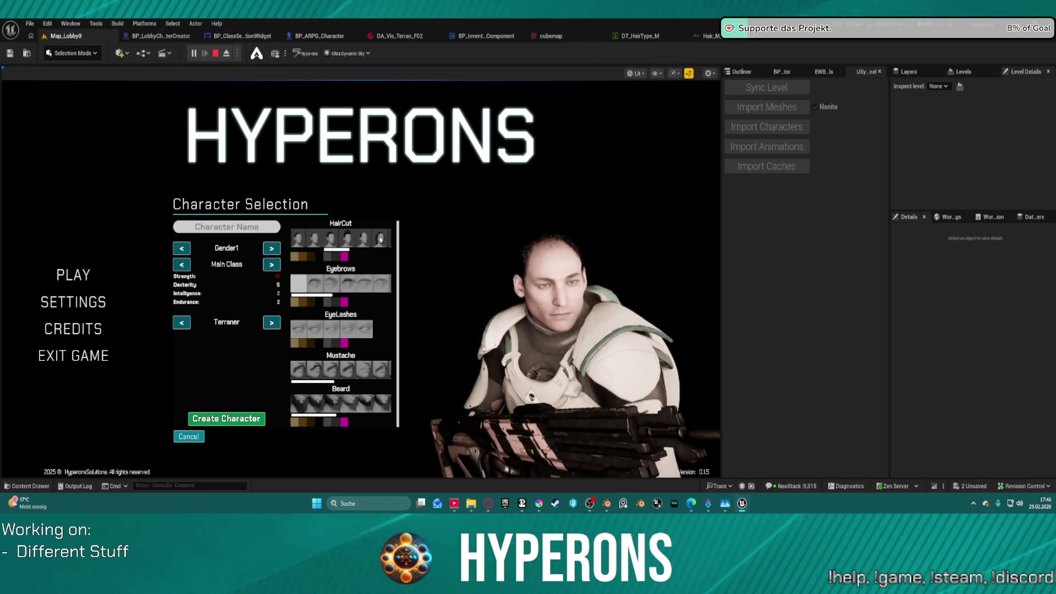
pyautogui.click(347, 239)
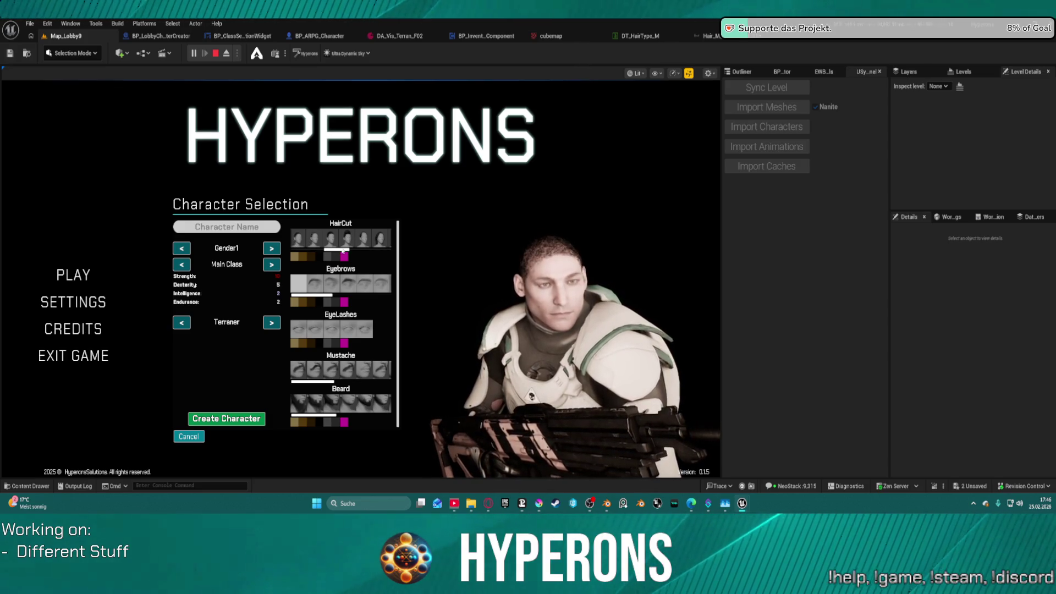
pyautogui.scroll(-2, 366, 245)
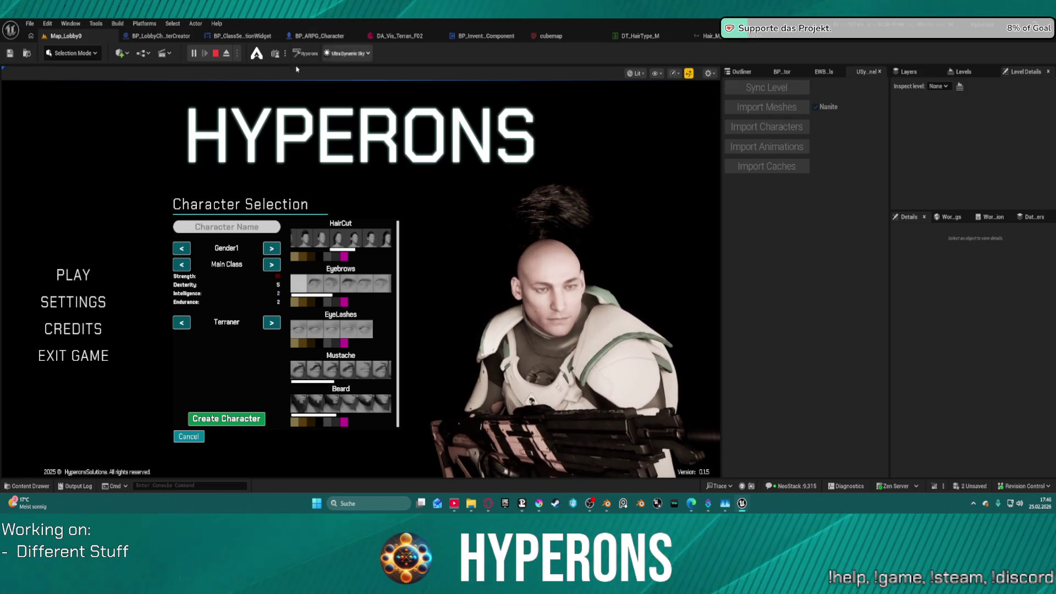
pyautogui.click(215, 53)
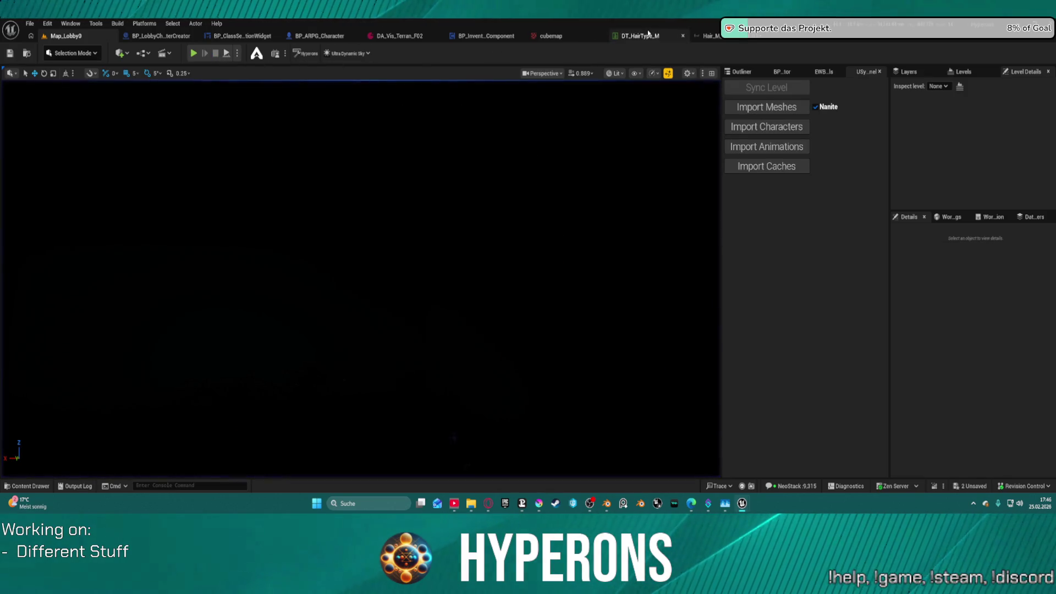
# - Step through the DT_HairType_M hairstyle rows and open the LowPonytail row's groom binding asset
pyautogui.click(653, 37)
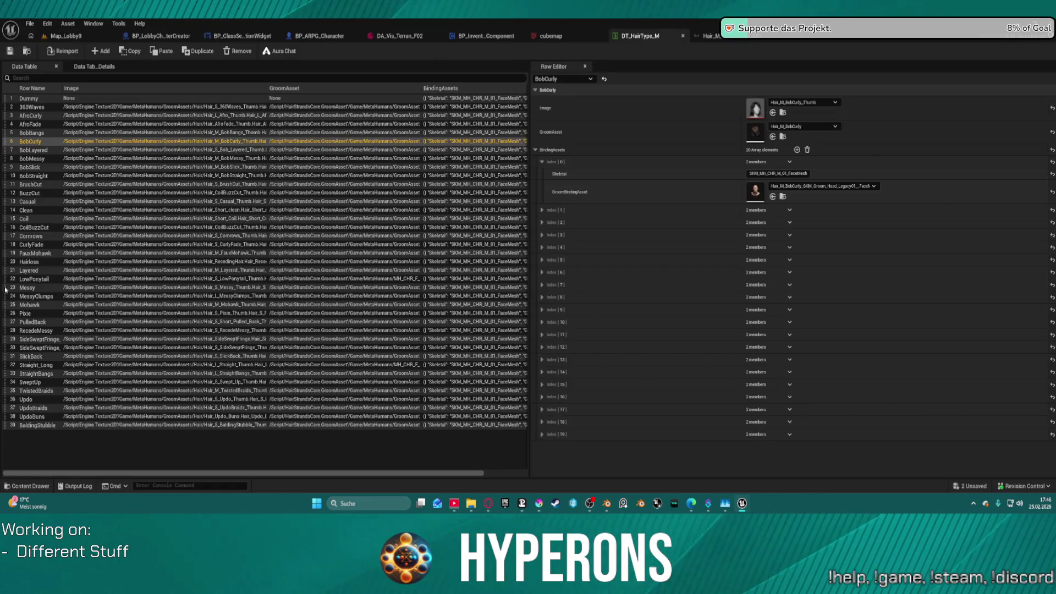
pyautogui.click(28, 348)
pyautogui.press('Up')
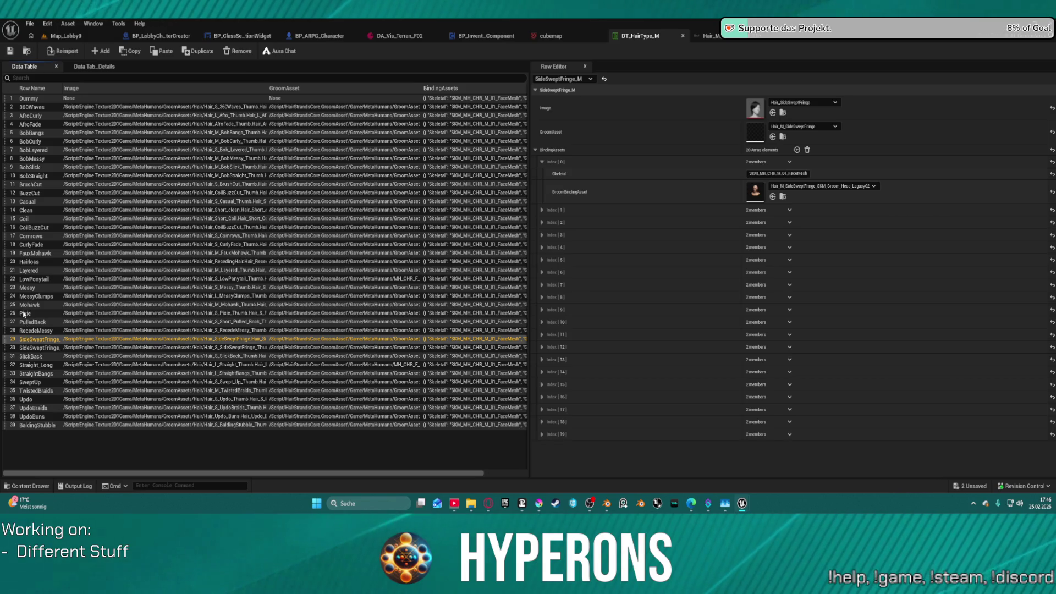
pyautogui.press('Down')
pyautogui.press('Down')
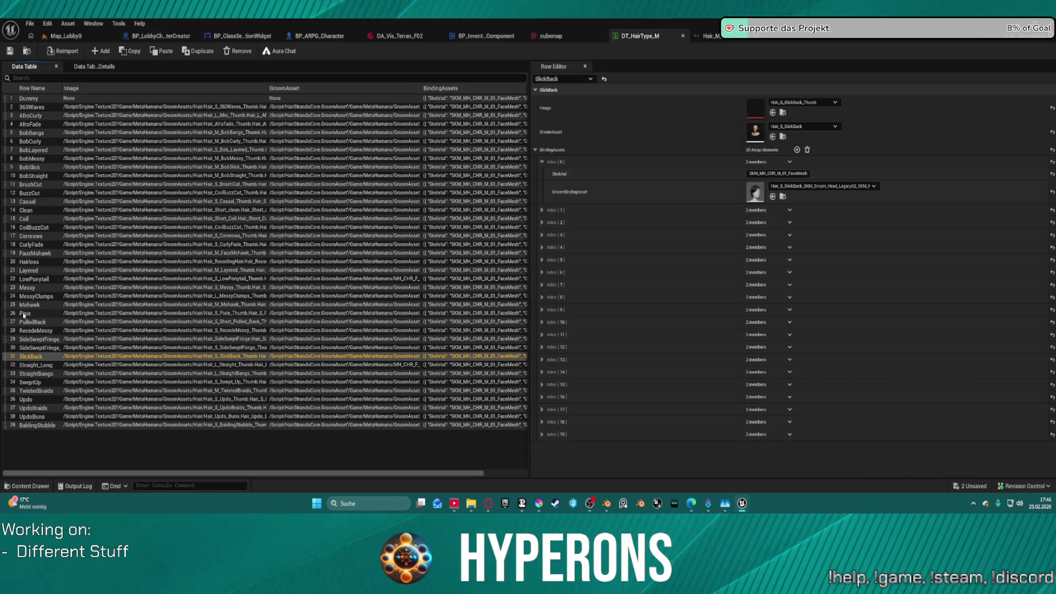
pyautogui.press('Down')
pyautogui.press('Up')
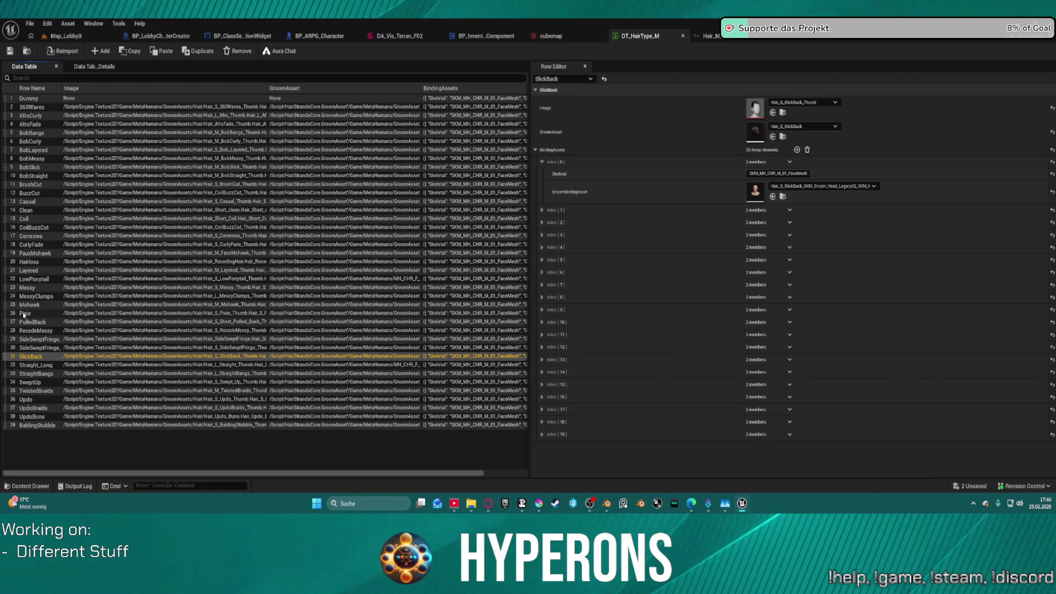
pyautogui.press('Down')
pyautogui.press('Down')
pyautogui.press('Down')
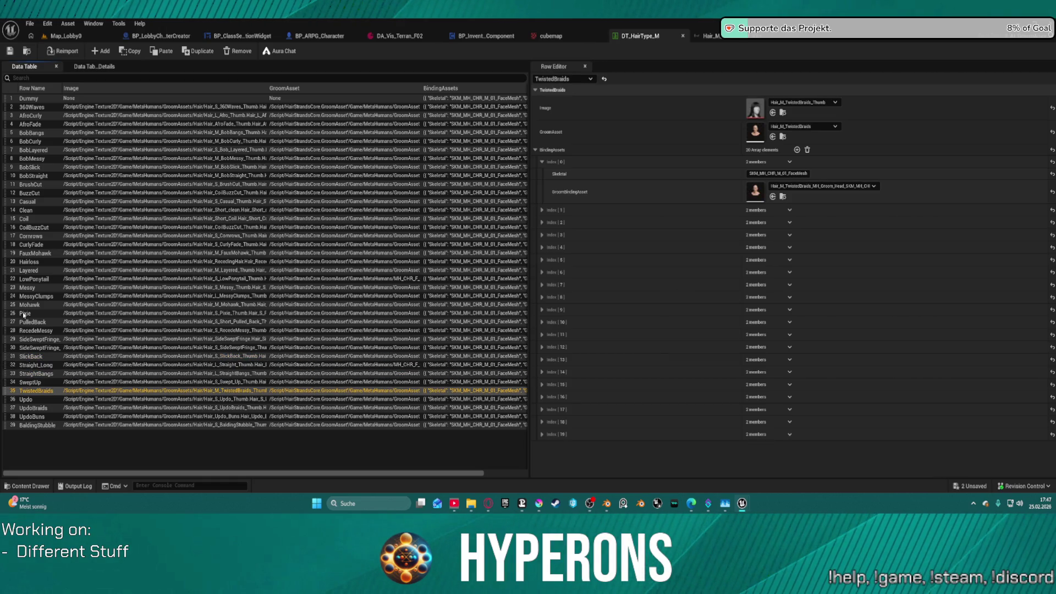
pyautogui.press('Down')
pyautogui.press('Up')
pyautogui.press('Up')
pyautogui.press('Up')
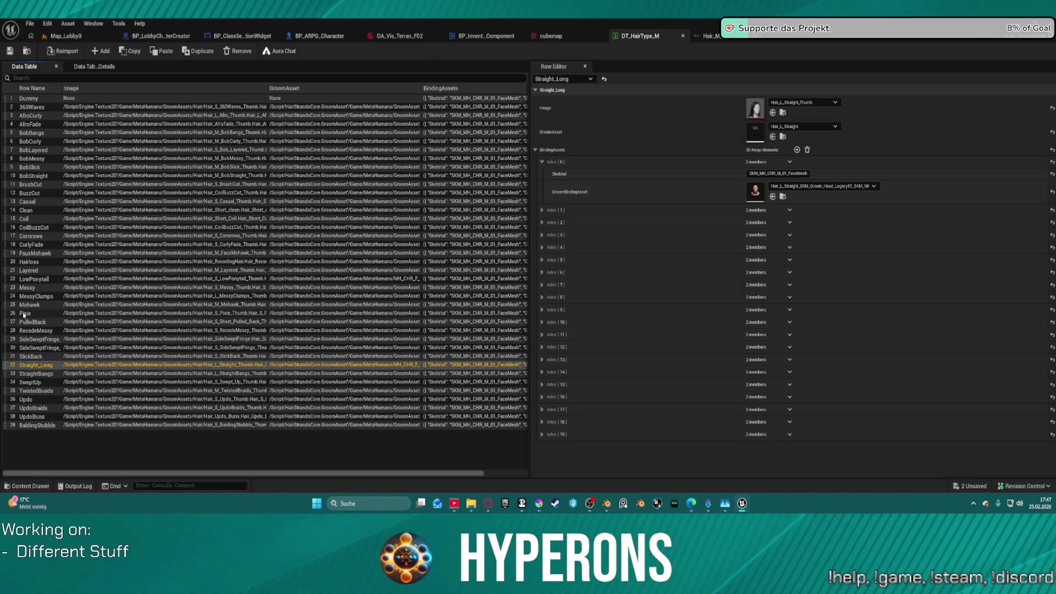
pyautogui.press('Up')
pyautogui.press('Up')
pyautogui.press('Up')
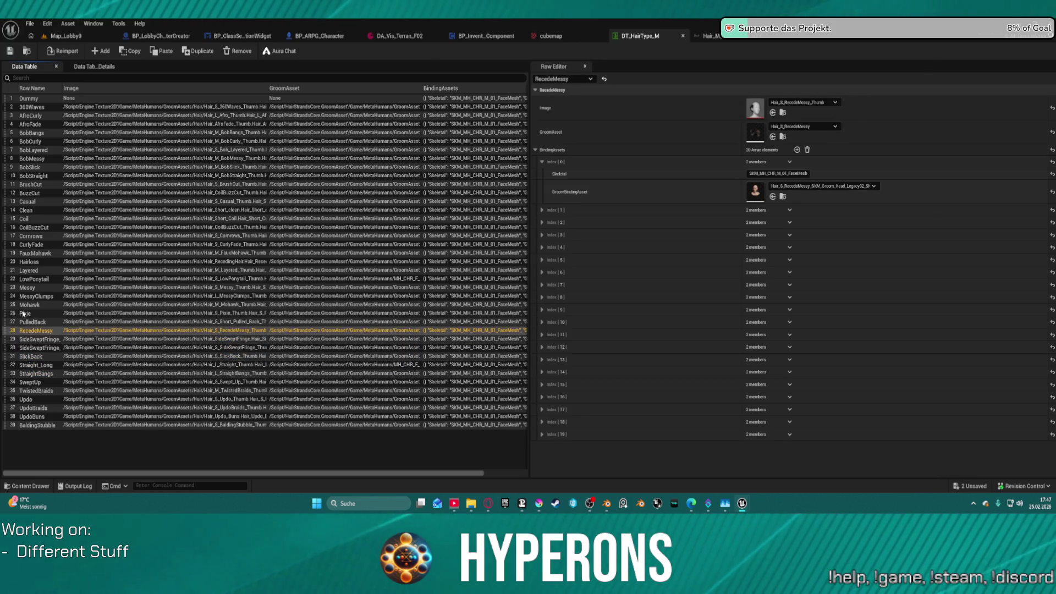
pyautogui.press('Up')
pyautogui.press('Up')
pyautogui.press('Up')
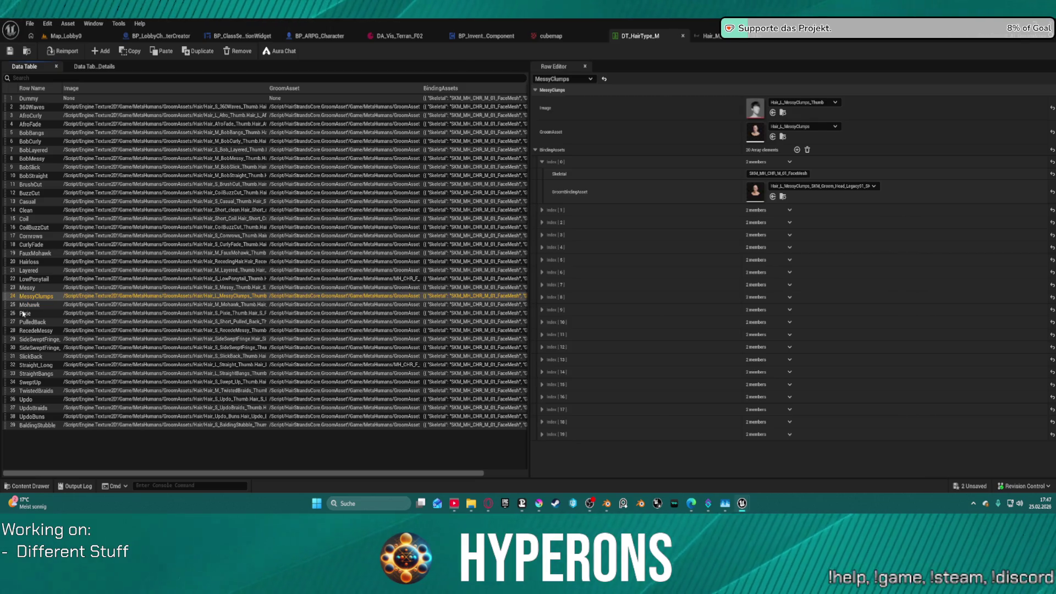
pyautogui.press('Up')
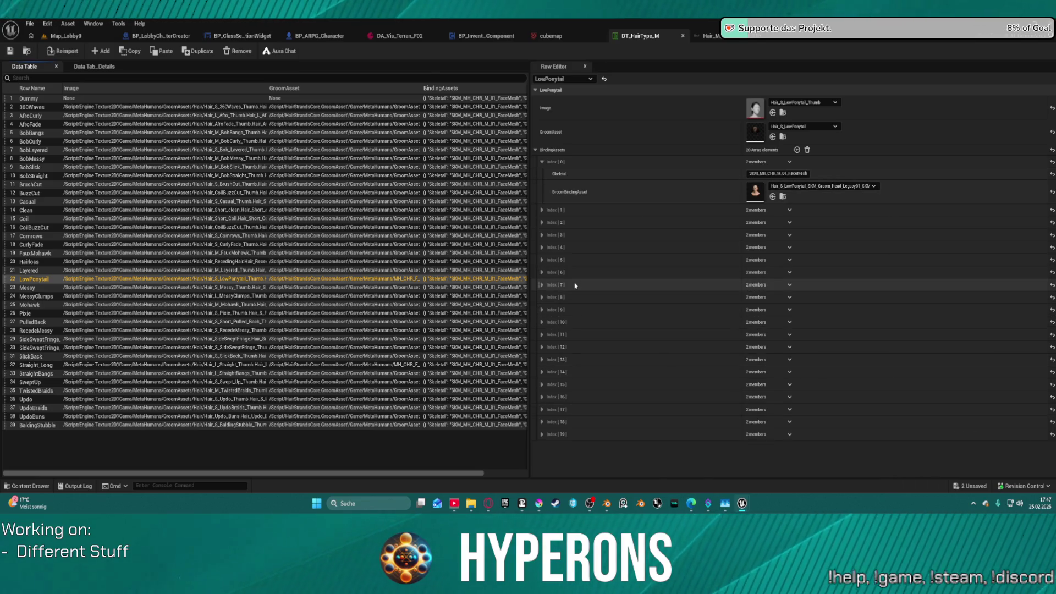
pyautogui.click(635, 198)
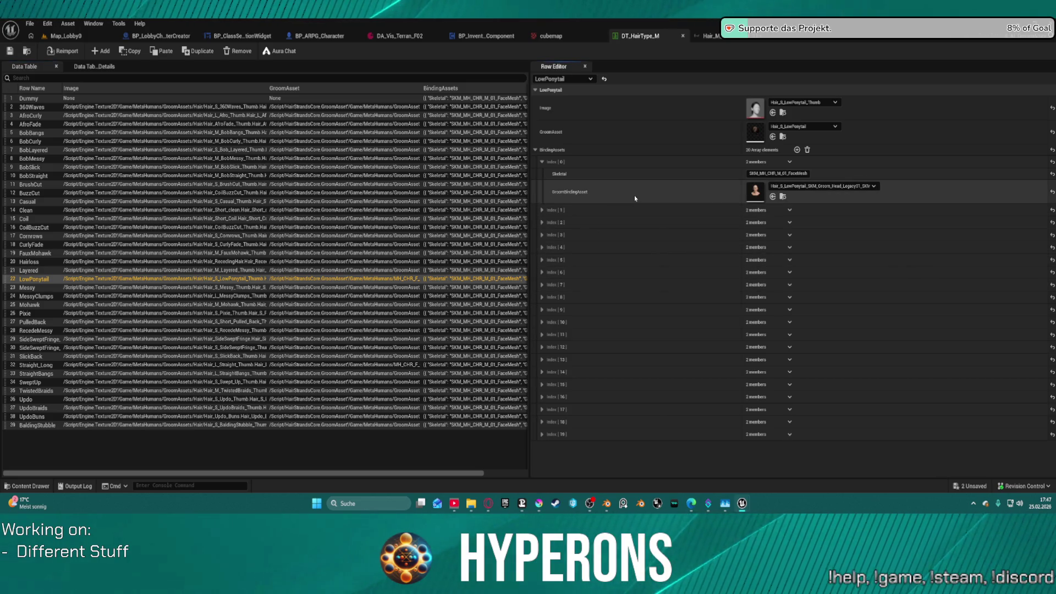
pyautogui.doubleClick(754, 191)
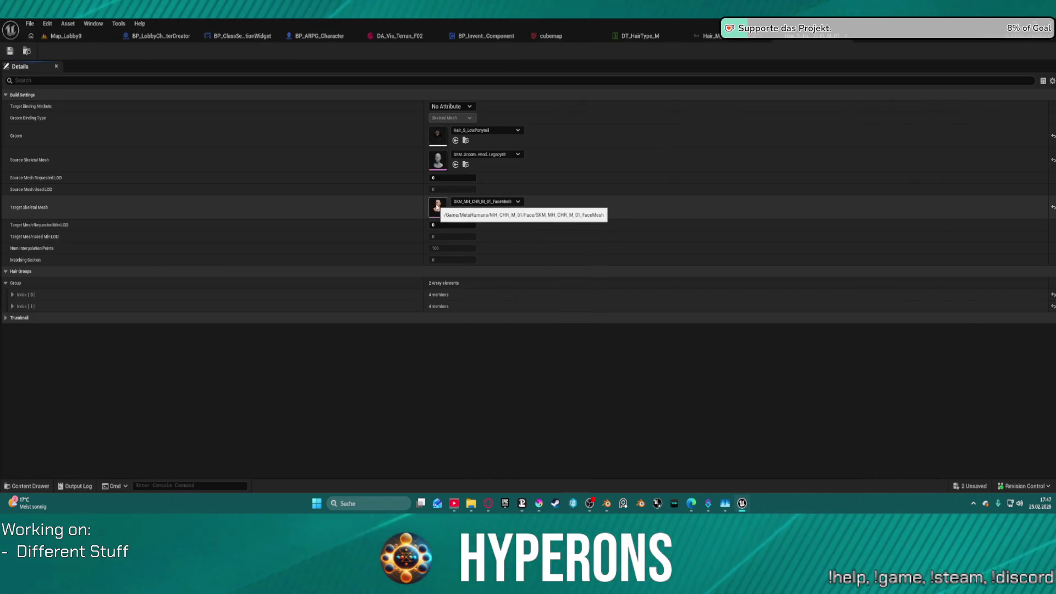
# - Review the groom binding tab, then run Map_Lobby0 in Play-In-Editor to reach the HYPERONS main menu
pyautogui.click(50, 38)
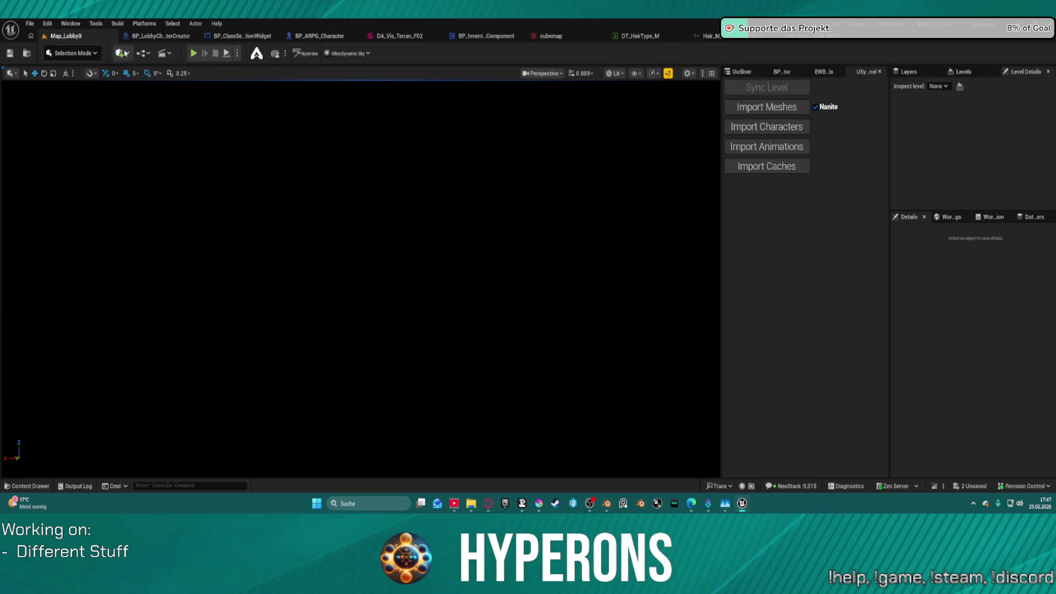
pyautogui.click(649, 36)
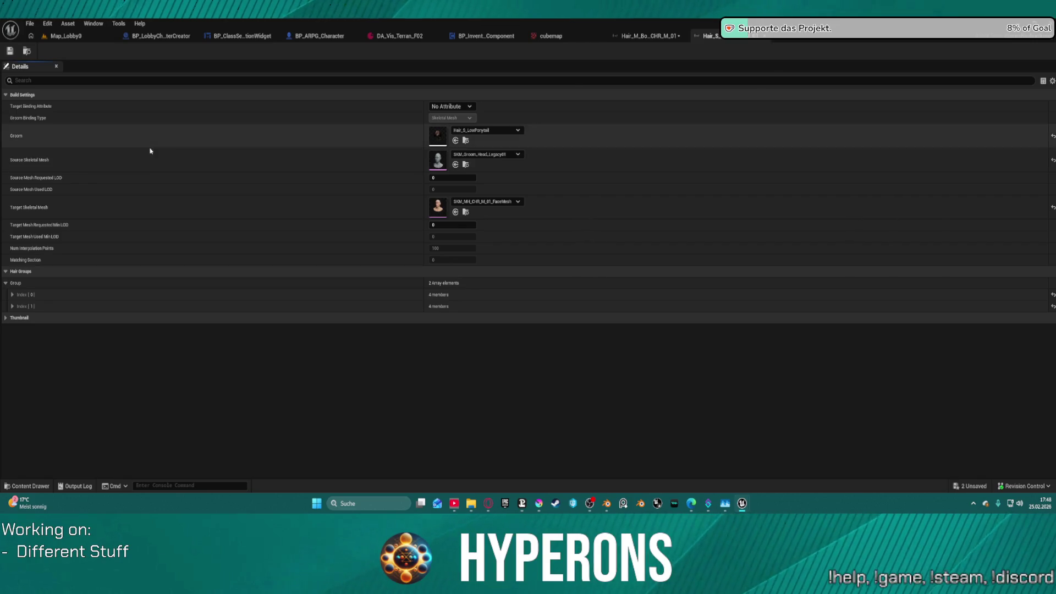
pyautogui.click(51, 36)
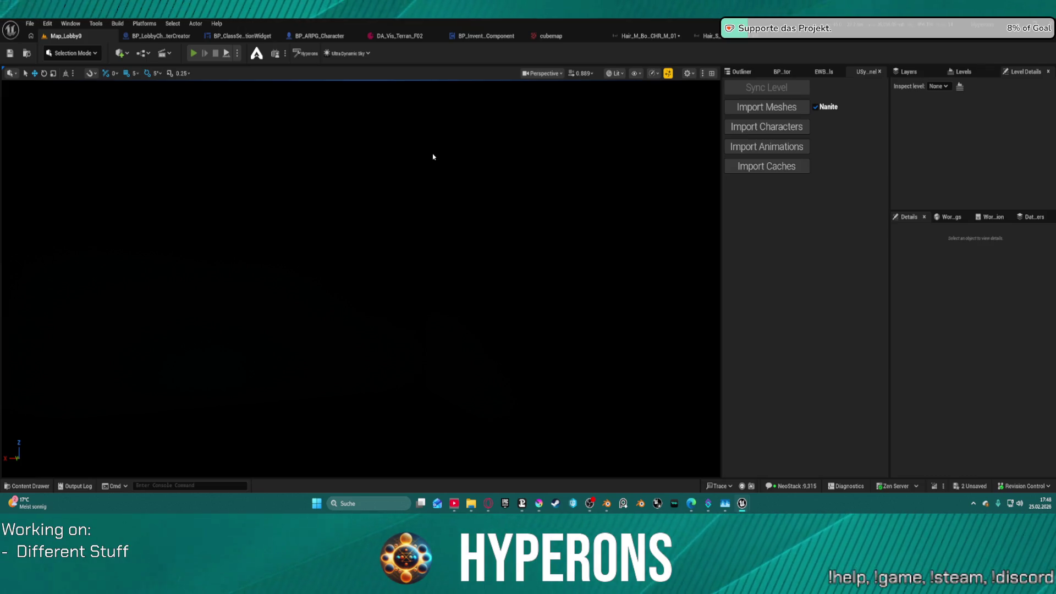
pyautogui.hotkey('alt', 'p')
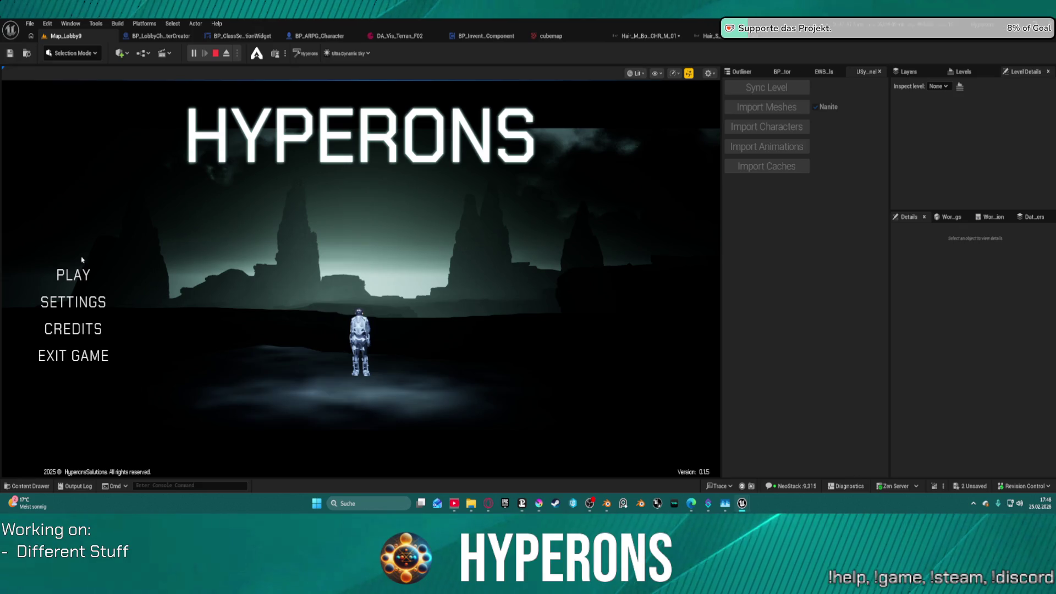
# - From the main menu choose PLAY, then Create New to reach the character preview
pyautogui.click(80, 276)
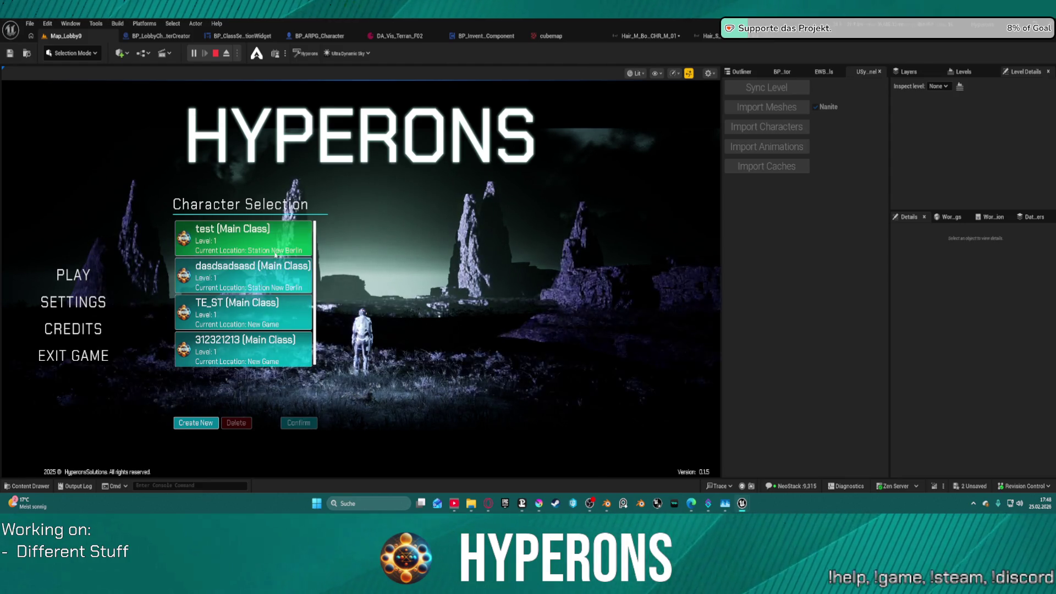
pyautogui.scroll(-1, 236, 266)
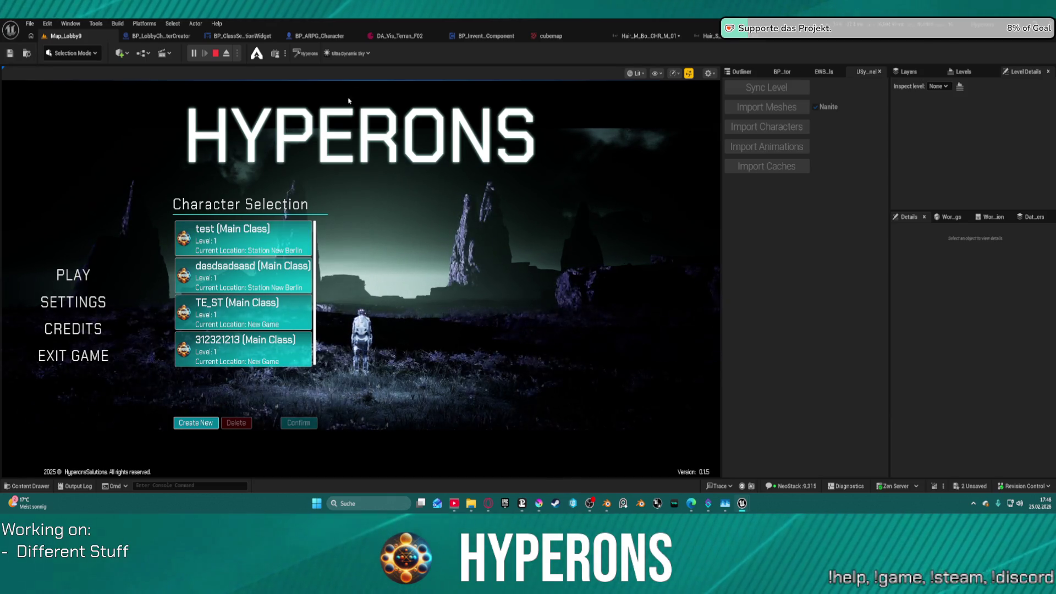
pyautogui.click(195, 422)
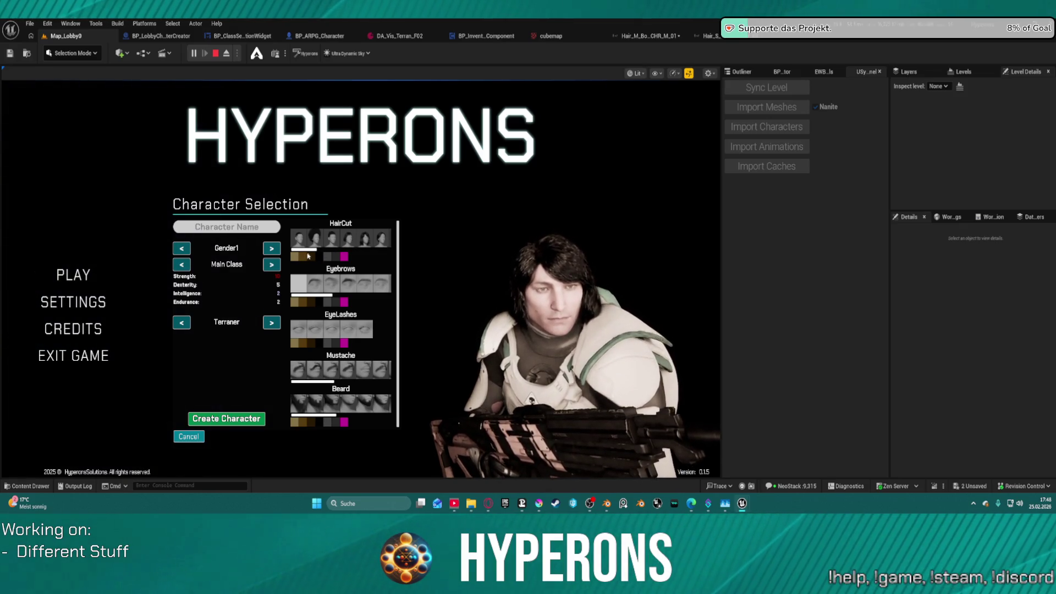
# - Try the mohawk, short wavy and top-knot haircuts, tint the hair pink, then stop playing
pyautogui.moveTo(309, 250); pyautogui.dragTo(353, 252)
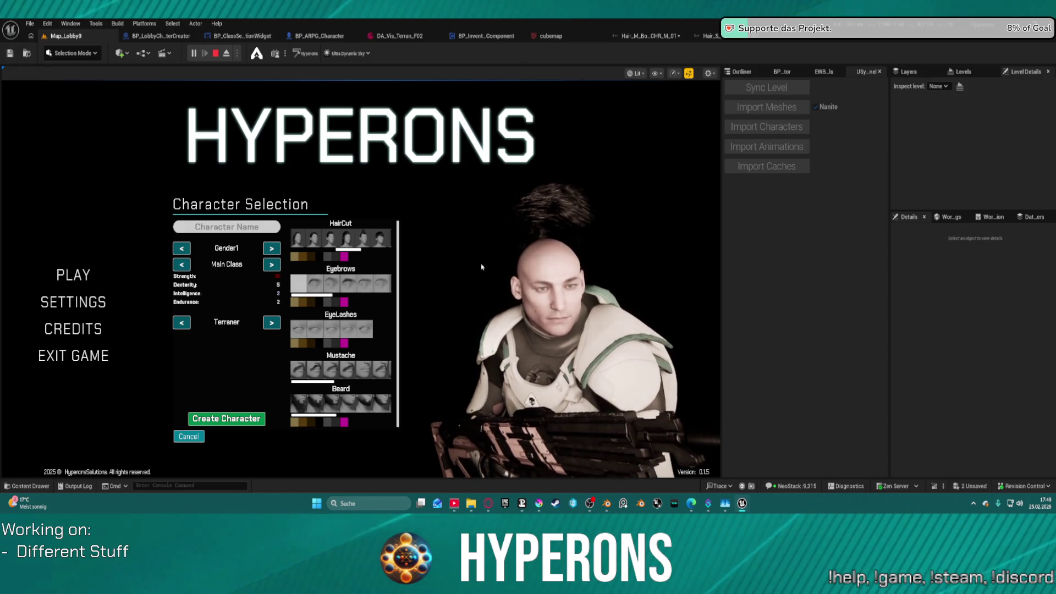
pyautogui.click(352, 235)
pyautogui.click(348, 233)
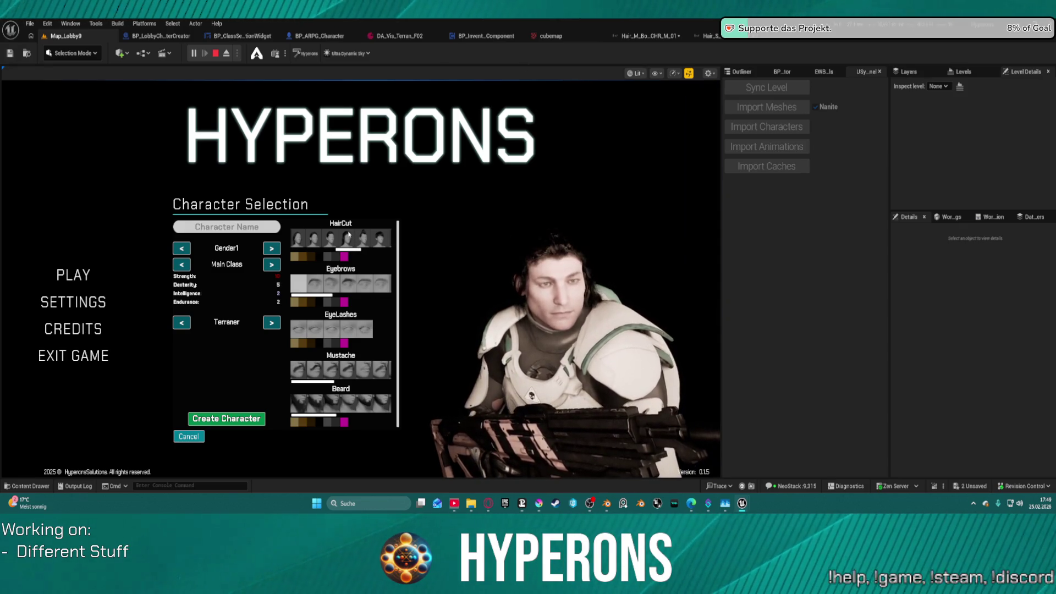
pyautogui.scroll(3, 319, 239)
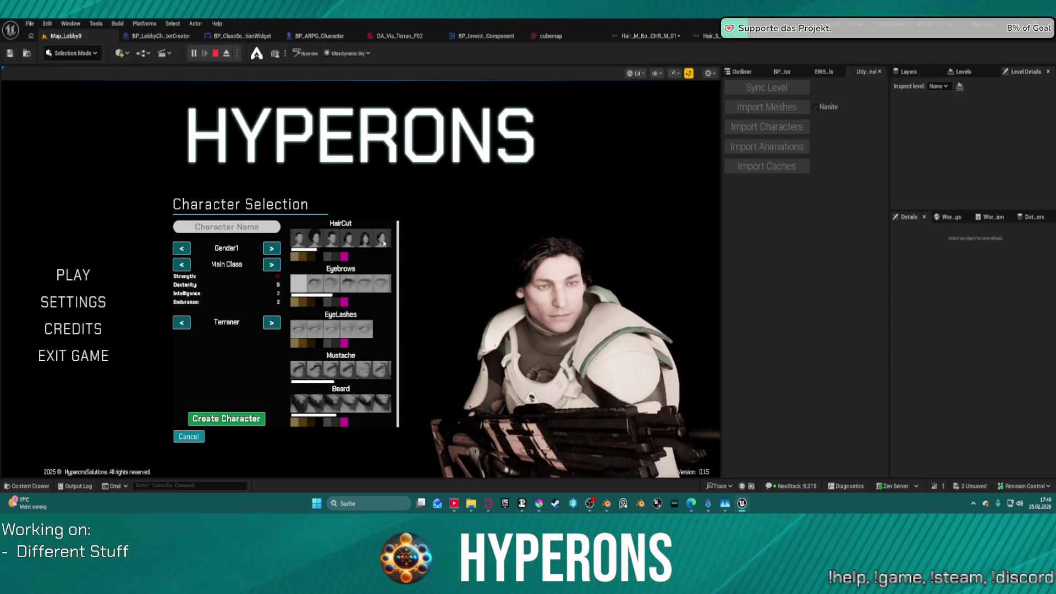
pyautogui.scroll(-3, 380, 245)
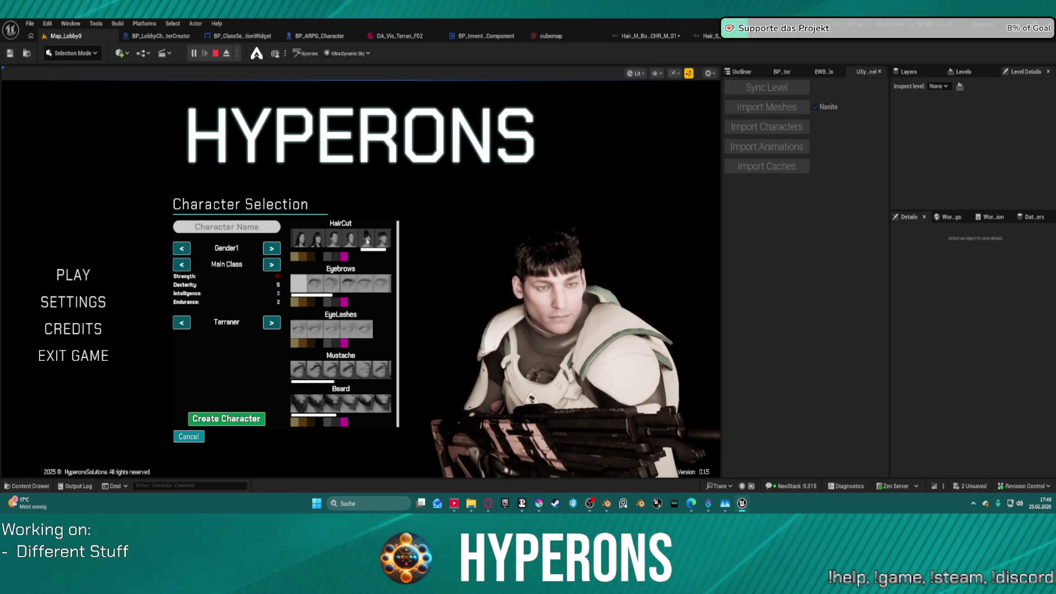
pyautogui.scroll(-1, 388, 254)
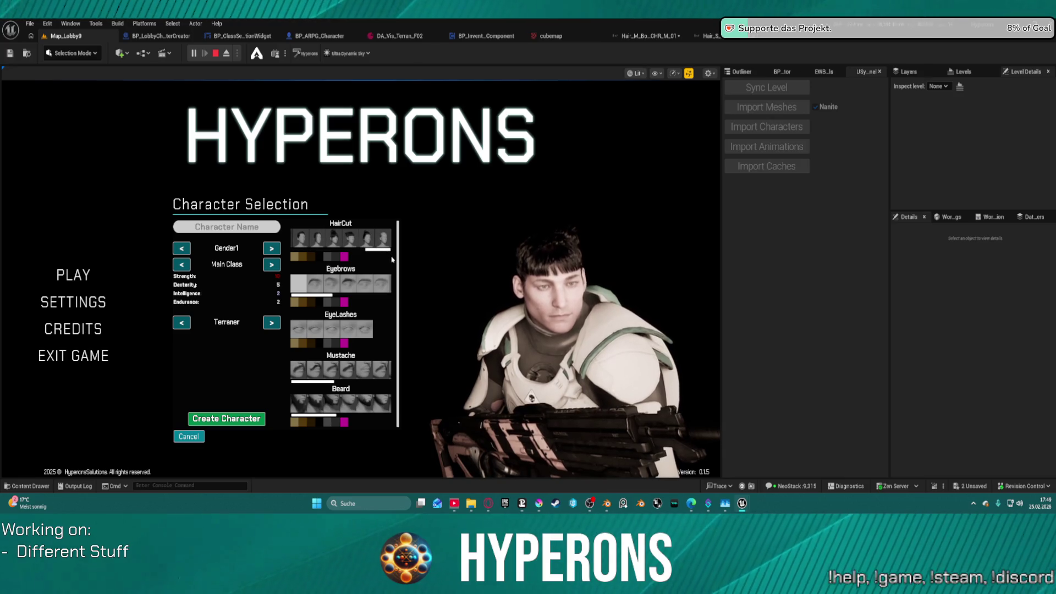
pyautogui.click(325, 240)
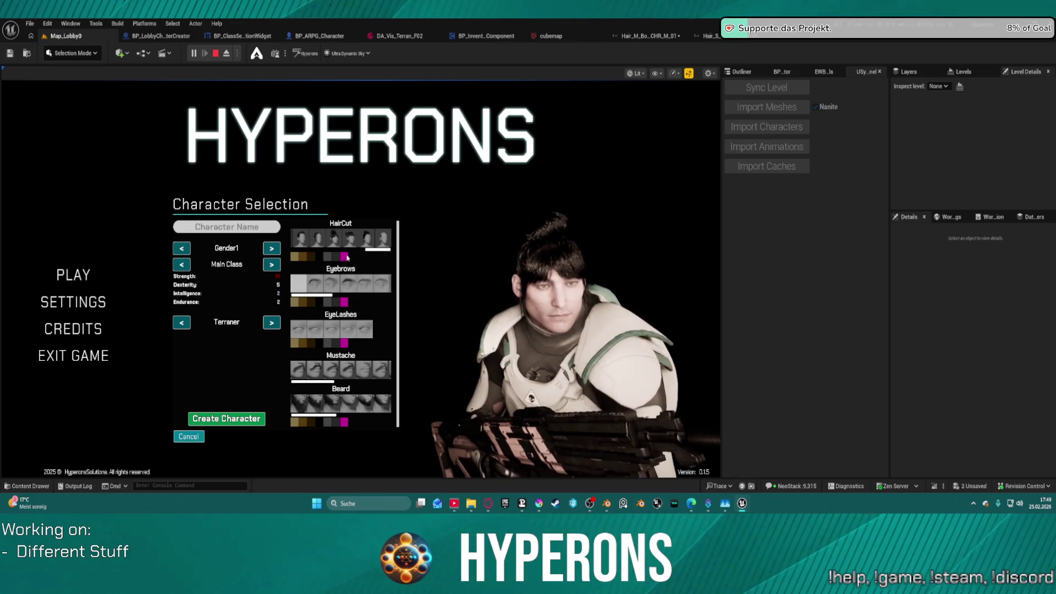
pyautogui.click(345, 256)
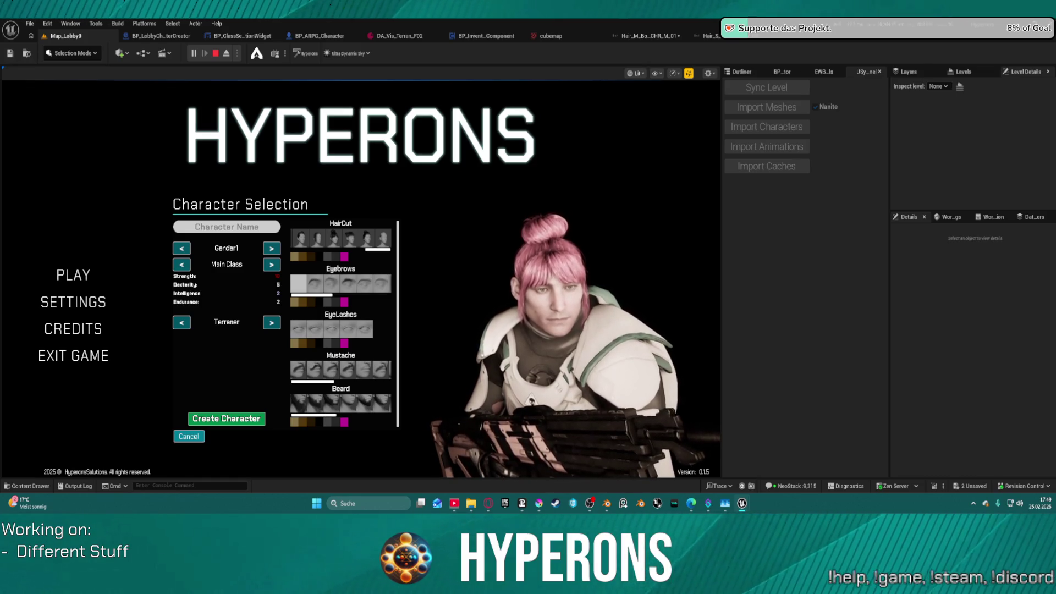
pyautogui.click(218, 53)
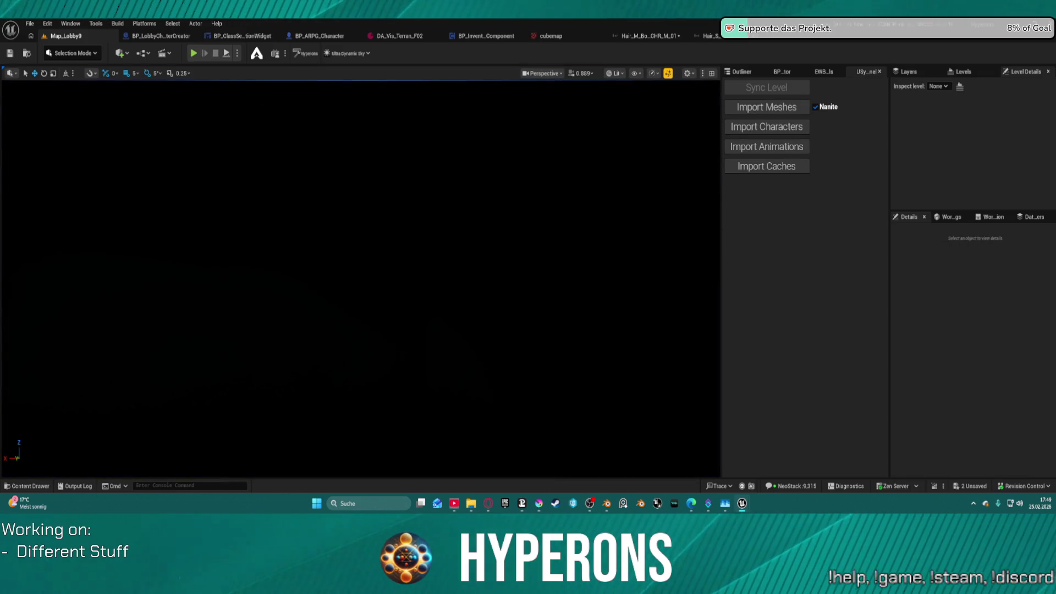
# - Open the Content Drawer and expand the Engine > Plugins folders
pyautogui.click(707, 35)
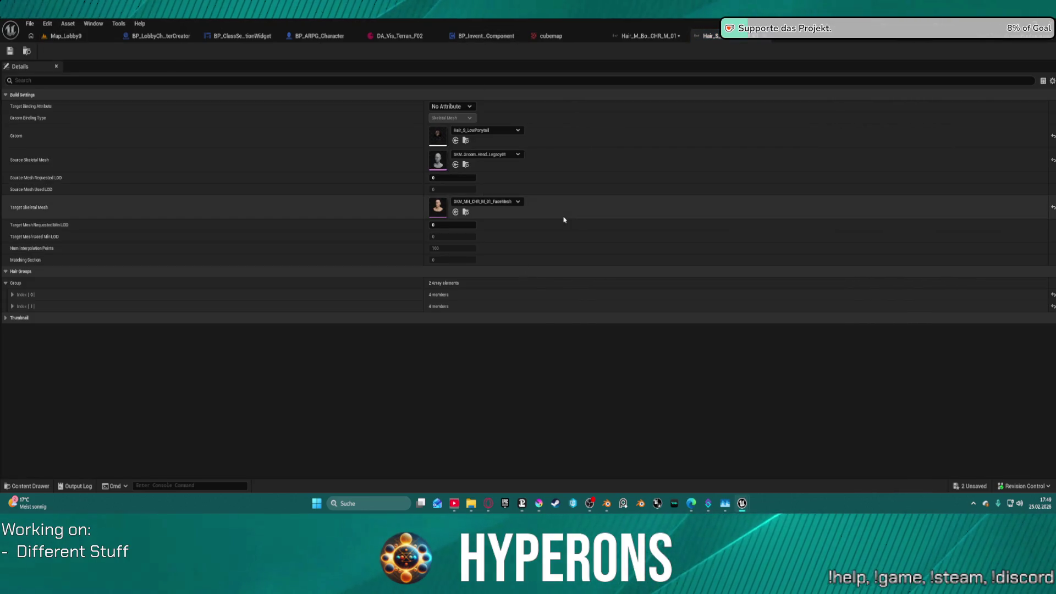
pyautogui.hotkey('ctrl', 'space')
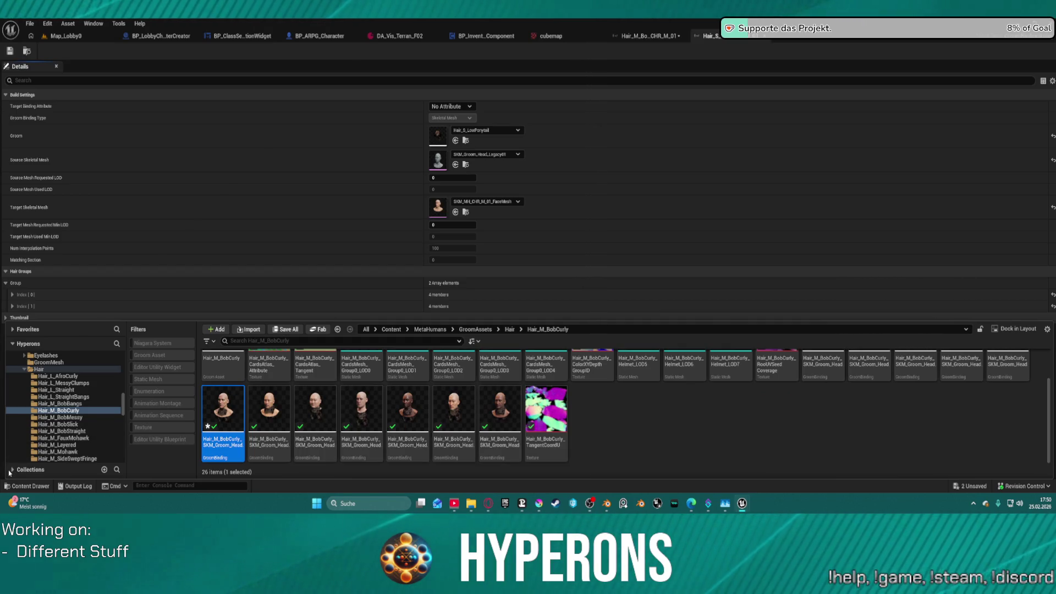
pyautogui.click(11, 470)
pyautogui.click(13, 455)
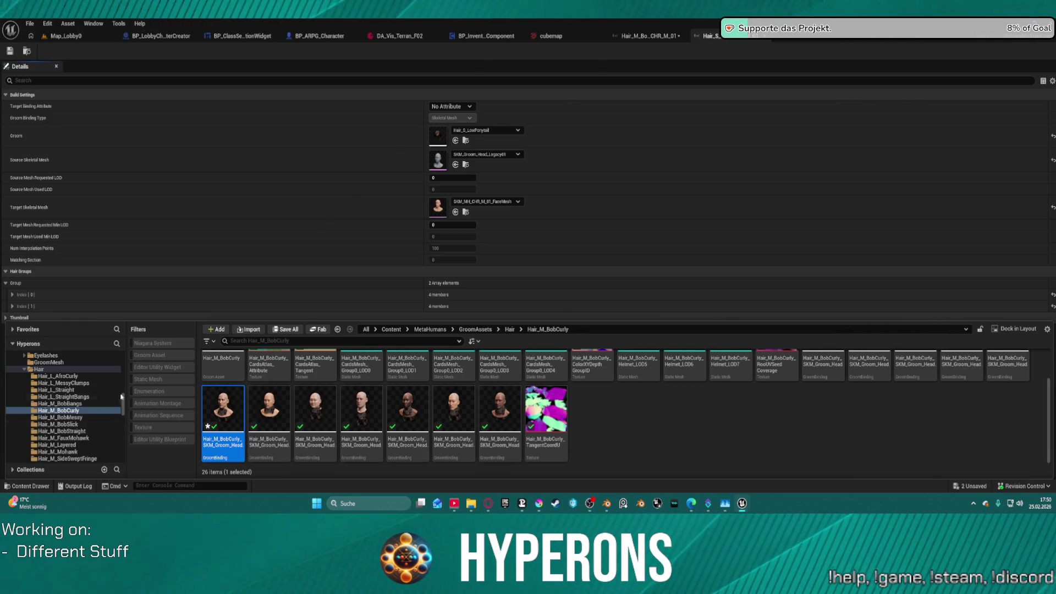
pyautogui.moveTo(122, 406); pyautogui.dragTo(118, 461)
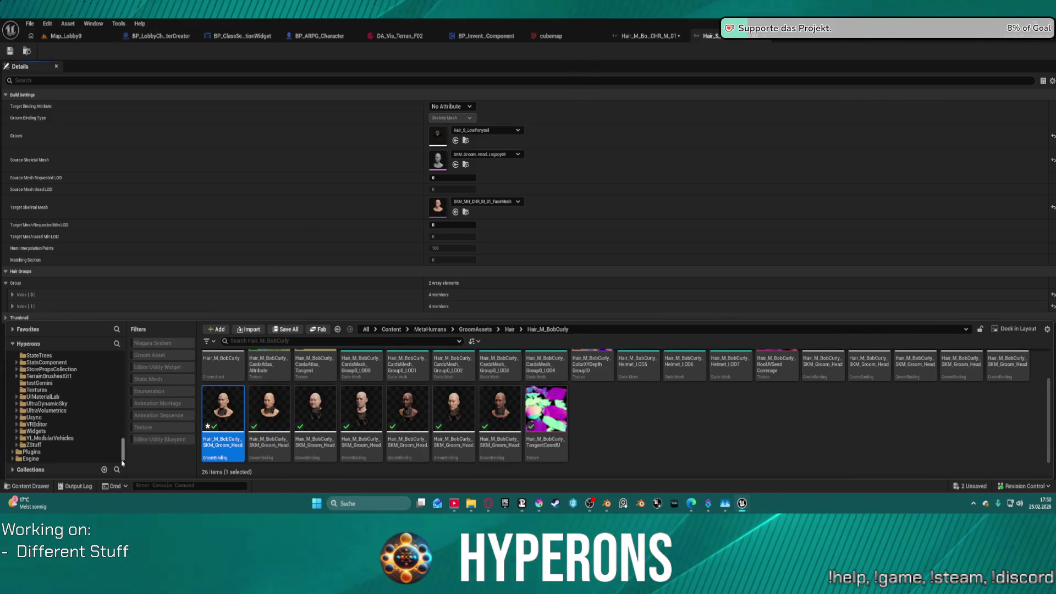
pyautogui.click(12, 458)
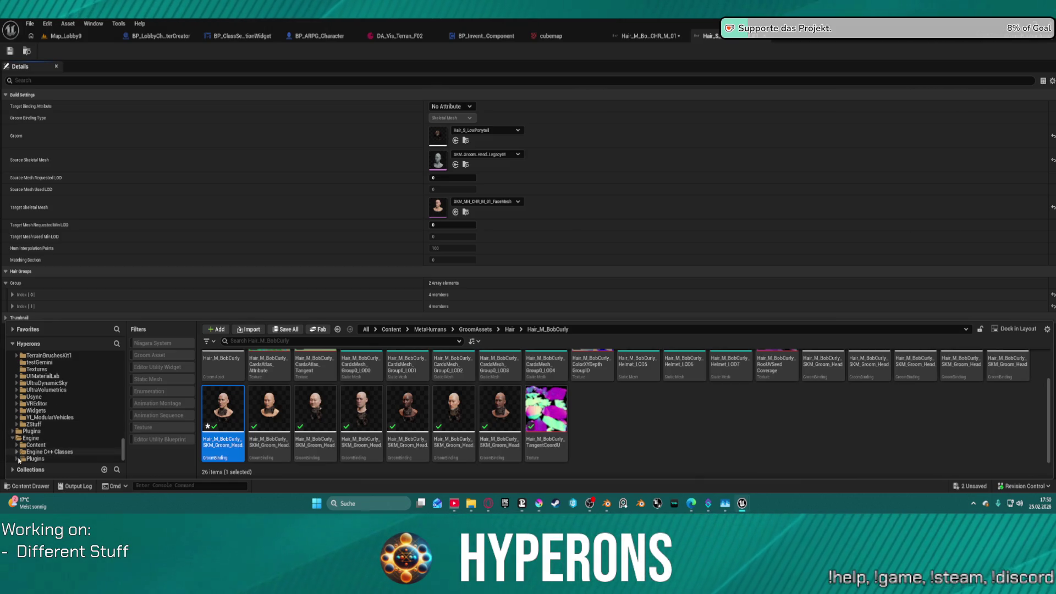
pyautogui.click(17, 458)
# - Go into the MetaHuman Creator plugin folder and its Common subfolder
pyautogui.scroll(-15, 72, 394)
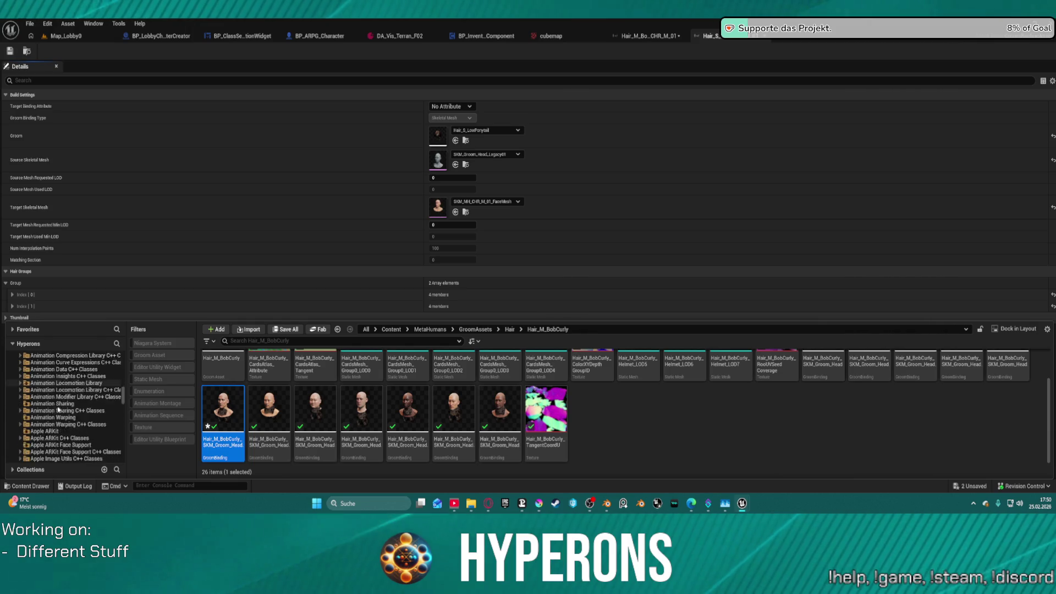
pyautogui.scroll(-20, 72, 393)
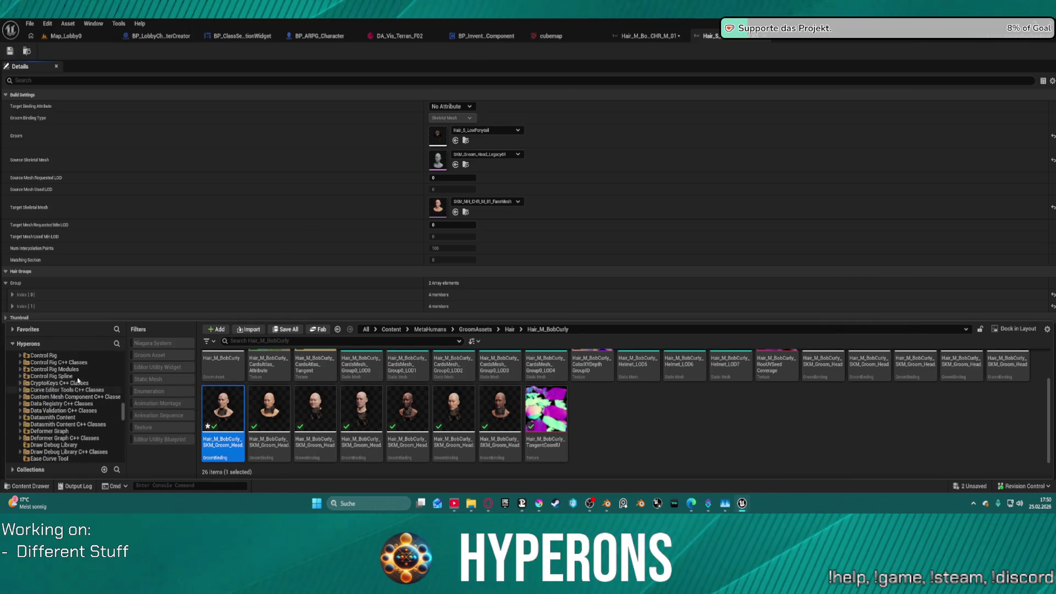
pyautogui.scroll(-10, 70, 392)
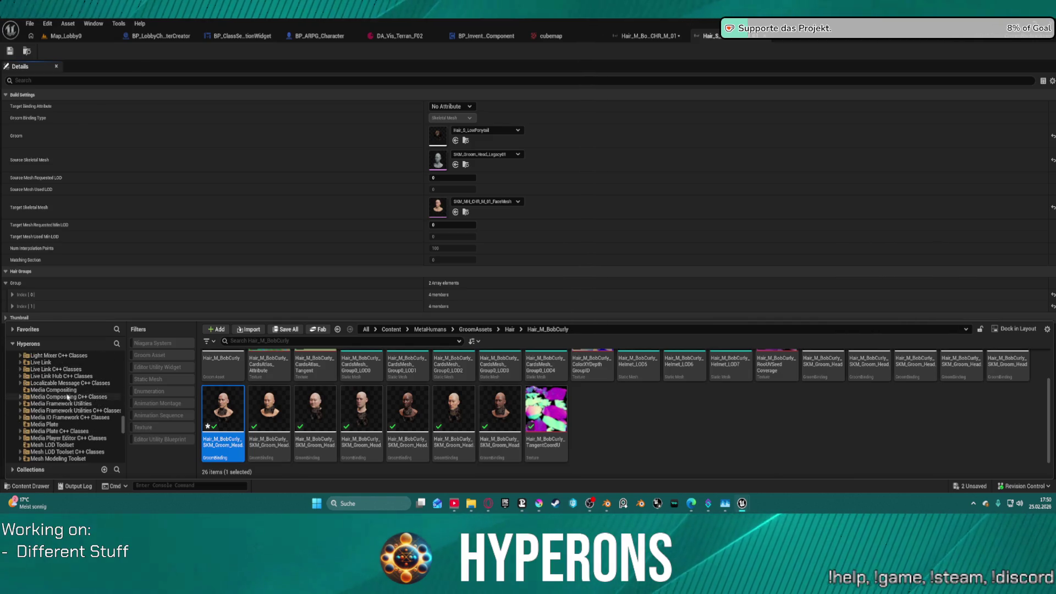
pyautogui.scroll(-1, 94, 416)
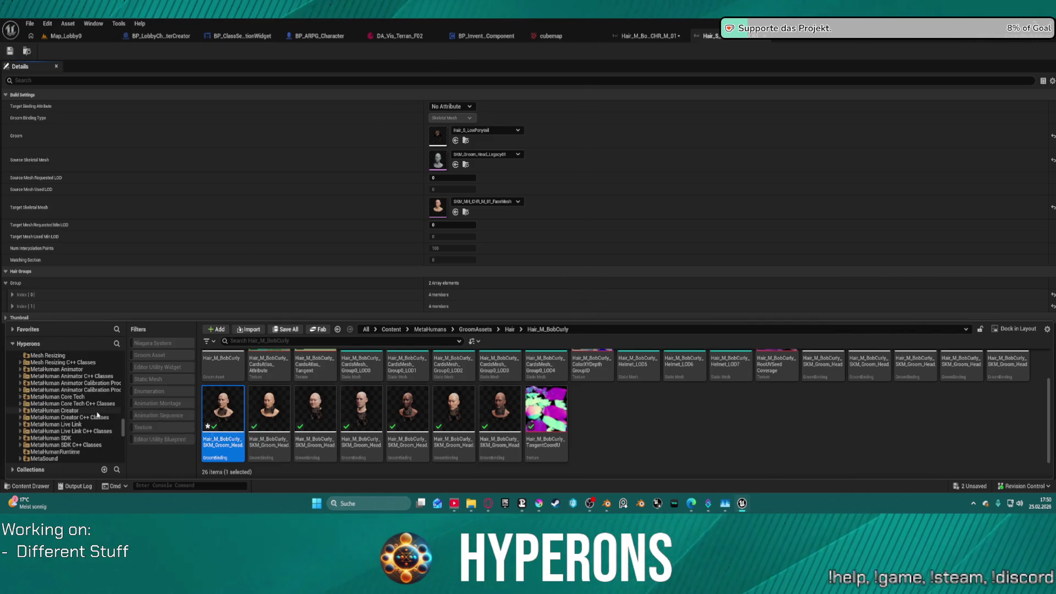
pyautogui.click(69, 397)
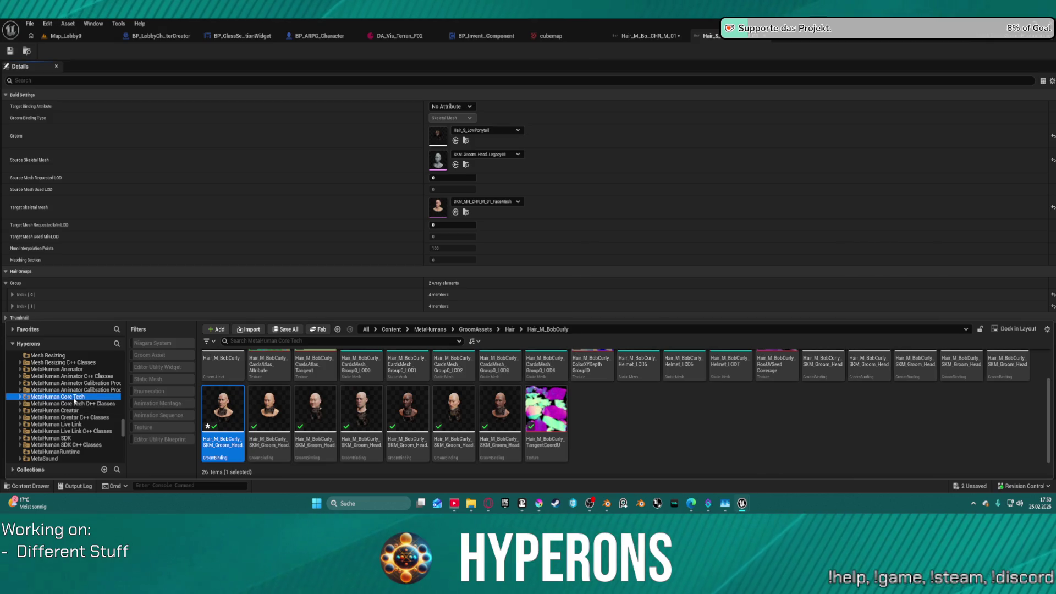
pyautogui.click(65, 410)
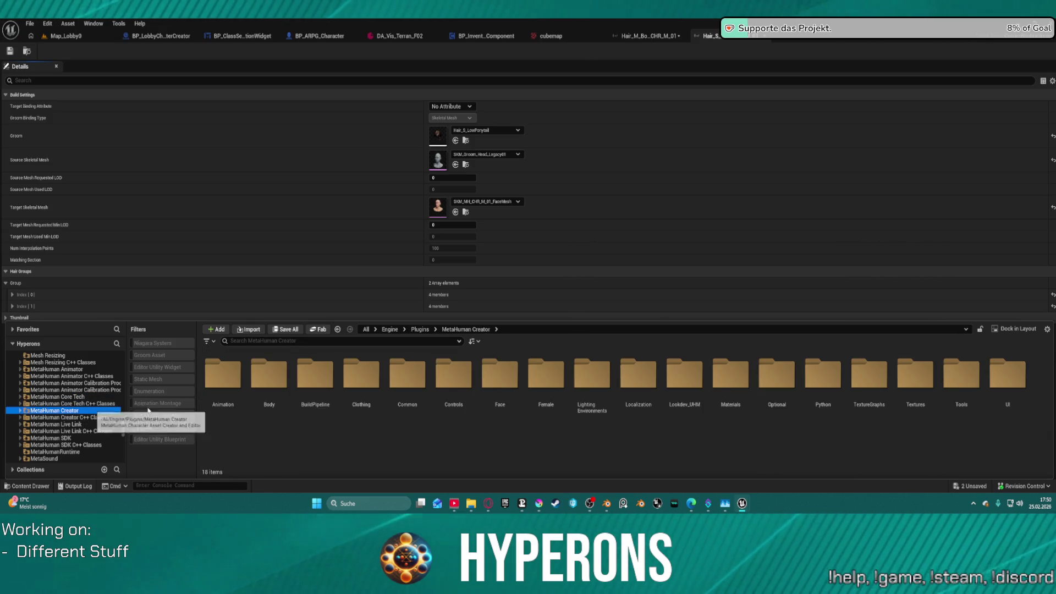
pyautogui.click(408, 379)
pyautogui.doubleClick(408, 380)
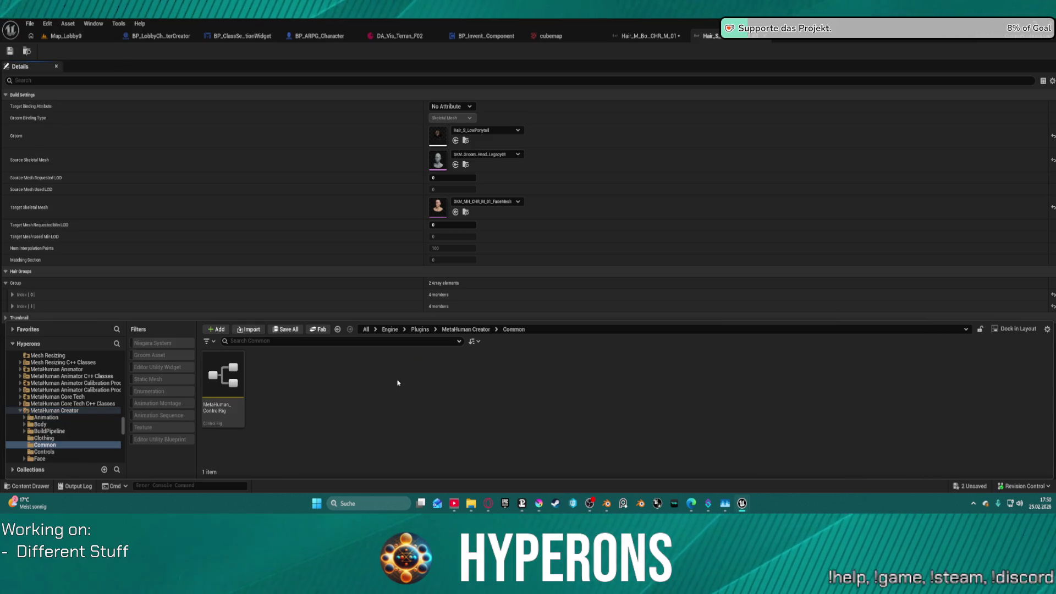
# - Go through Optional > Grooms to the hair bindings and open Hair_S_LowPonytail_Binding
pyautogui.scroll(-2, 73, 431)
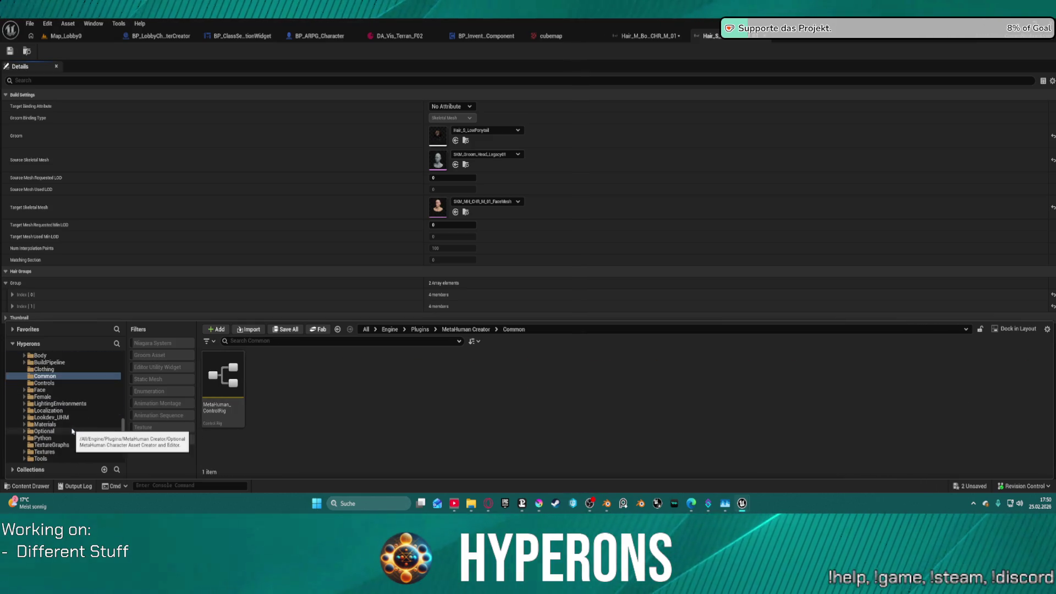
pyautogui.click(98, 403)
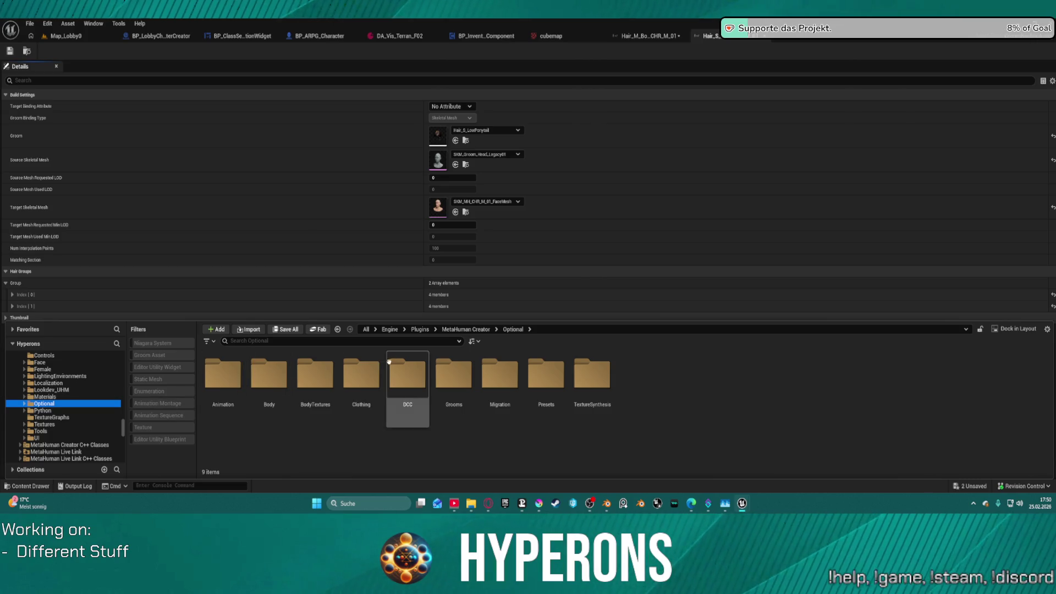
pyautogui.doubleClick(453, 375)
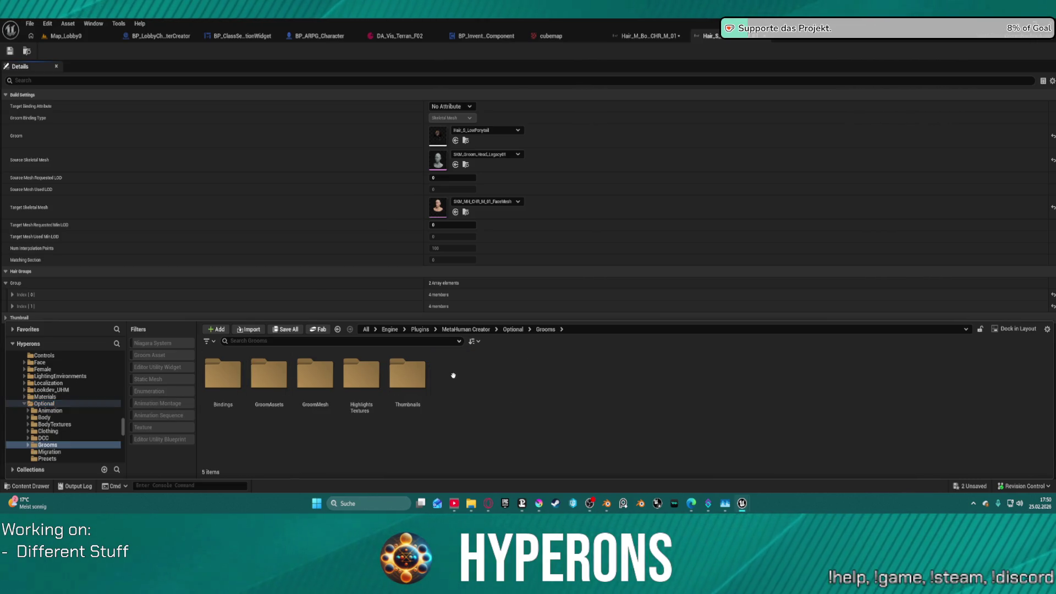
pyautogui.hotkey('alt', 'Left')
pyautogui.hotkey('alt', 'Left')
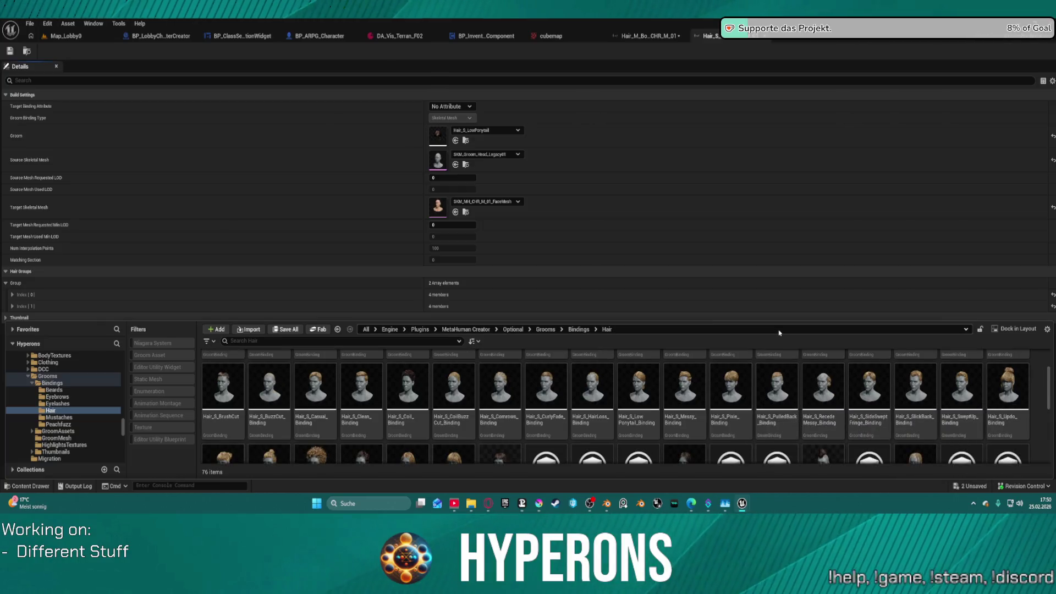
pyautogui.doubleClick(643, 395)
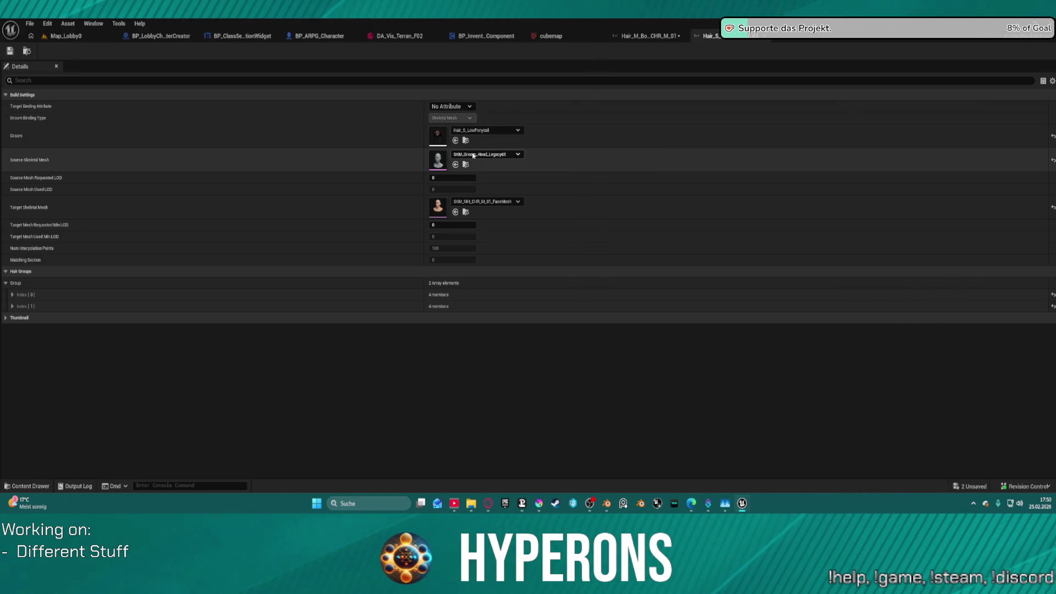
# - Check the ponytail binding's Source Skeletal Mesh list and close it, leaving SKM_Groom_Head_Legacy01
pyautogui.click(473, 155)
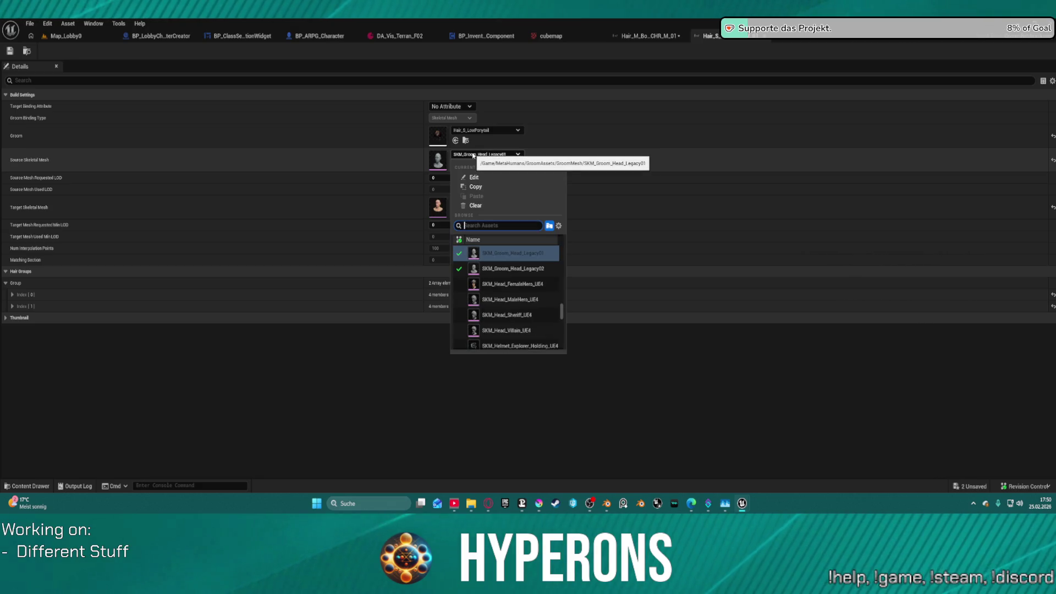
pyautogui.click(472, 155)
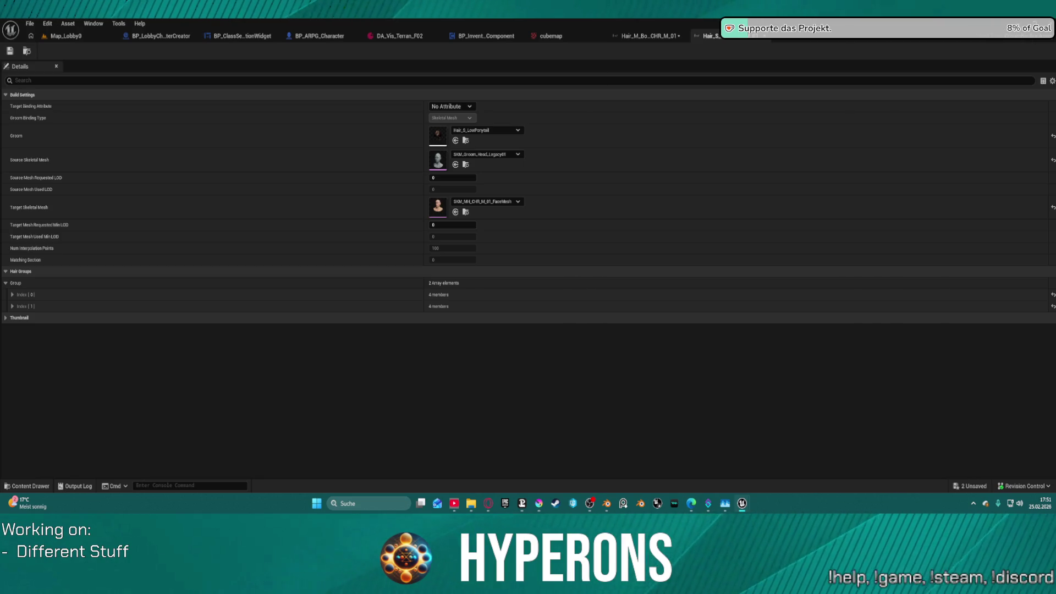
# - Open Hair_S_LowPonytail, orbit its preview, and review the Physics and Dataflow settings
pyautogui.doubleClick(438, 135)
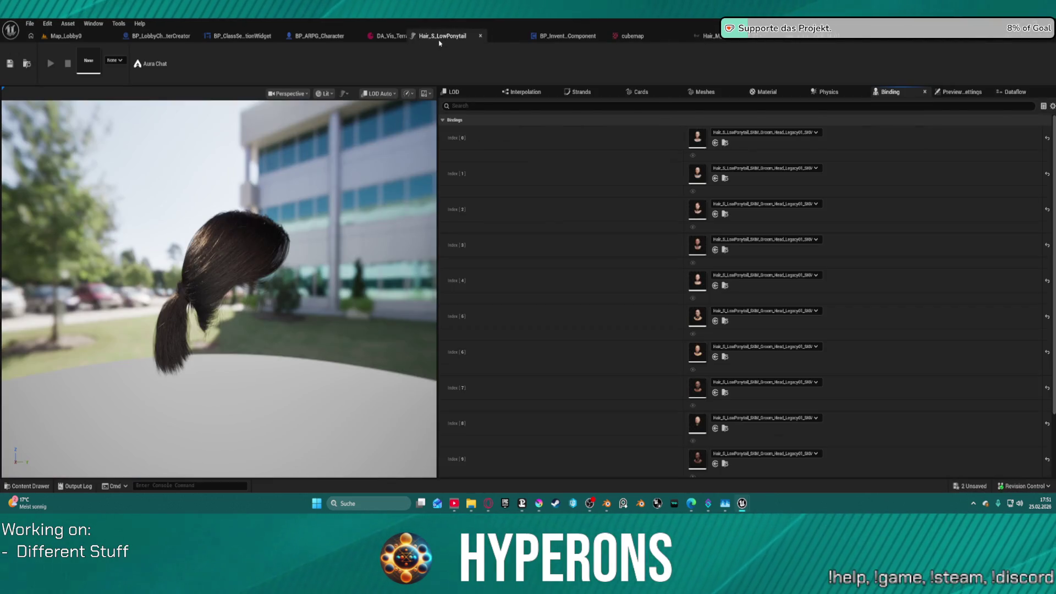
pyautogui.moveTo(181, 292); pyautogui.dragTo(280, 294)
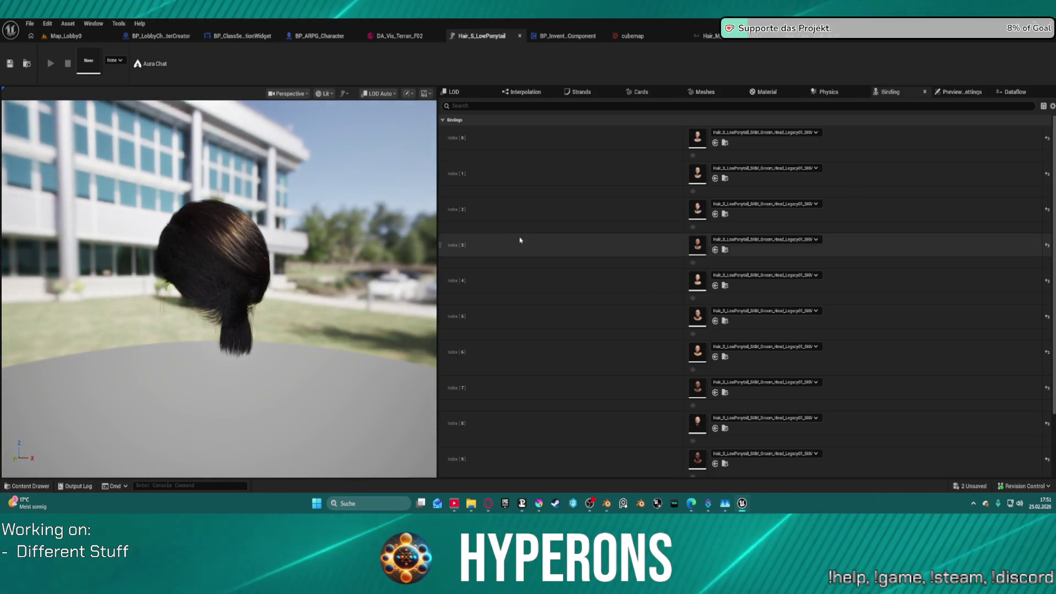
pyautogui.click(828, 92)
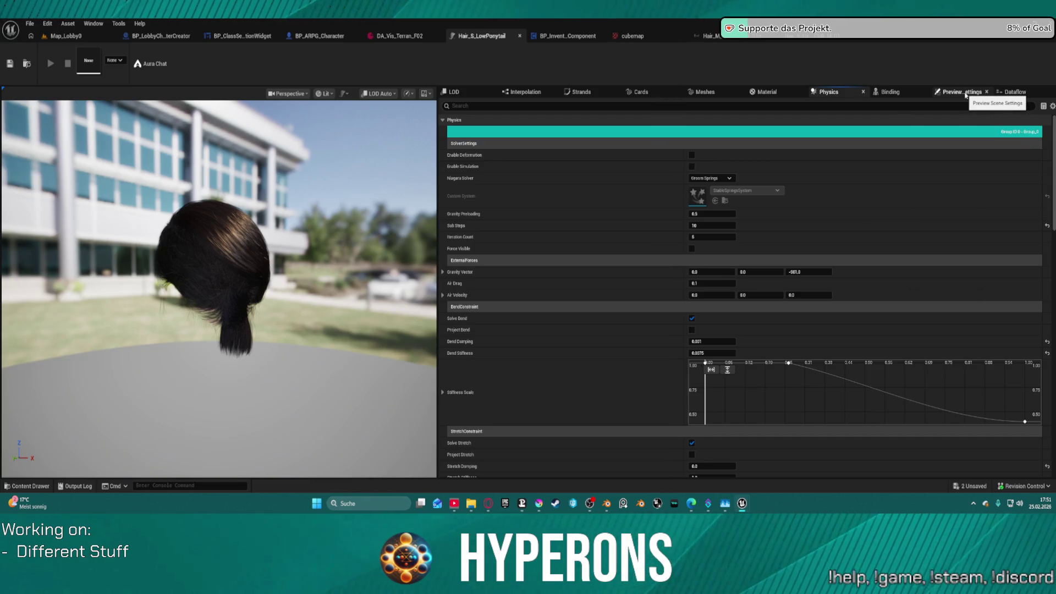
pyautogui.click(1011, 93)
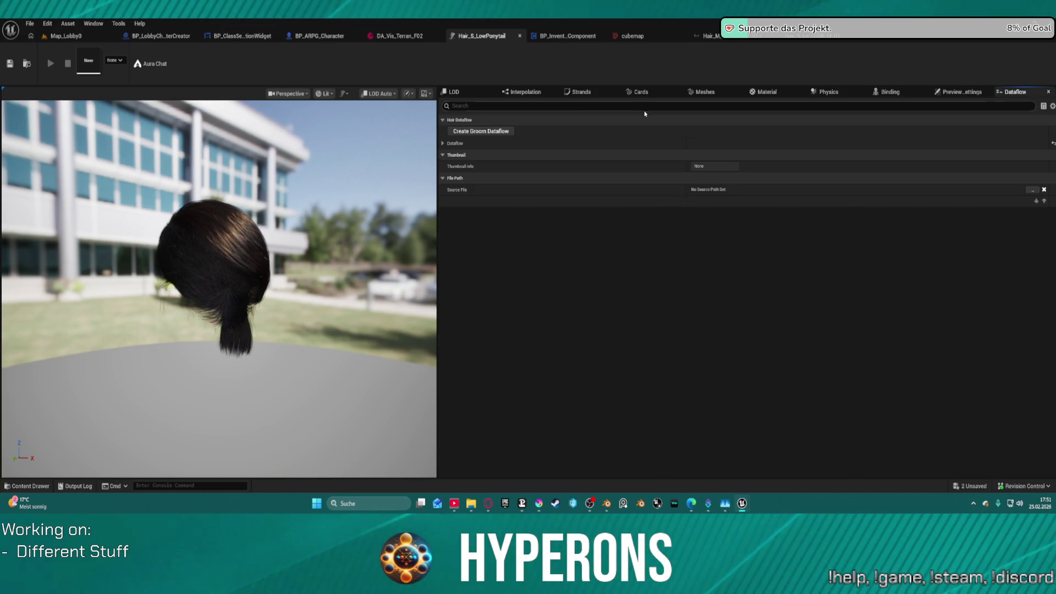
pyautogui.click(443, 144)
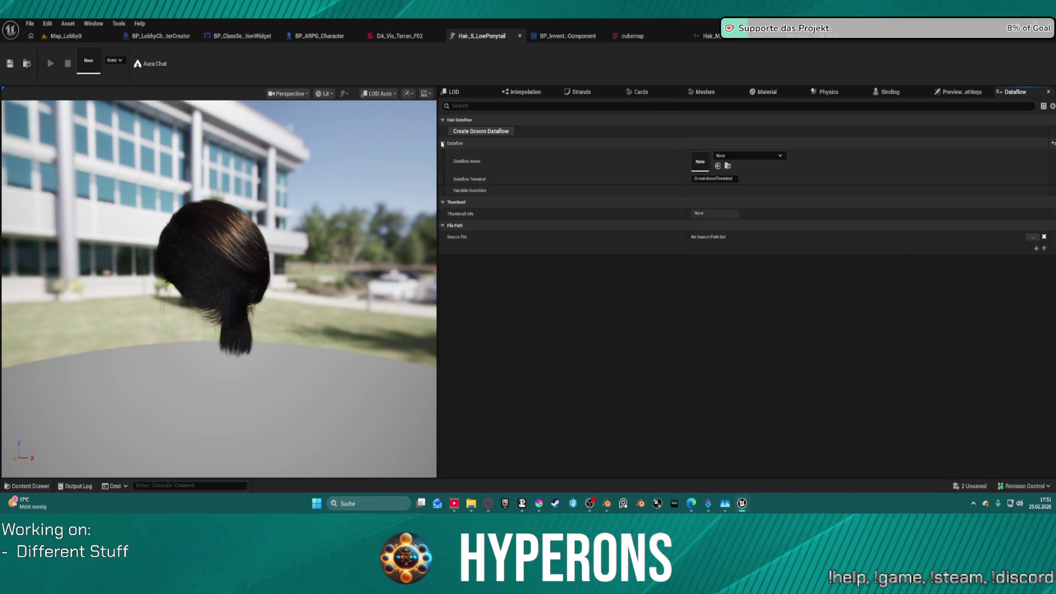
pyautogui.click(443, 144)
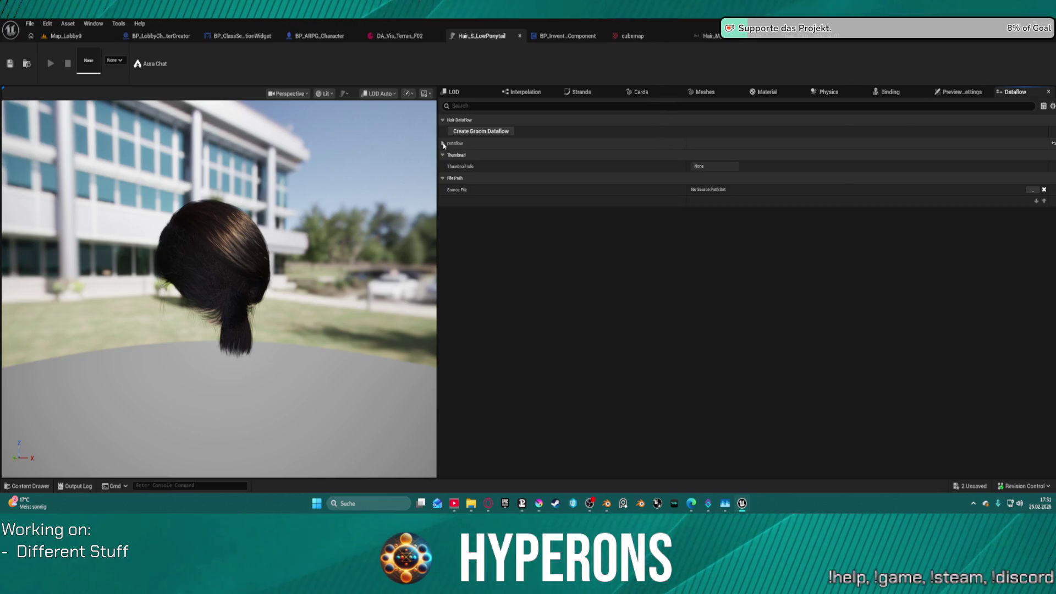
# - Review the ponytail groom's Interpolation, Strands, Cards, Meshes and Material settings
pyautogui.click(512, 94)
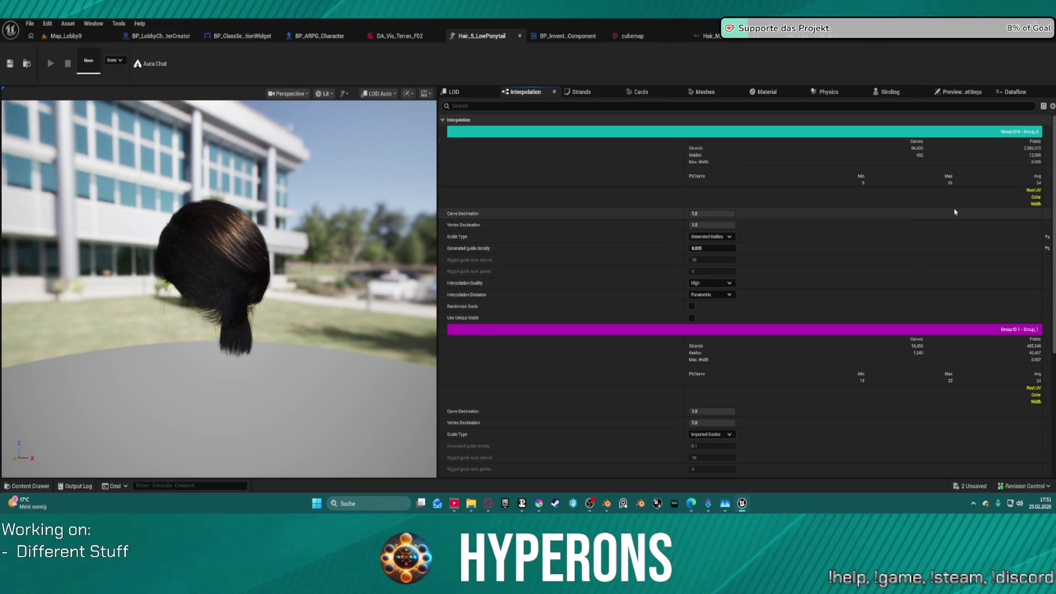
pyautogui.scroll(-5, 957, 214)
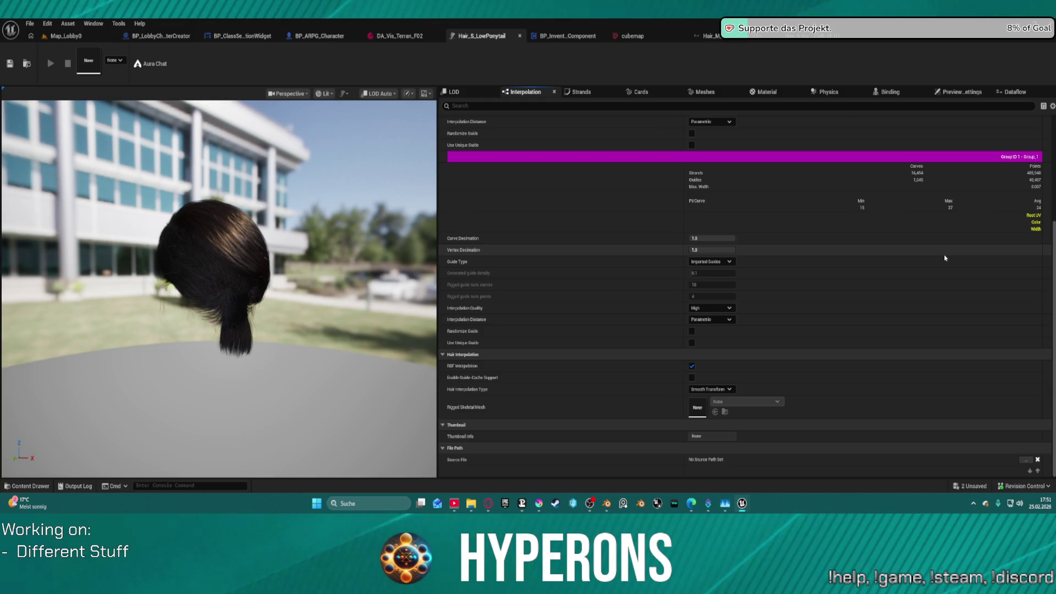
pyautogui.click(581, 91)
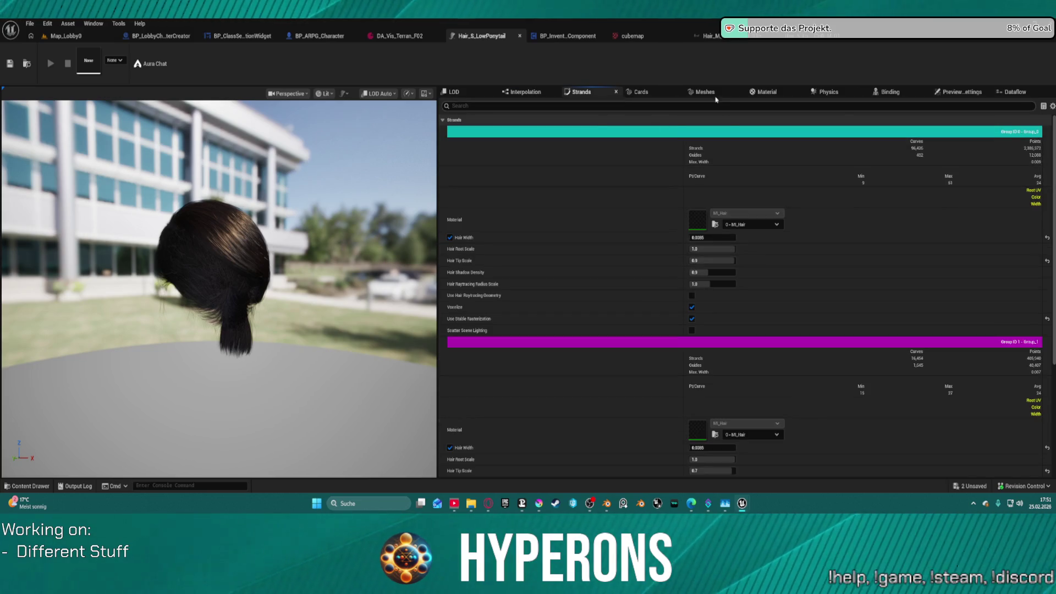
pyautogui.click(652, 93)
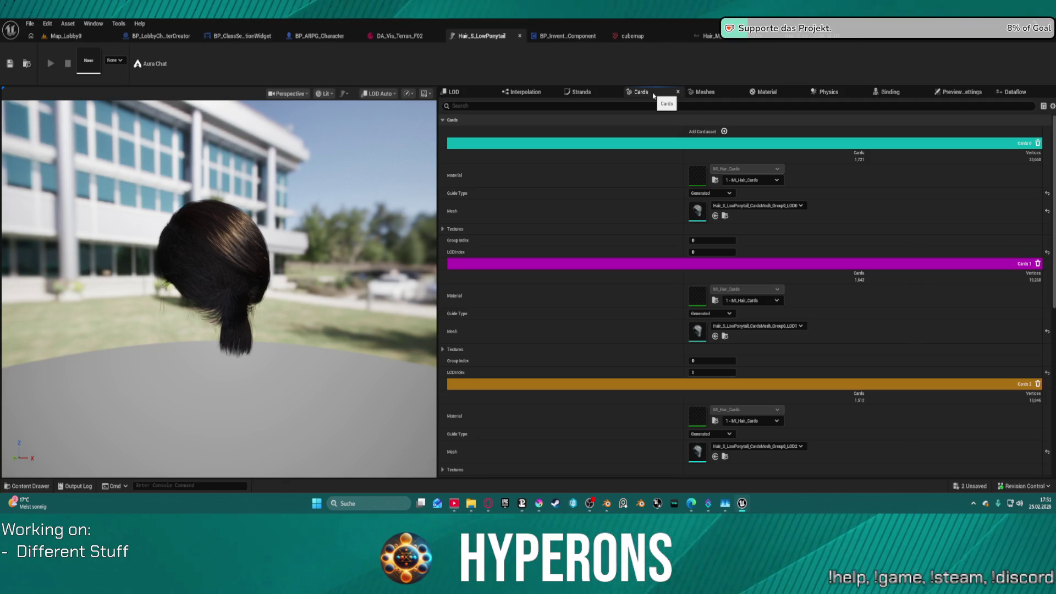
pyautogui.scroll(-8, 751, 369)
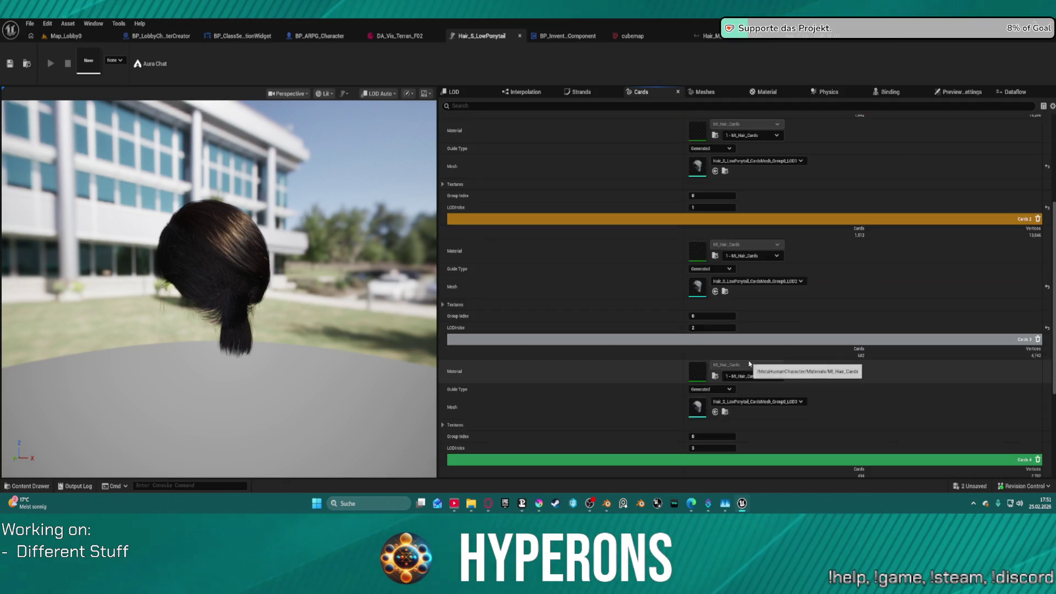
pyautogui.scroll(-2, 751, 370)
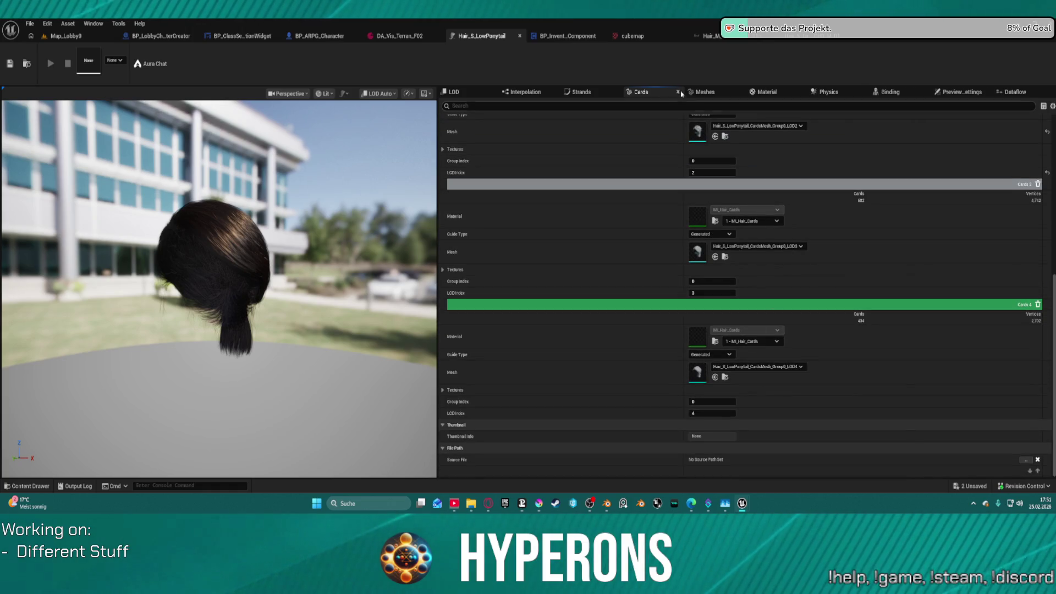
pyautogui.click(709, 91)
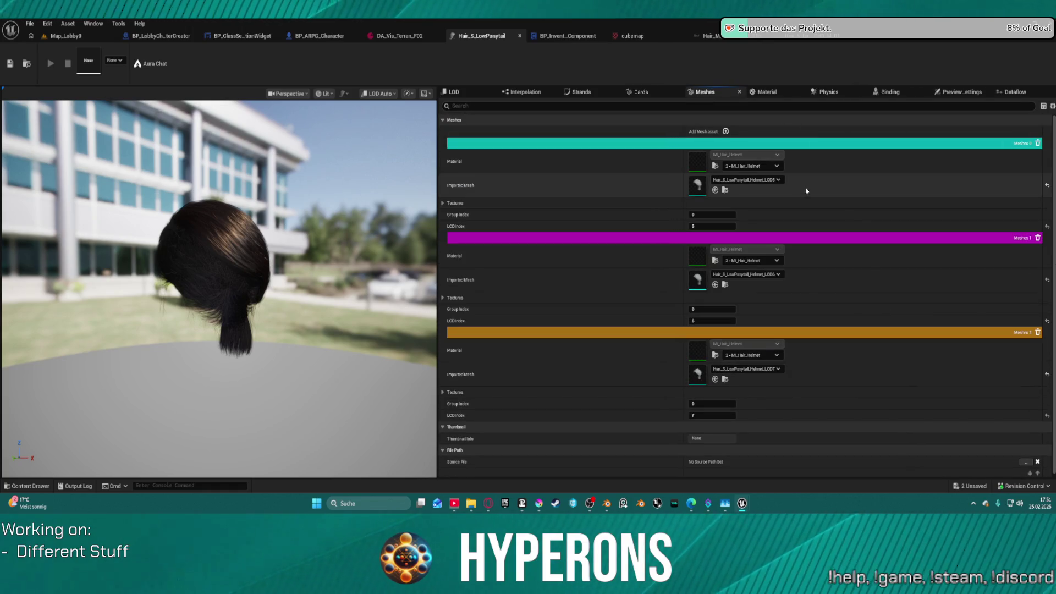
pyautogui.click(766, 92)
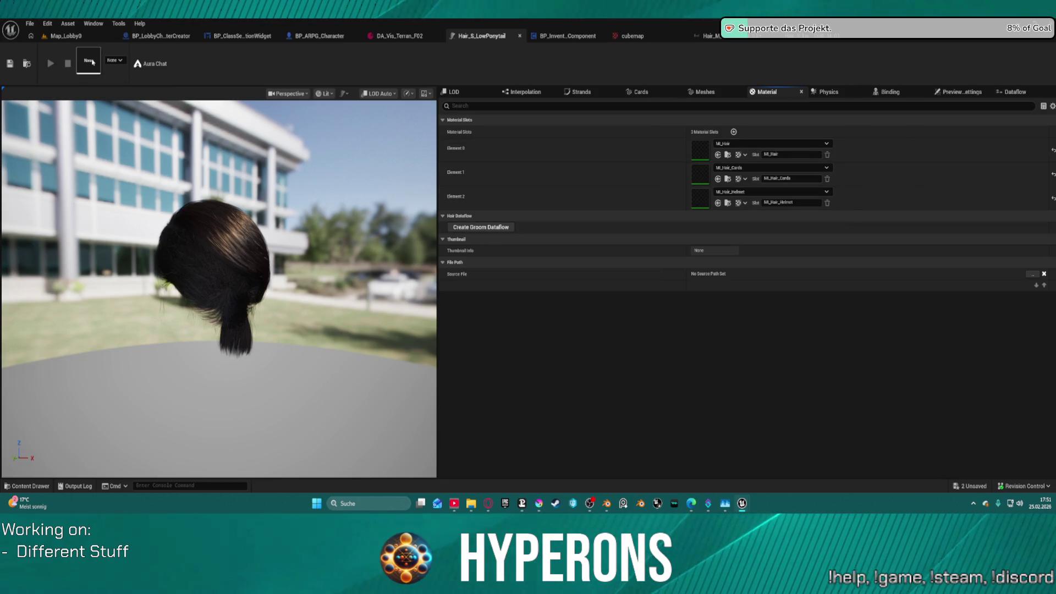
# - Orbit around the ponytail preview, then switch to the Hair_M curly bob binding
pyautogui.click(113, 60)
pyautogui.click(111, 60)
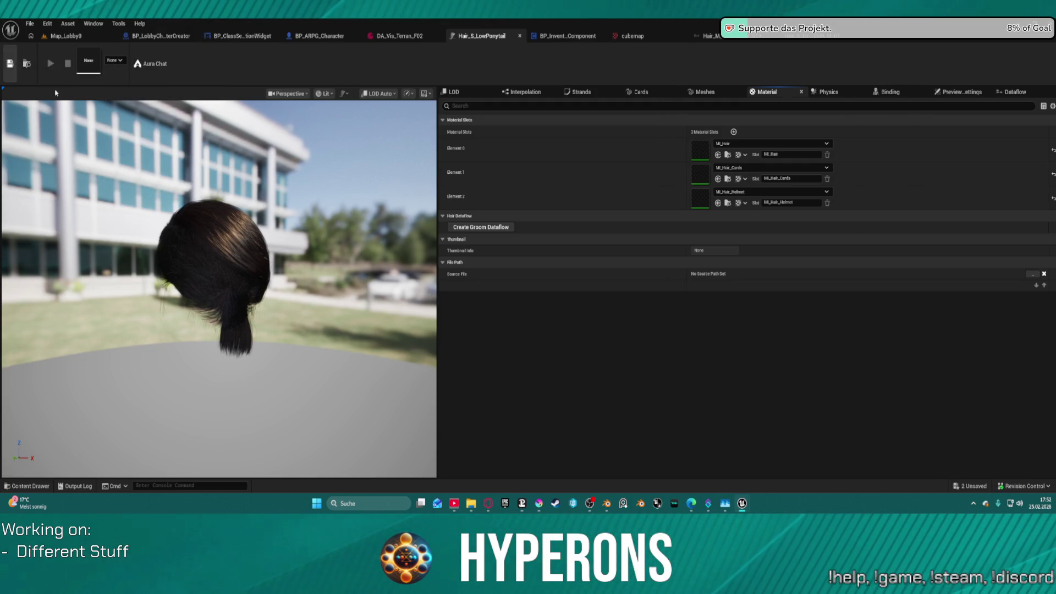
pyautogui.moveTo(215, 275); pyautogui.dragTo(99, 275)
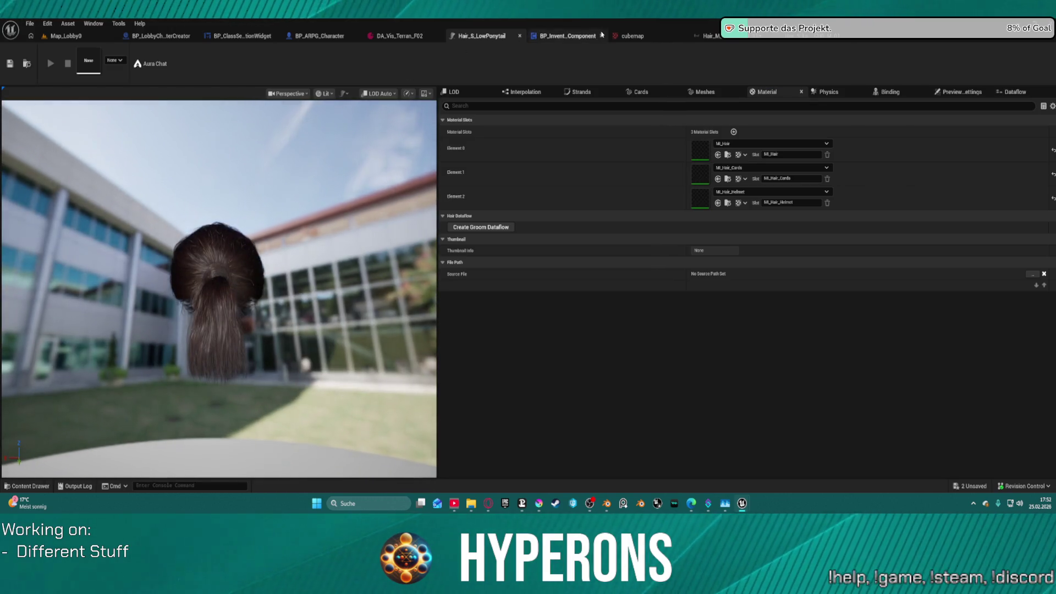
pyautogui.click(710, 36)
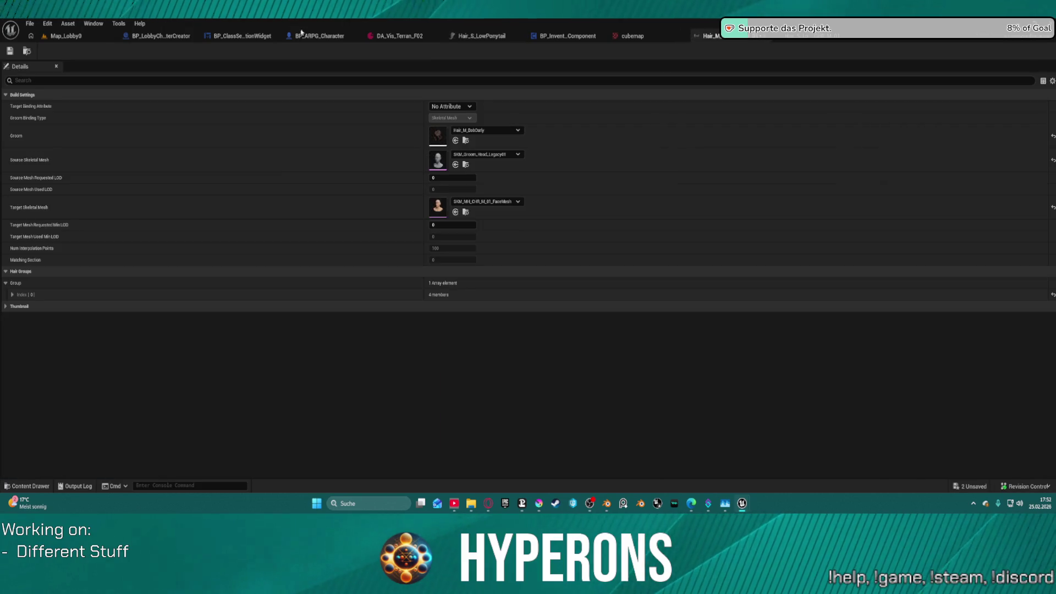
# - Rebuild the Hair_M_BobCurly binding from the Content Drawer and go back to Map_Lobby0
pyautogui.click(27, 51)
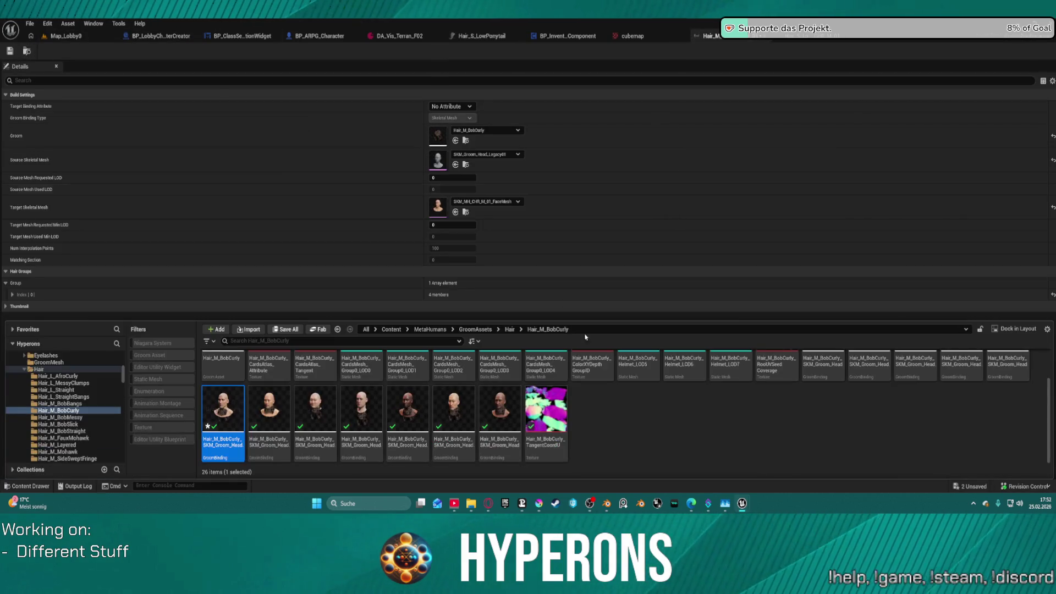
pyautogui.rightClick(226, 399)
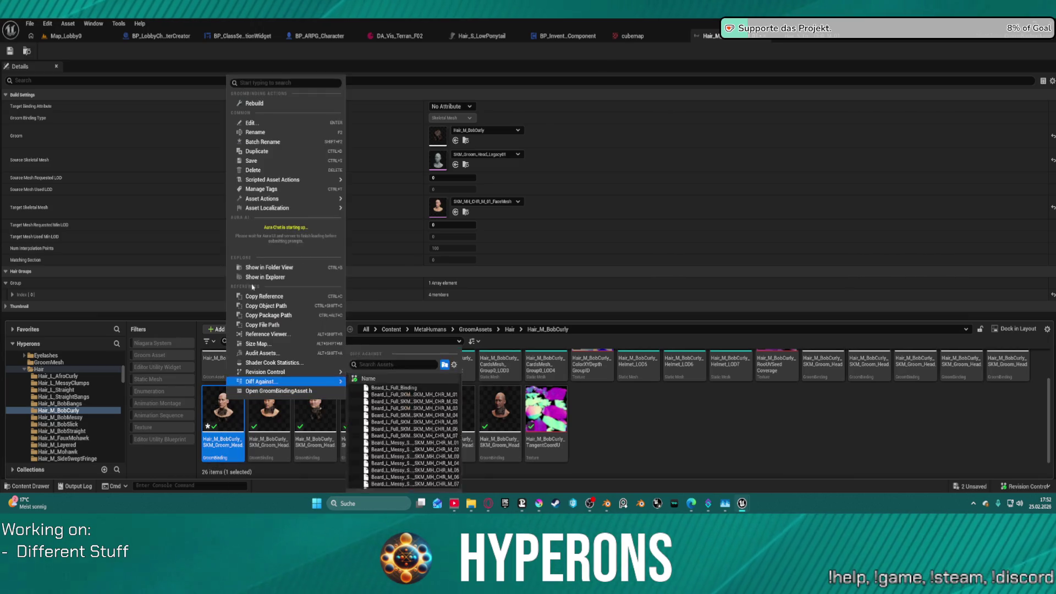
pyautogui.click(274, 108)
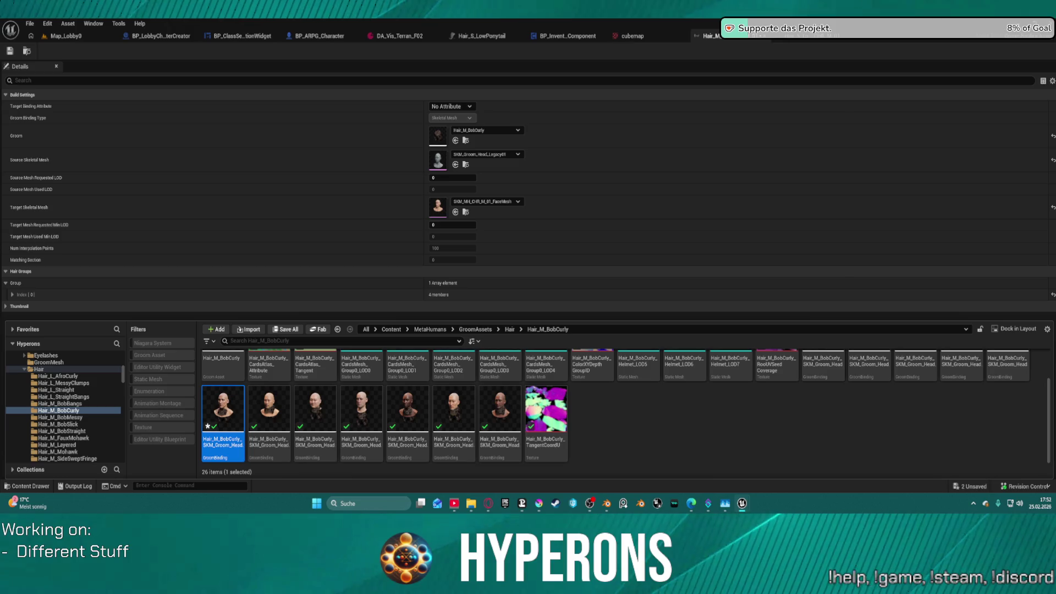
pyautogui.hotkey('ctrl', 'space')
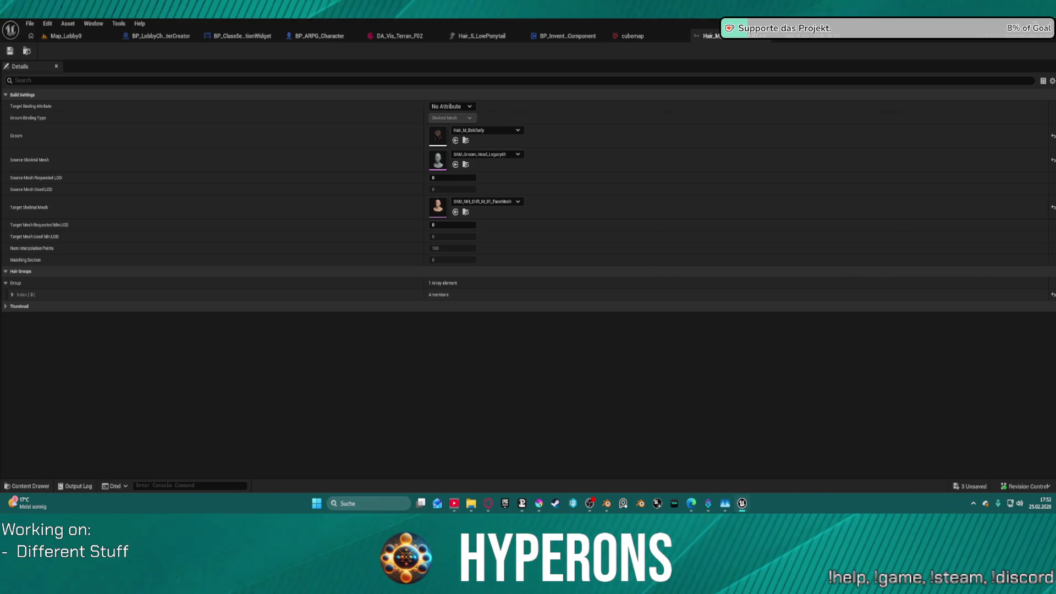
pyautogui.click(65, 36)
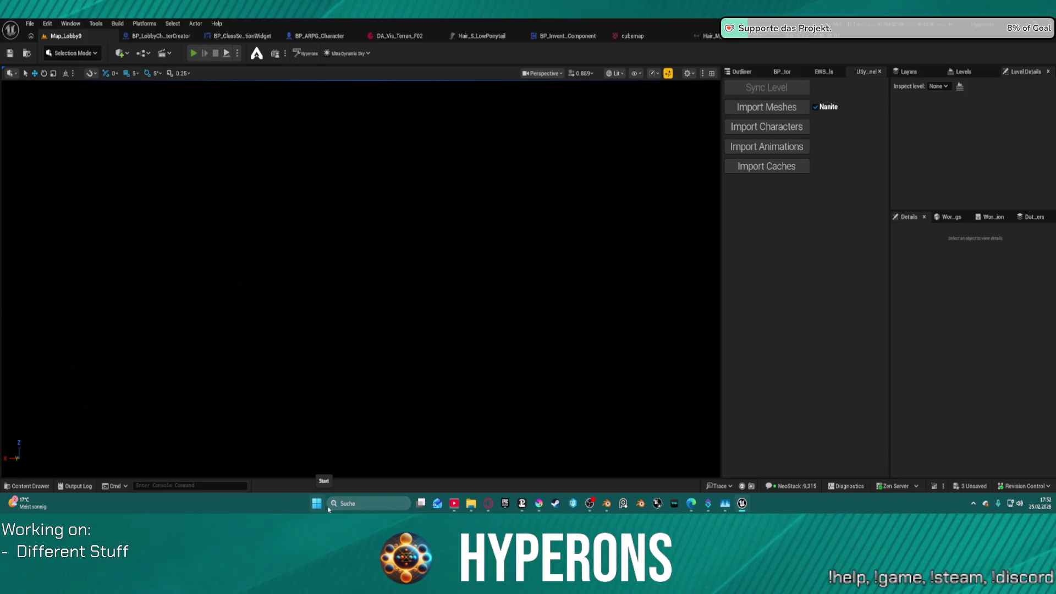
# - Play the lobby, preview the TE_ST and test characters, then choose Create New
pyautogui.hotkey('alt', 'p')
pyautogui.click(55, 273)
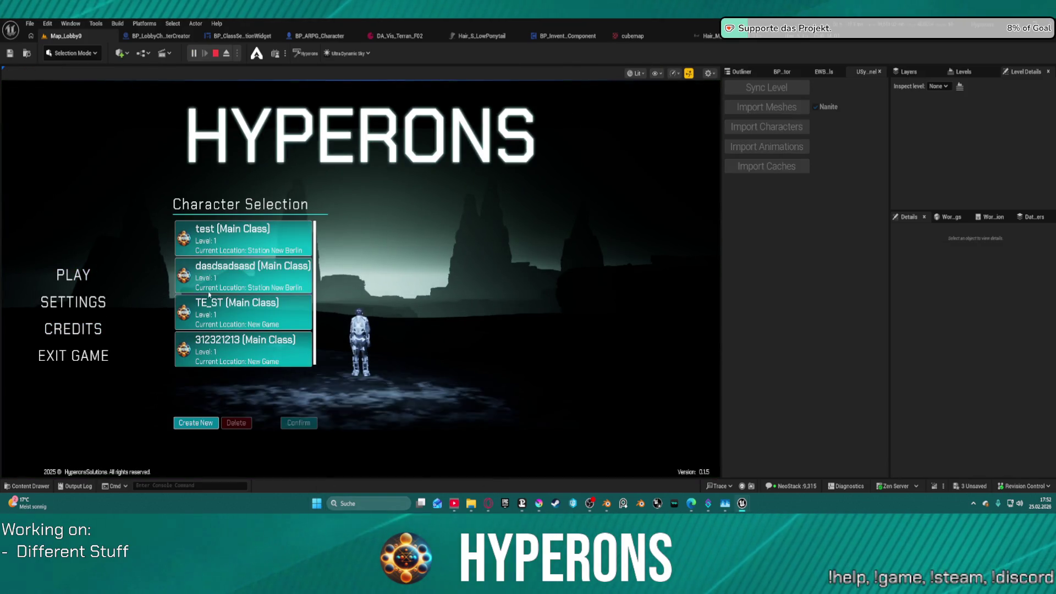
pyautogui.click(267, 325)
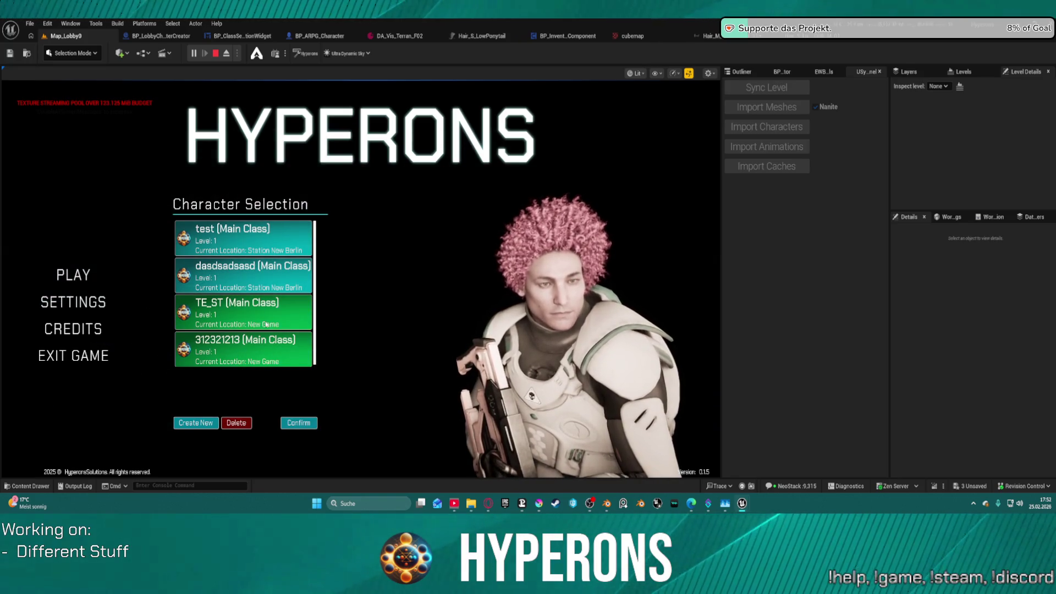
pyautogui.click(227, 303)
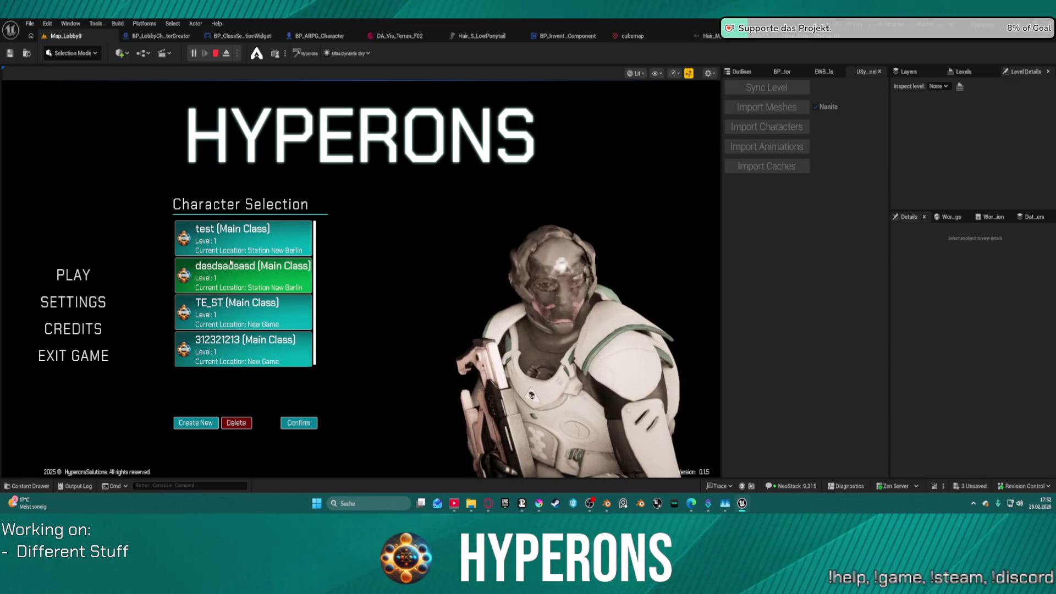
pyautogui.click(205, 427)
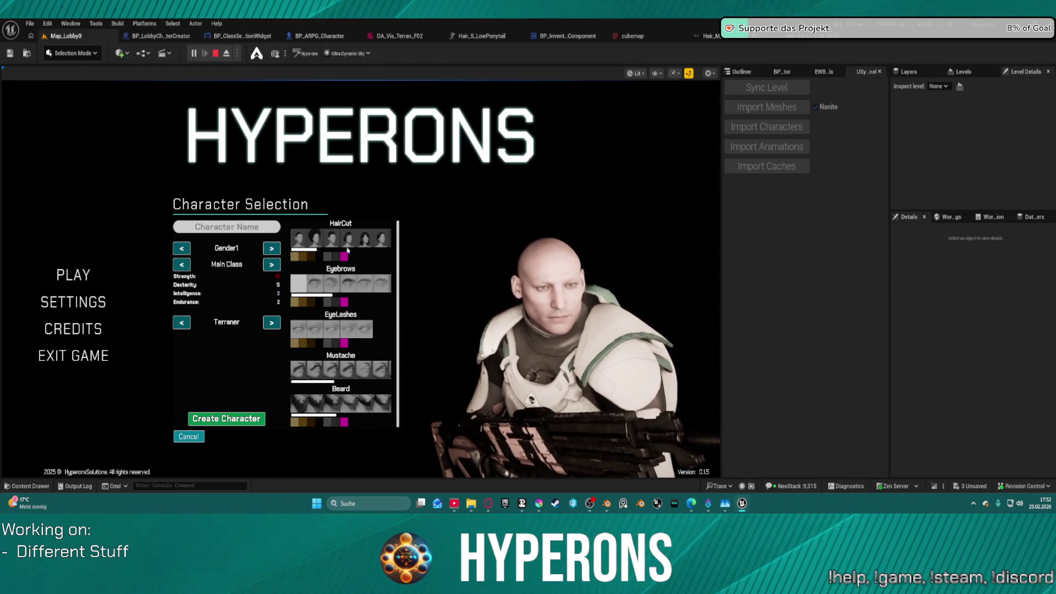
pyautogui.scroll(-3, 346, 238)
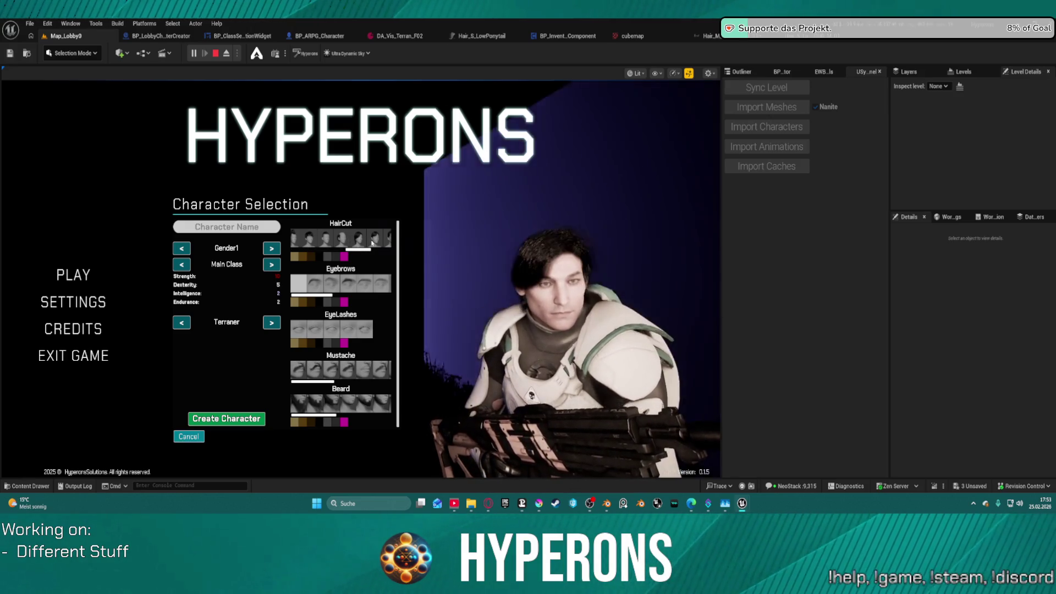
pyautogui.moveTo(368, 255)
pyautogui.mouseDown()
pyautogui.moveTo(382, 254)
pyautogui.moveTo(373, 254)
pyautogui.mouseUp()
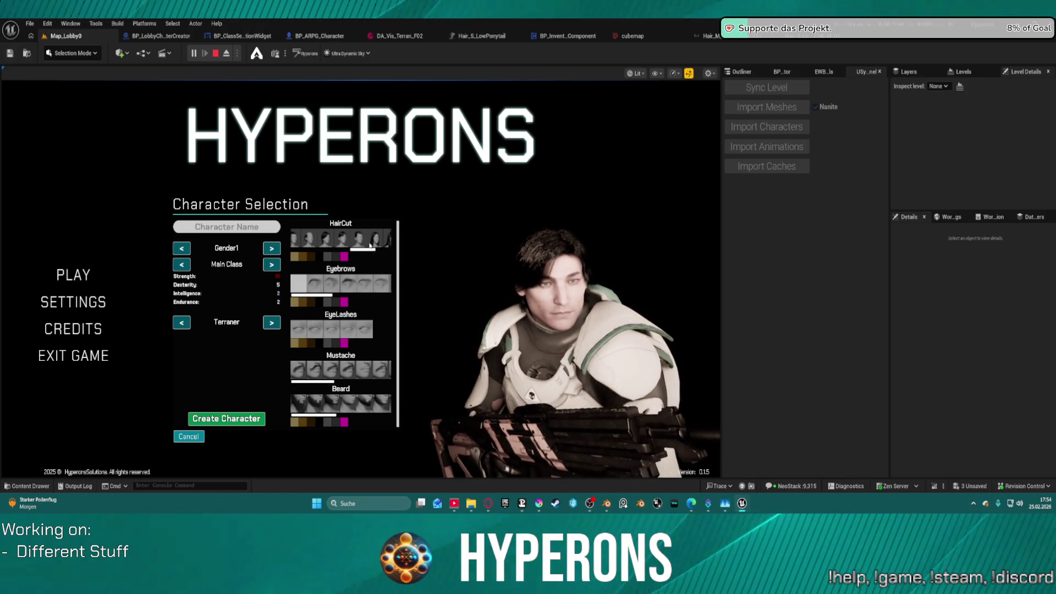
# - Preview the second, third, tall ponytail and long-bangs haircuts, then switch to the Hair_L_Straight binding
pyautogui.moveTo(372, 250); pyautogui.dragTo(388, 251)
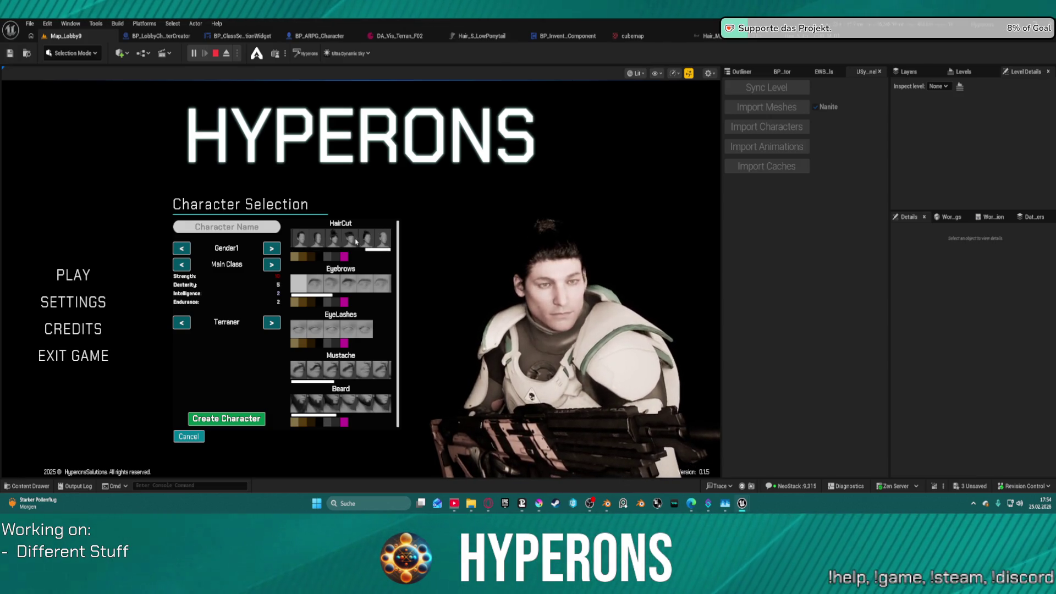
pyautogui.click(321, 242)
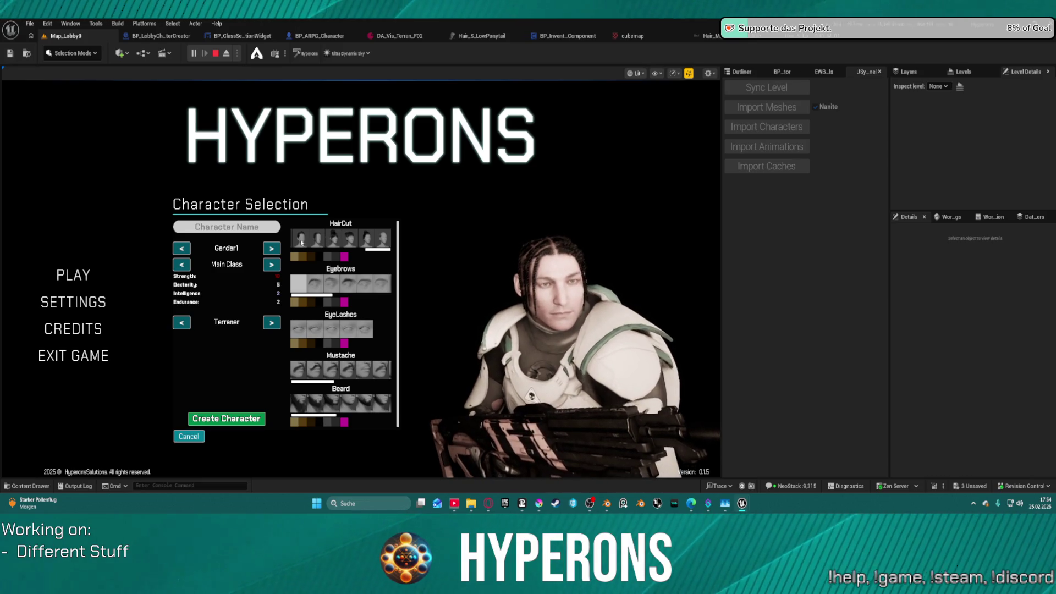
pyautogui.click(336, 242)
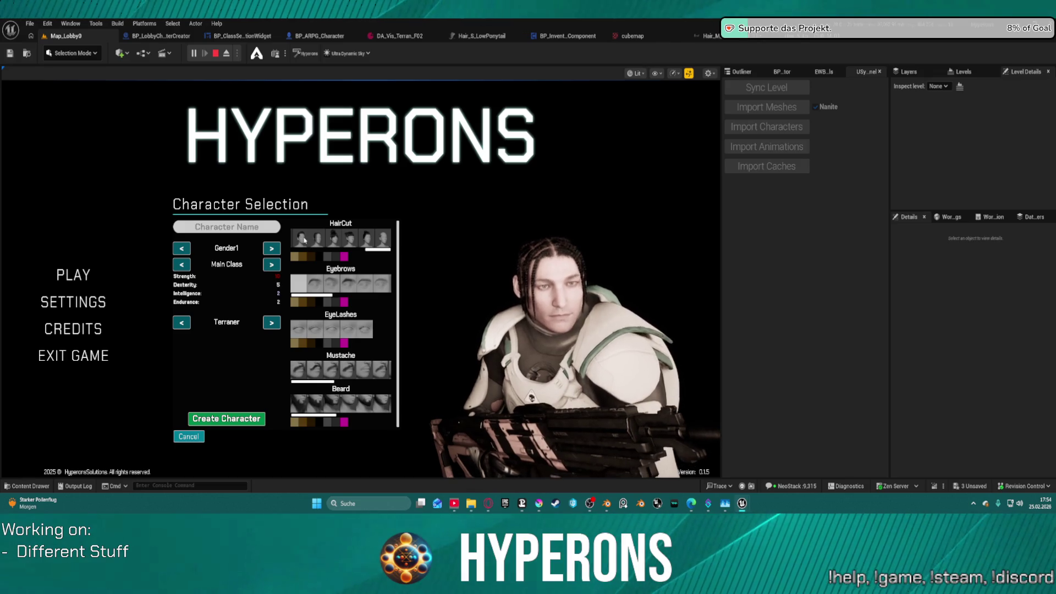
pyautogui.scroll(1, 354, 242)
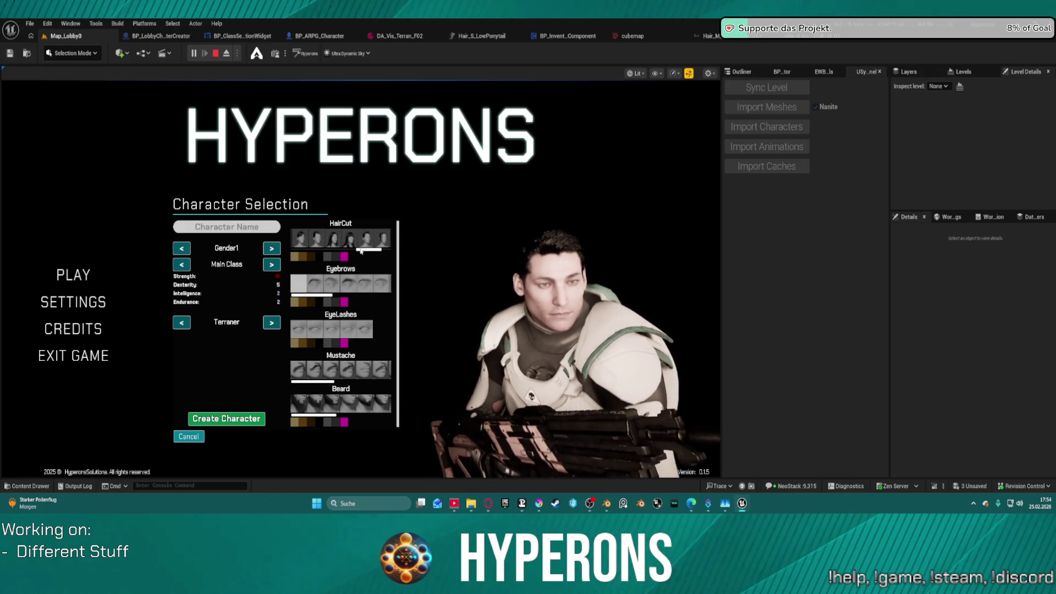
pyautogui.click(338, 238)
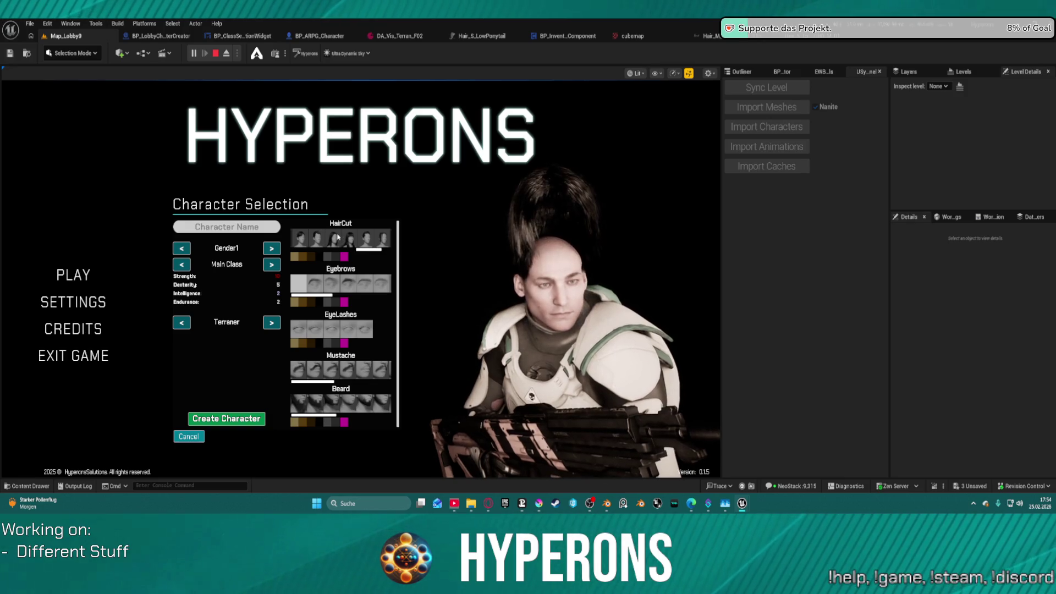
pyautogui.scroll(1, 368, 250)
pyautogui.click(368, 243)
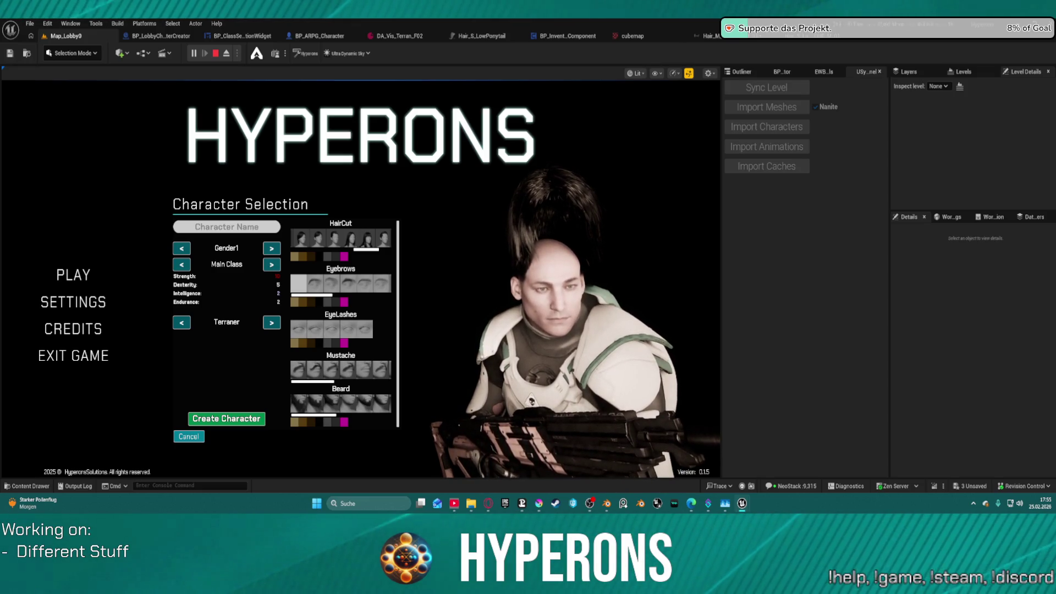
pyautogui.hotkey('ctrl', 'Tab')
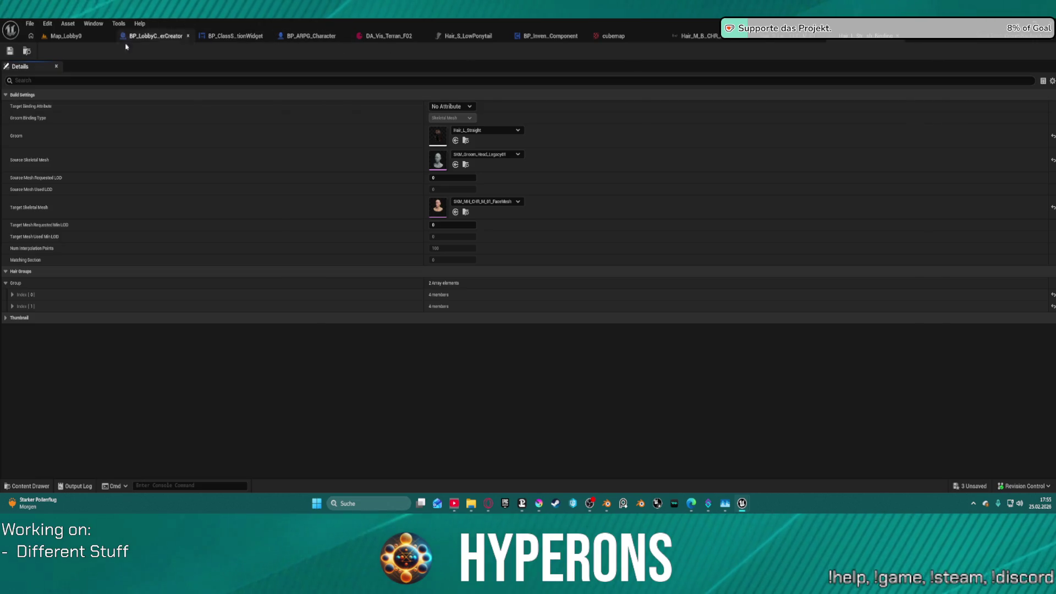
# - Back in the running Map_Lobby0, apply the first short dark haircut to the character
pyautogui.click(63, 37)
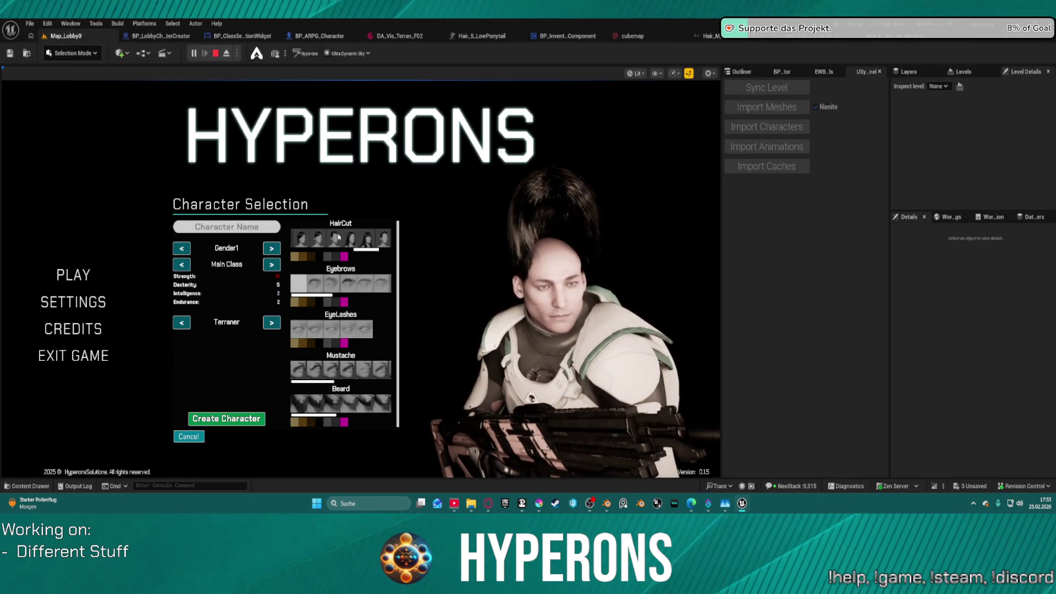
pyautogui.click(302, 241)
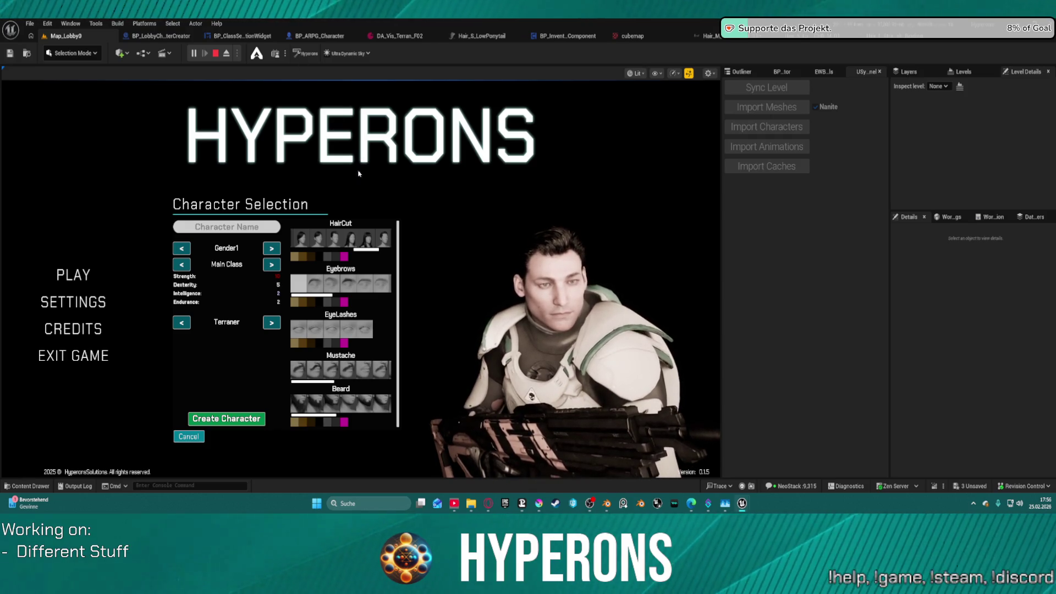
# - Try the tousled, slicked-back, topknot and short haircuts, ending on the long dark fringe
pyautogui.click(317, 240)
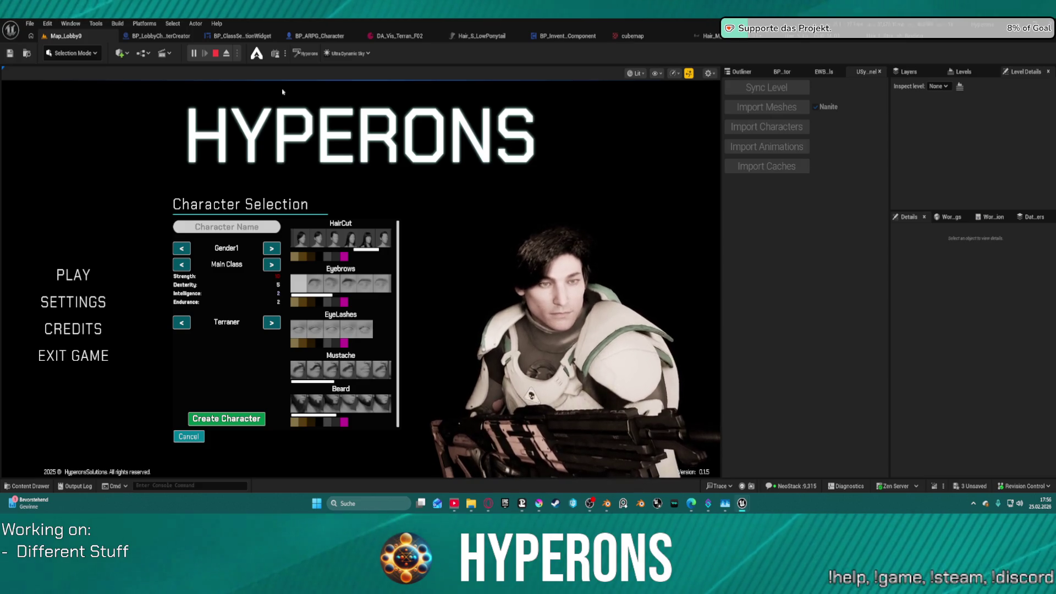
pyautogui.click(334, 245)
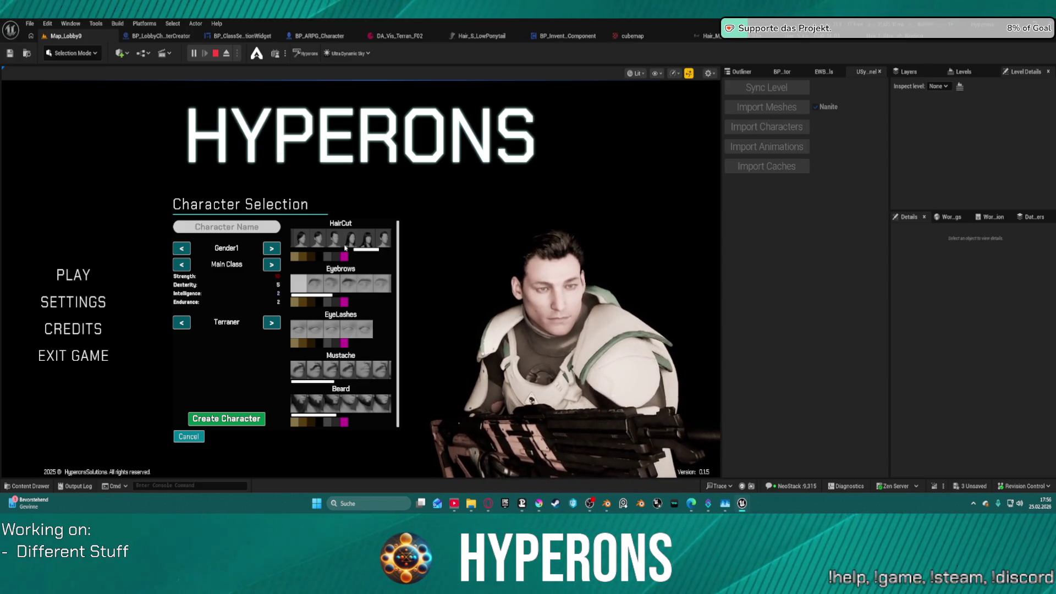
pyautogui.click(350, 242)
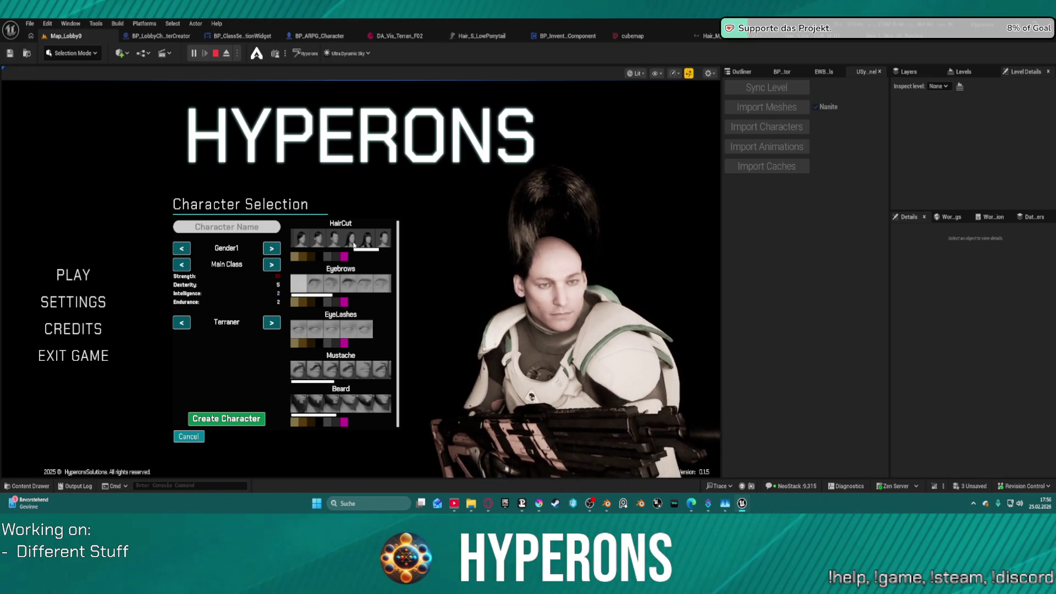
pyautogui.click(306, 242)
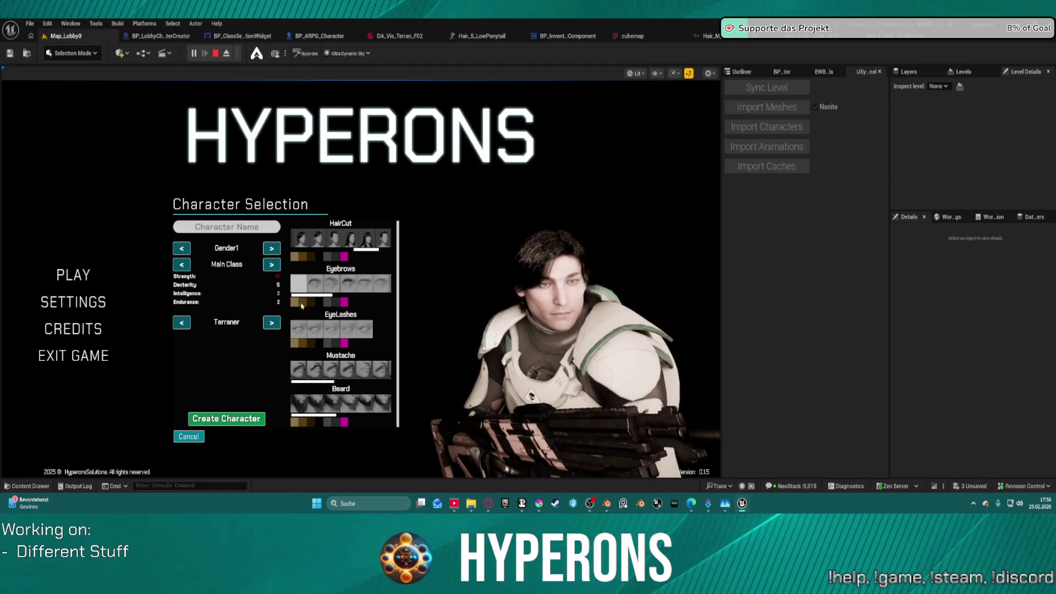
pyautogui.click(336, 241)
pyautogui.click(303, 242)
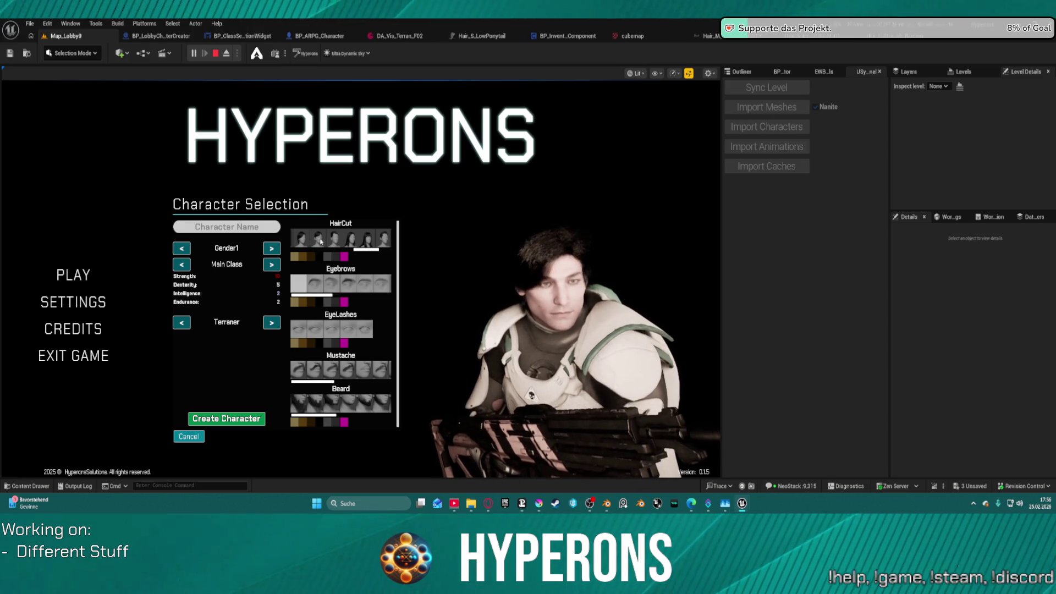
# - Apply the short haircut, close two extra groom binding editors, and stop the play session
pyautogui.click(333, 246)
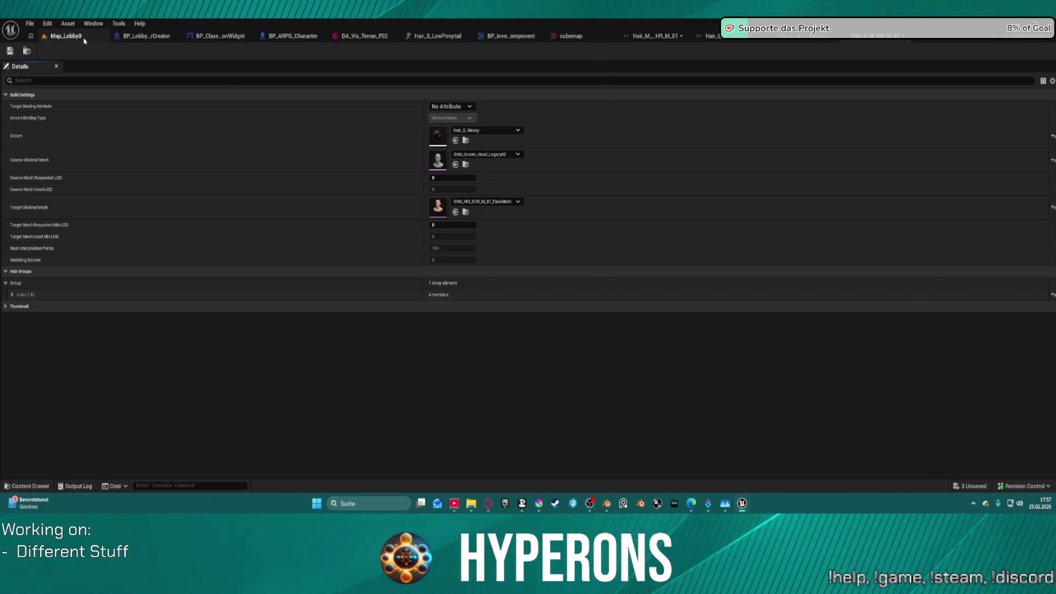
pyautogui.click(756, 37)
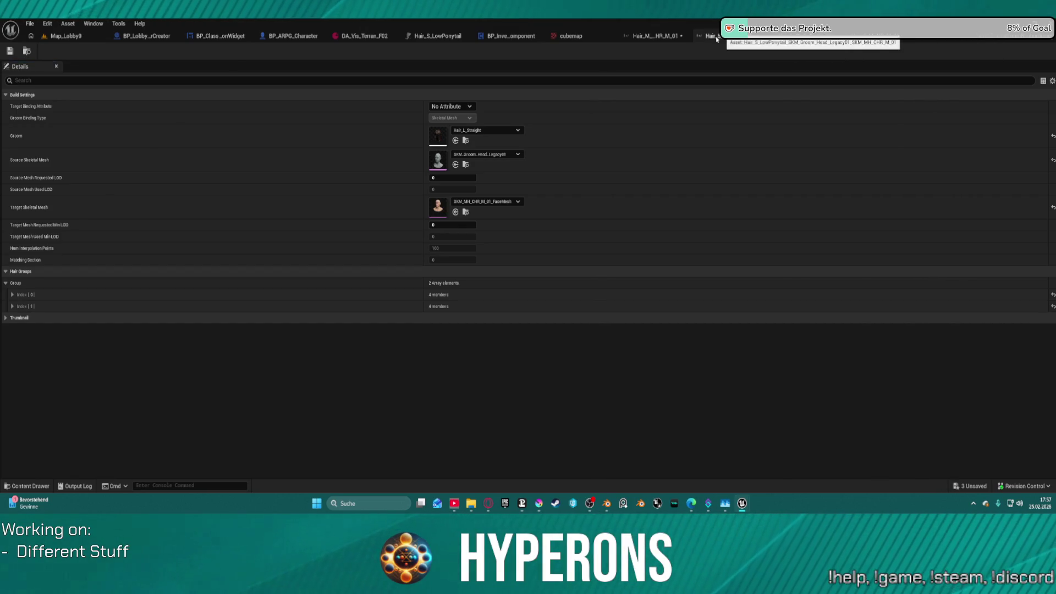
pyautogui.click(766, 36)
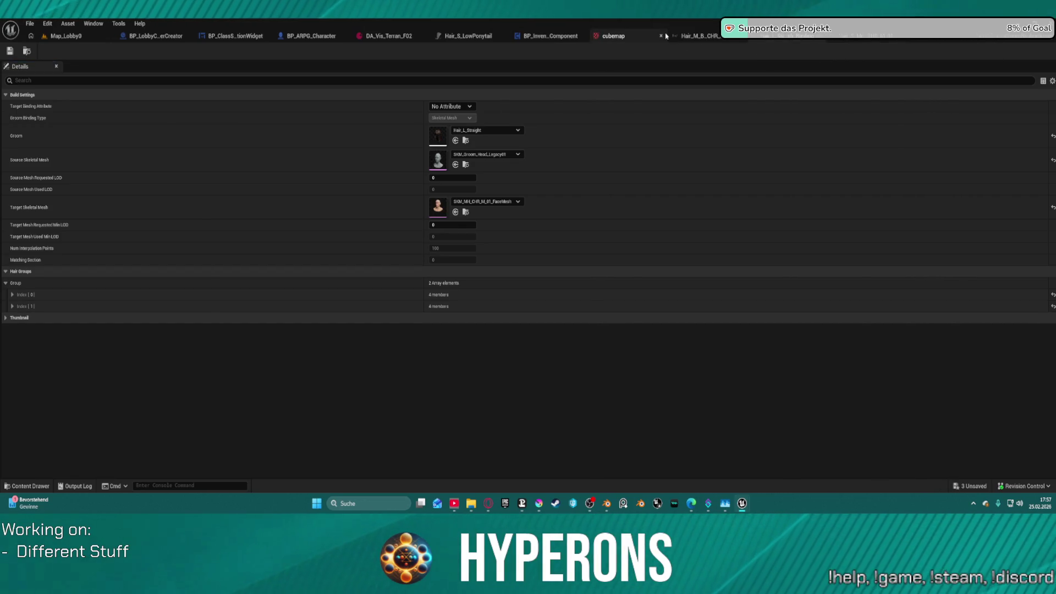
pyautogui.middleClick(694, 42)
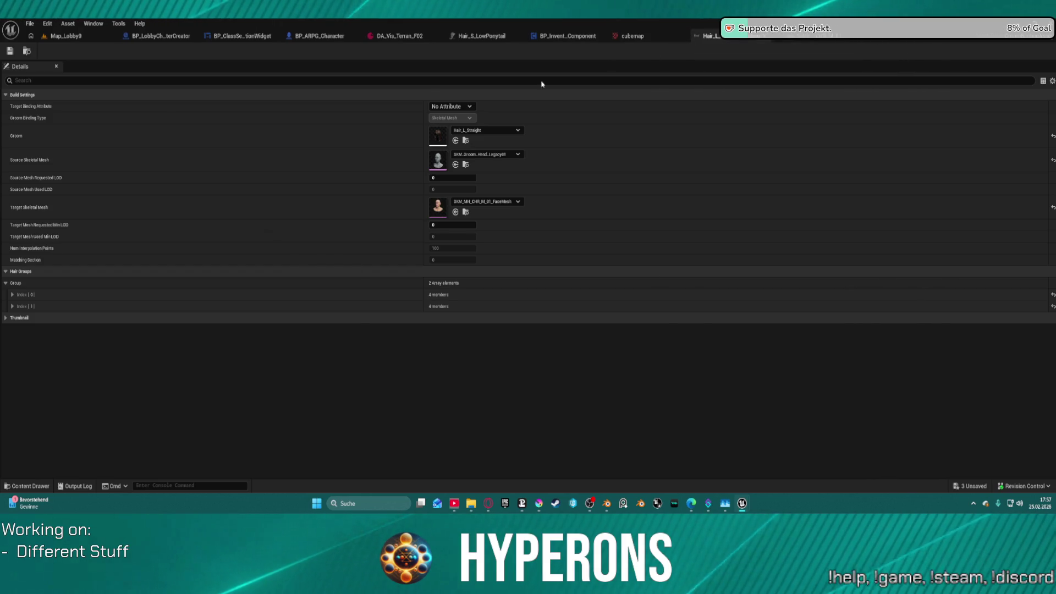
pyautogui.click(70, 36)
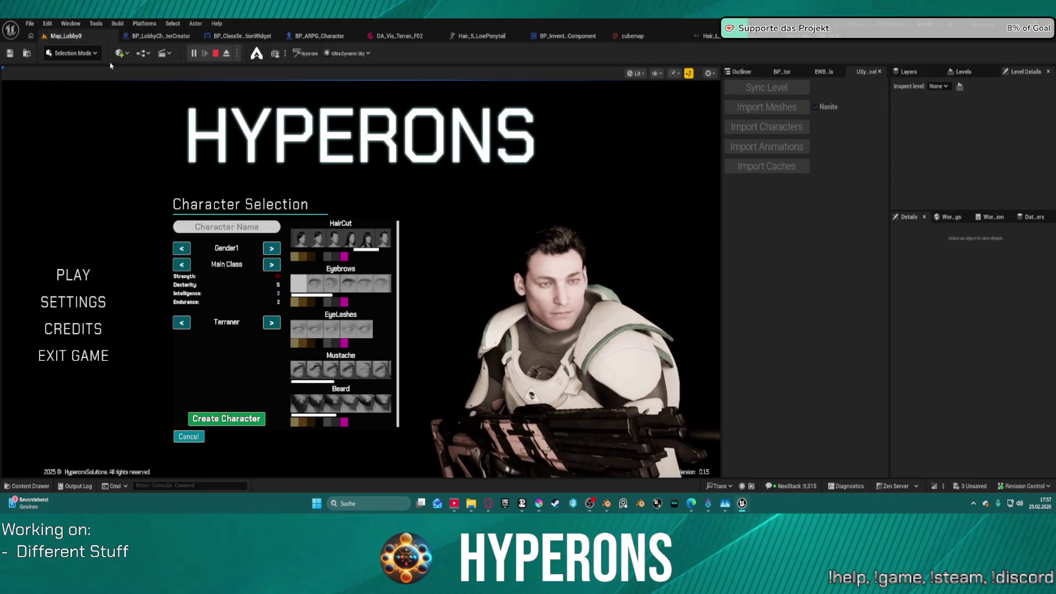
pyautogui.press('Escape')
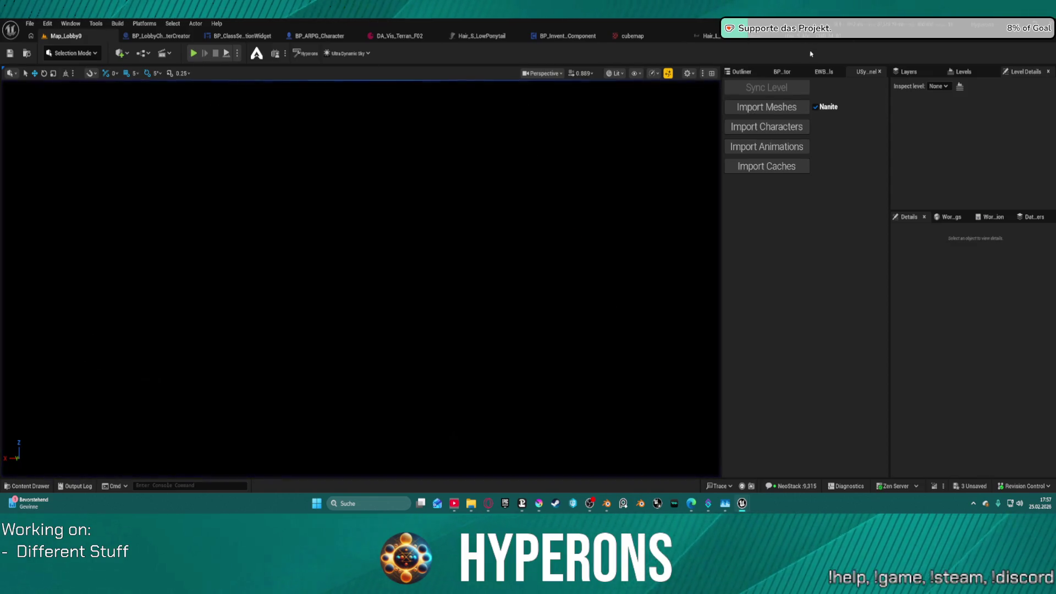
# - Return to the Hair_L_Straight binding and locate the source head mesh and Hair_L_Straight groom assets
pyautogui.click(708, 35)
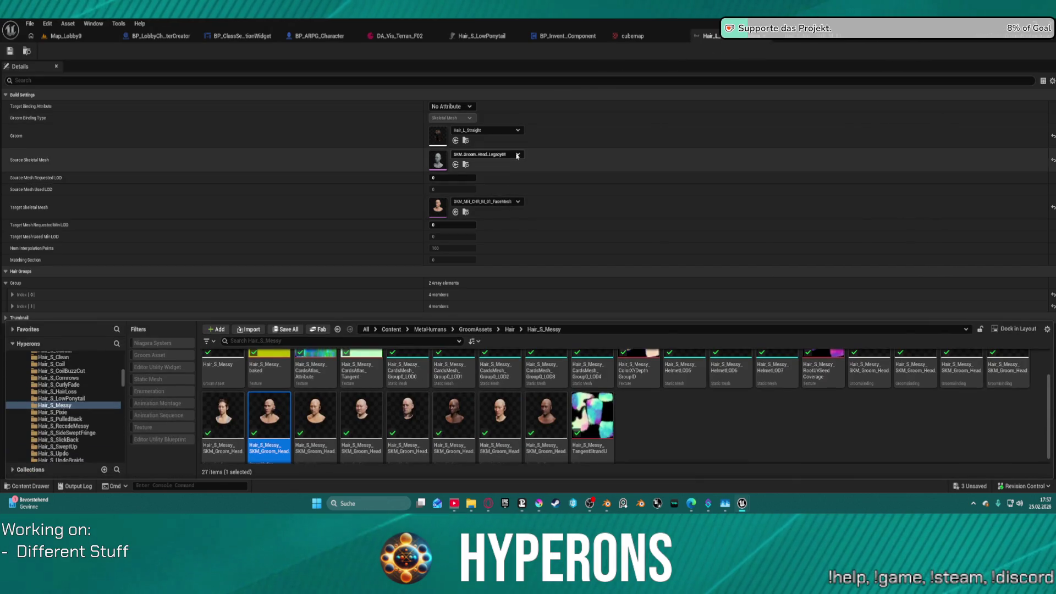
pyautogui.click(466, 213)
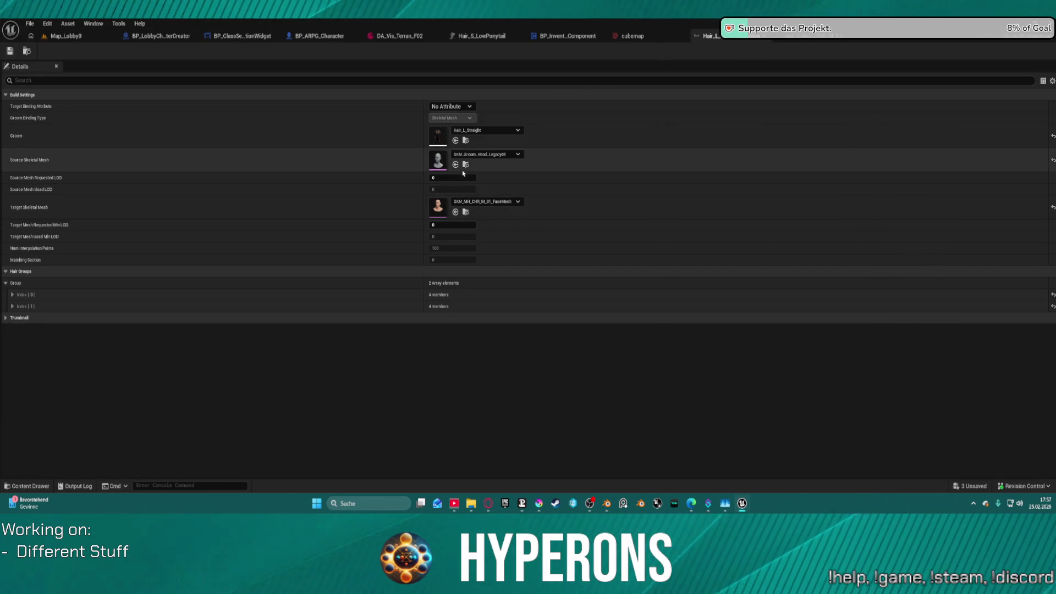
pyautogui.click(466, 165)
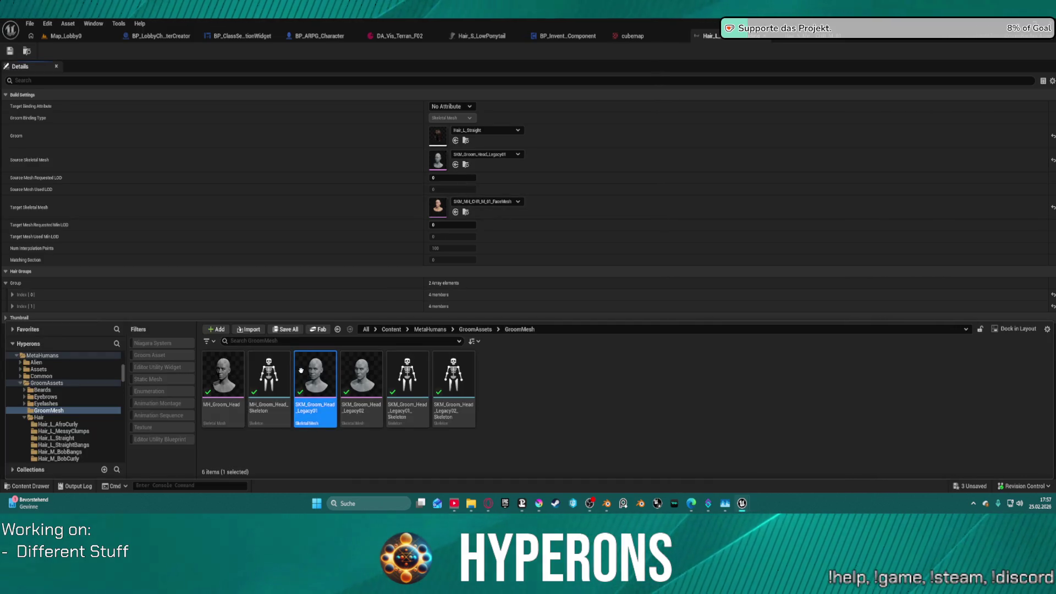
pyautogui.click(466, 141)
pyautogui.click(466, 141)
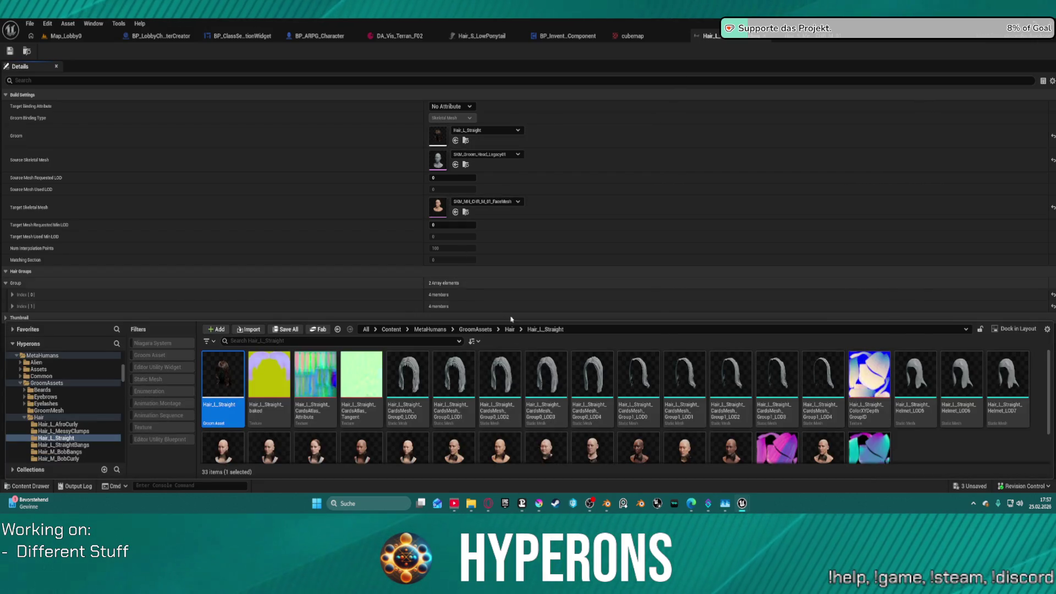
pyautogui.rightClick(226, 367)
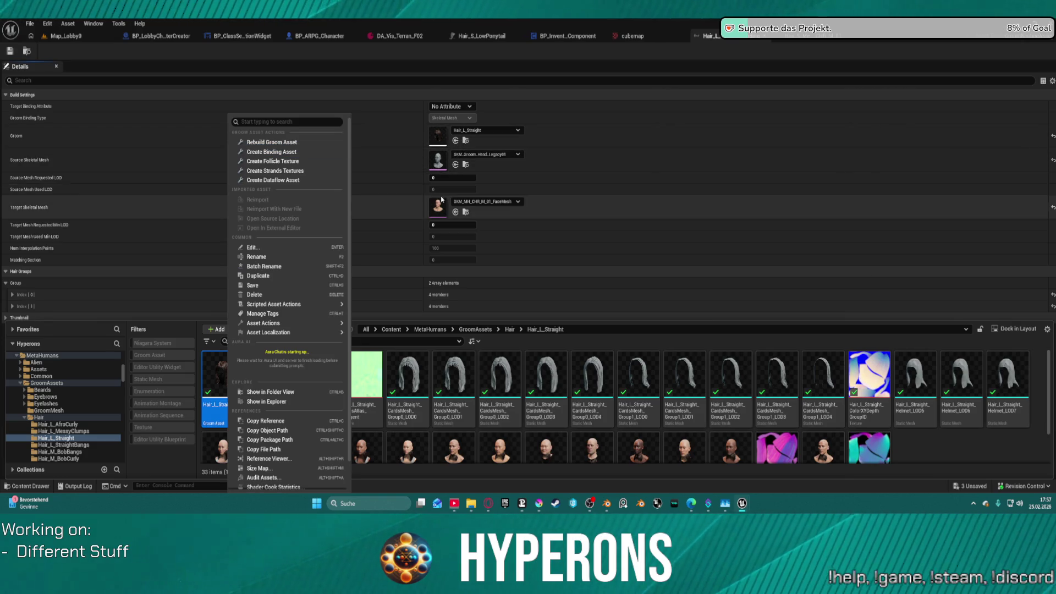
pyautogui.click(32, 56)
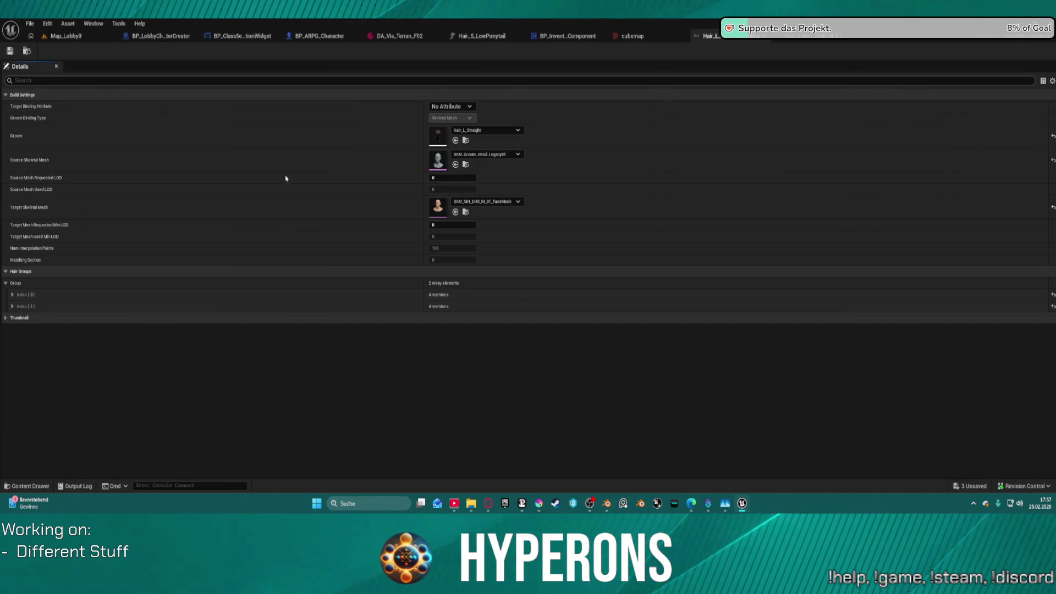
# - Rebuild the Legacy01 FaceMesh_Binding_M01 in the Hair_L_Straight folder and return to Map_Lobby0
pyautogui.click(25, 53)
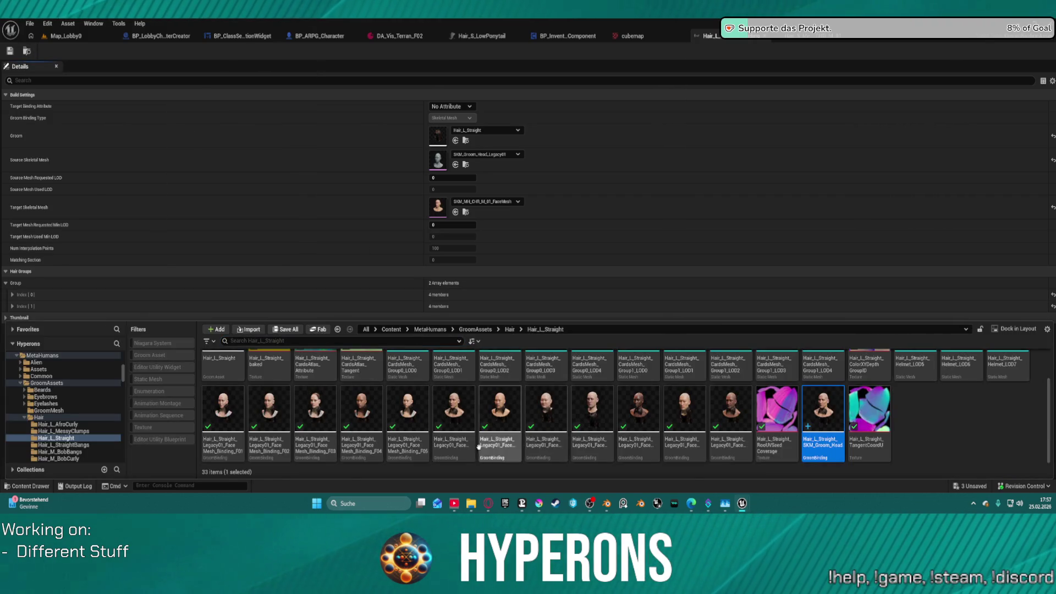
pyautogui.scroll(2, 513, 416)
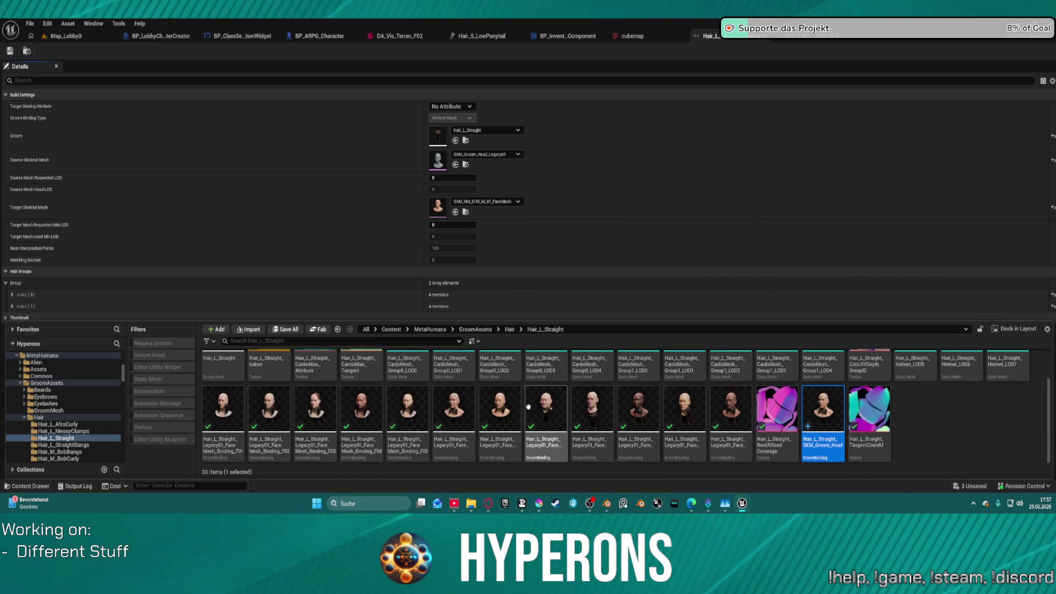
pyautogui.scroll(1, 520, 385)
pyautogui.scroll(-2, 374, 357)
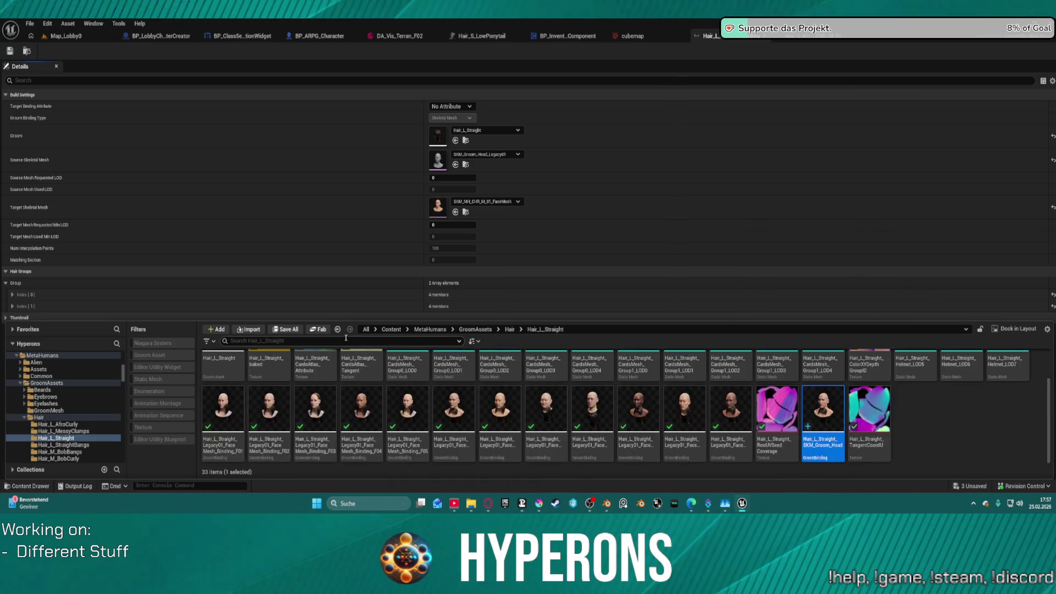
pyautogui.rightClick(450, 412)
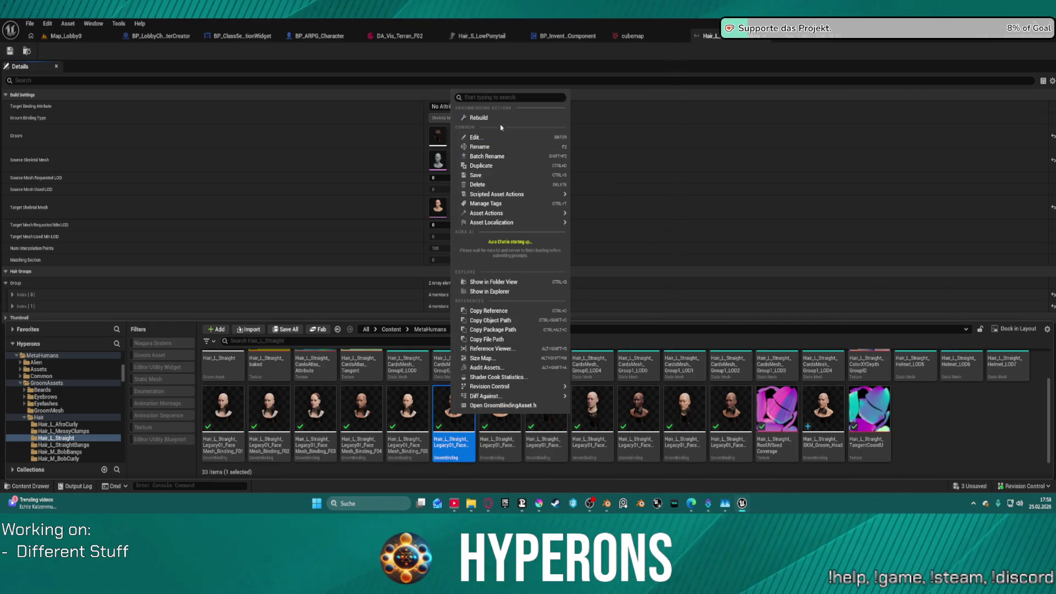
pyautogui.click(498, 119)
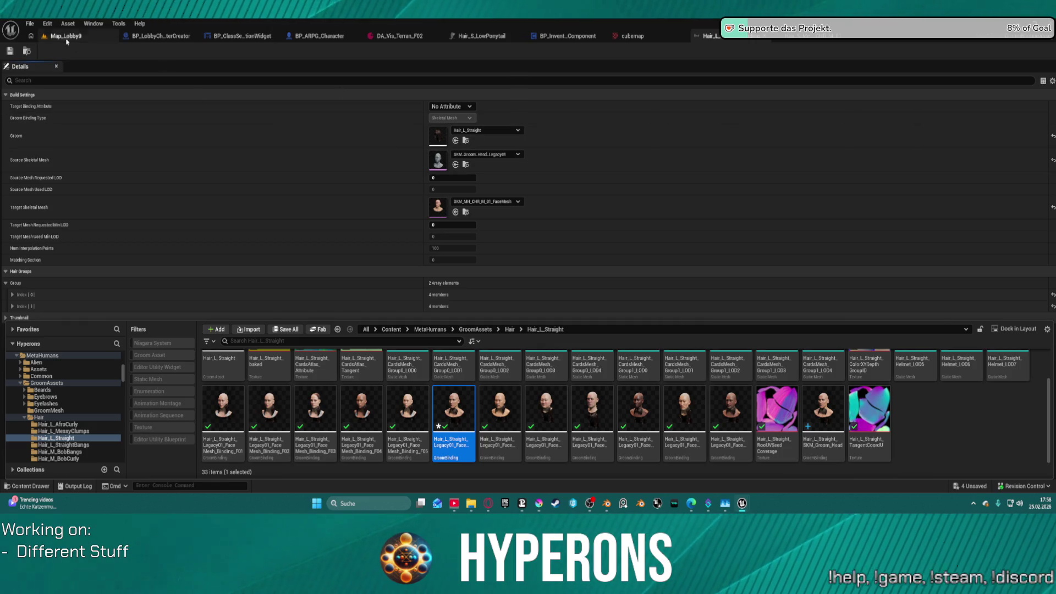
pyautogui.click(88, 37)
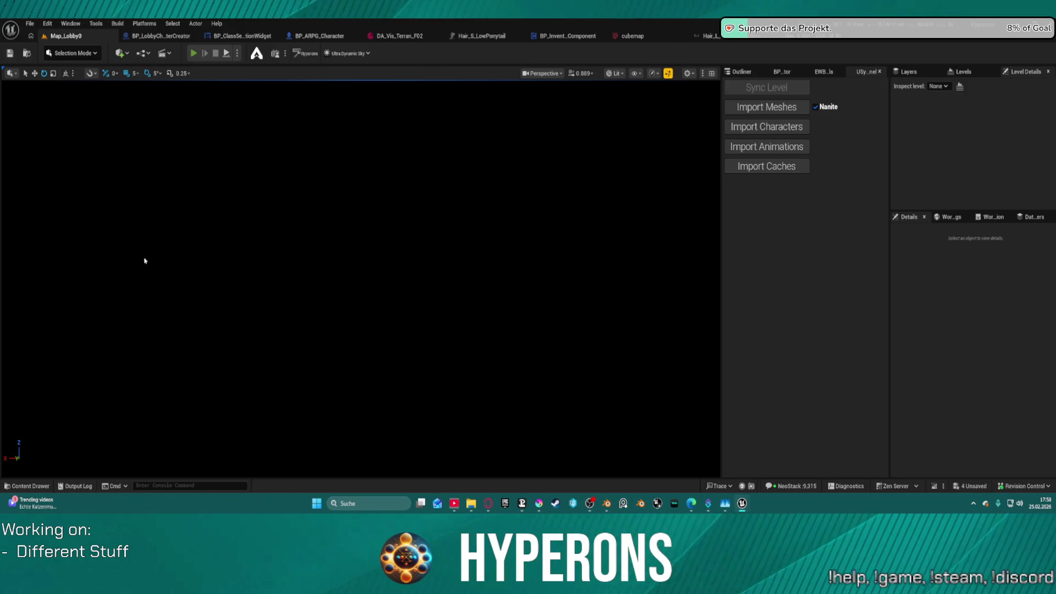
# - Play, create a new character, try fringe and tall ponytail haircuts, then stop and open the Content Drawer
pyautogui.hotkey('alt', 'p')
pyautogui.click(75, 273)
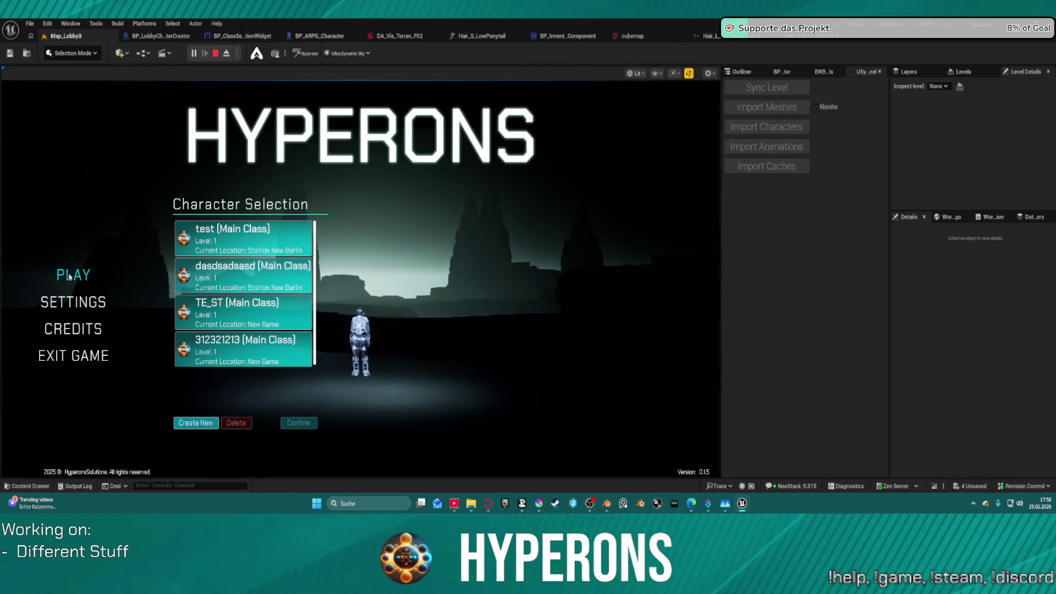
pyautogui.click(198, 423)
pyautogui.click(364, 239)
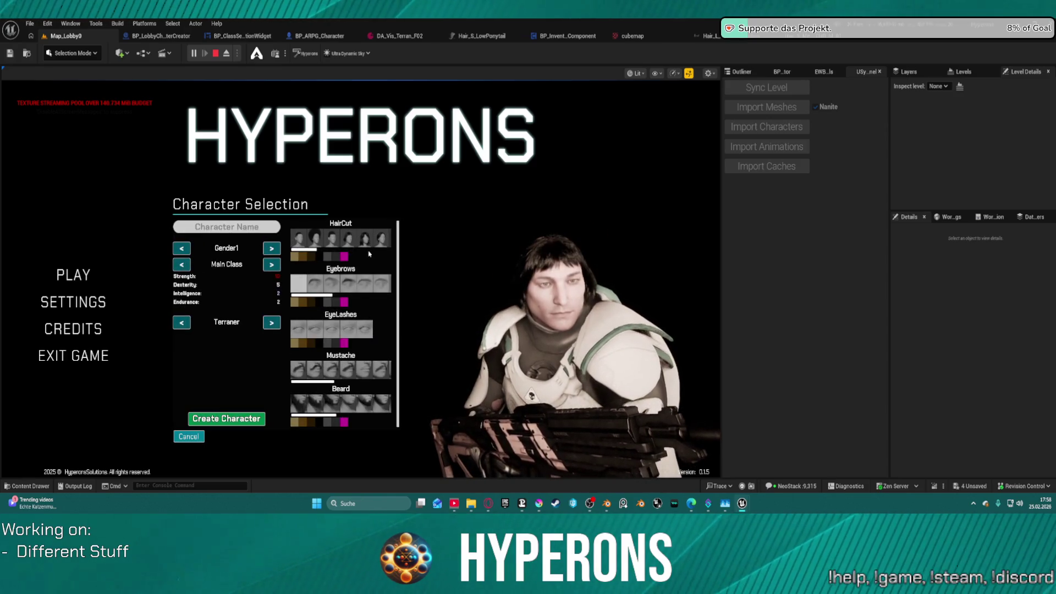
pyautogui.scroll(-2, 372, 247)
pyautogui.click(324, 239)
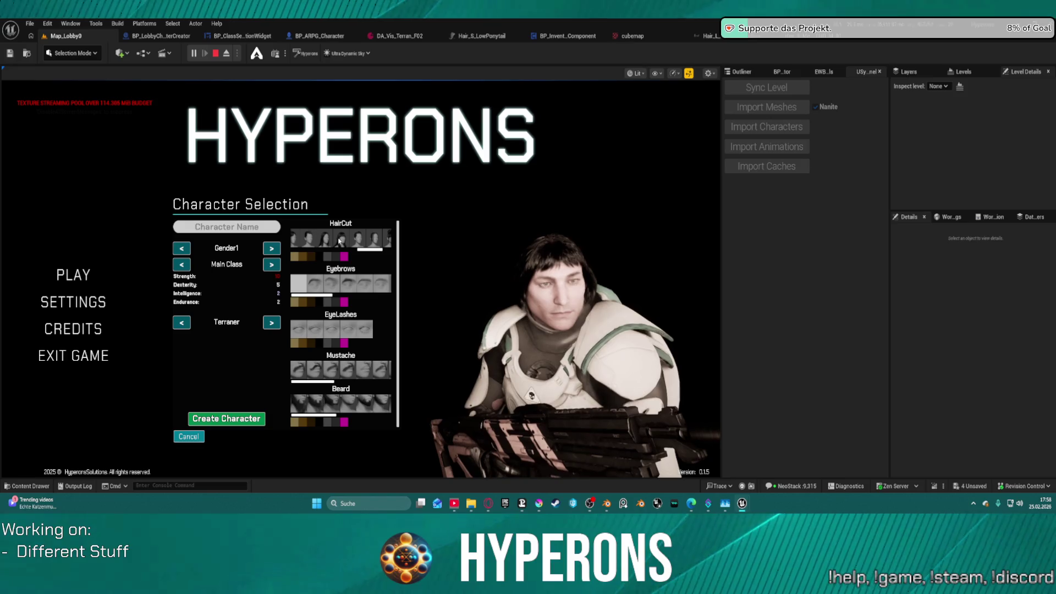
pyautogui.click(360, 237)
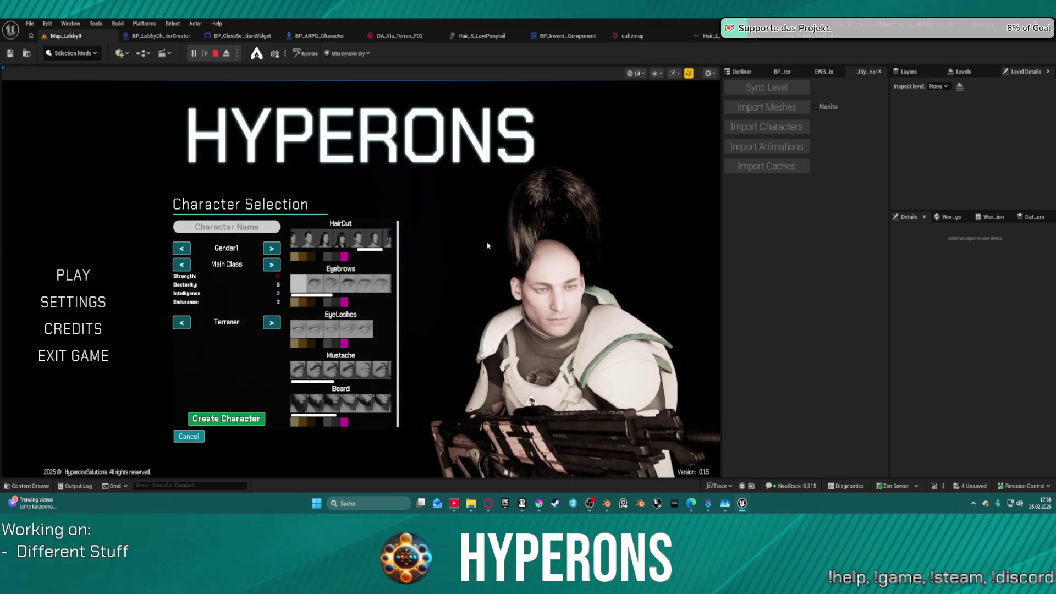
pyautogui.press('Escape')
pyautogui.hotkey('ctrl', 'space')
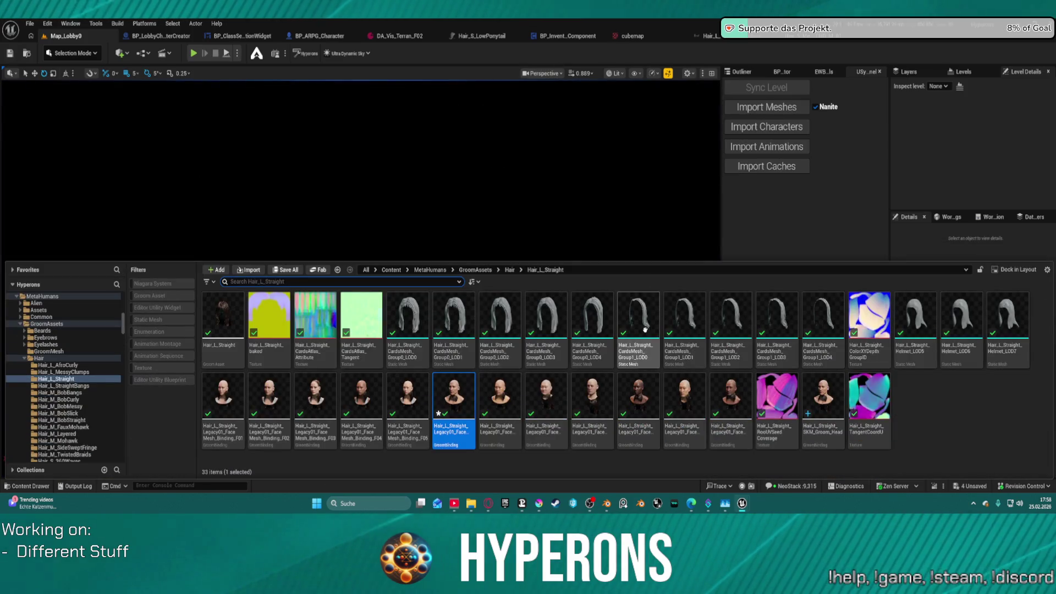
# - Open the Hair_L_Straight face-mesh binding, then browse to the MetaHumanCreator Grooms/Bindings/Hair folder
pyautogui.doubleClick(438, 399)
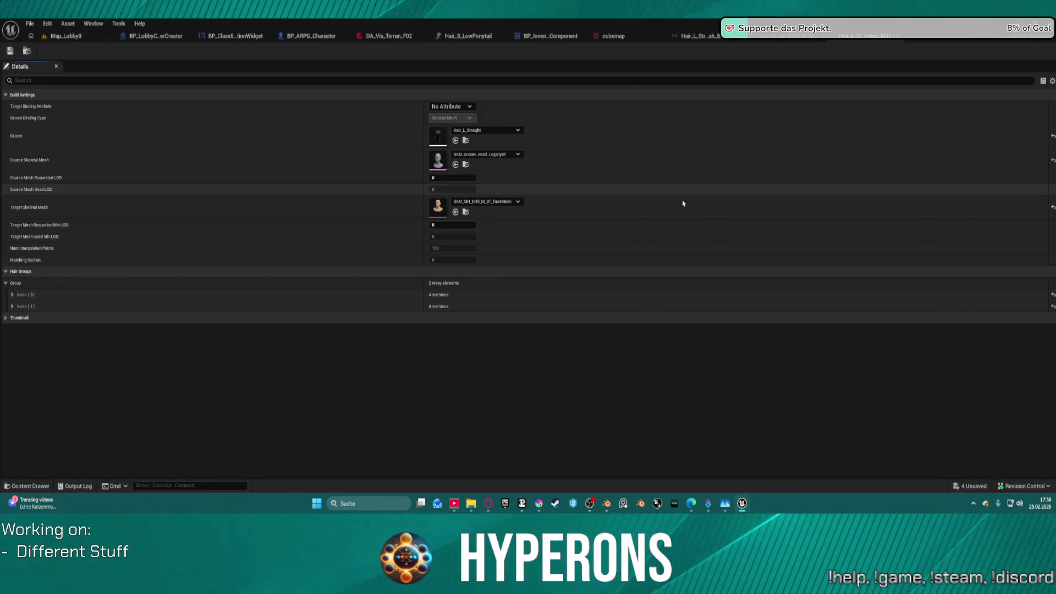
pyautogui.hotkey('ctrl', 'space')
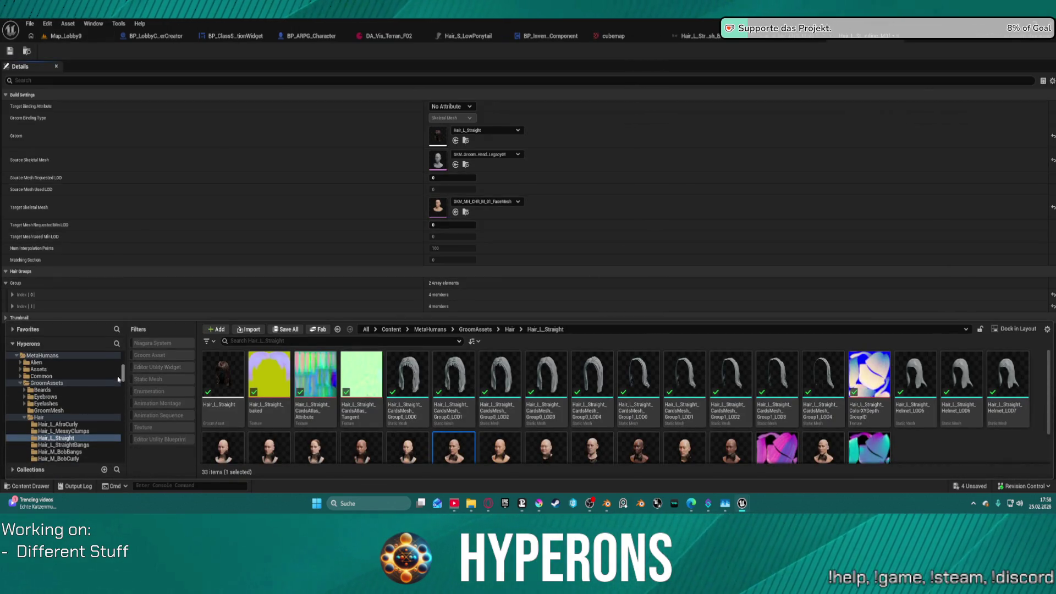
pyautogui.scroll(2, 52, 396)
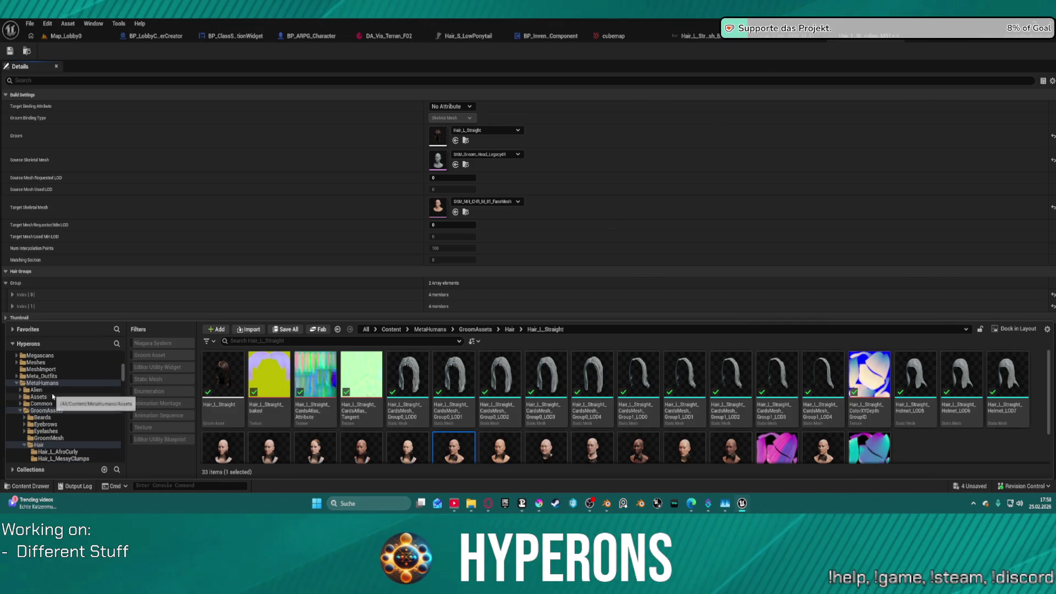
pyautogui.scroll(-1, 53, 396)
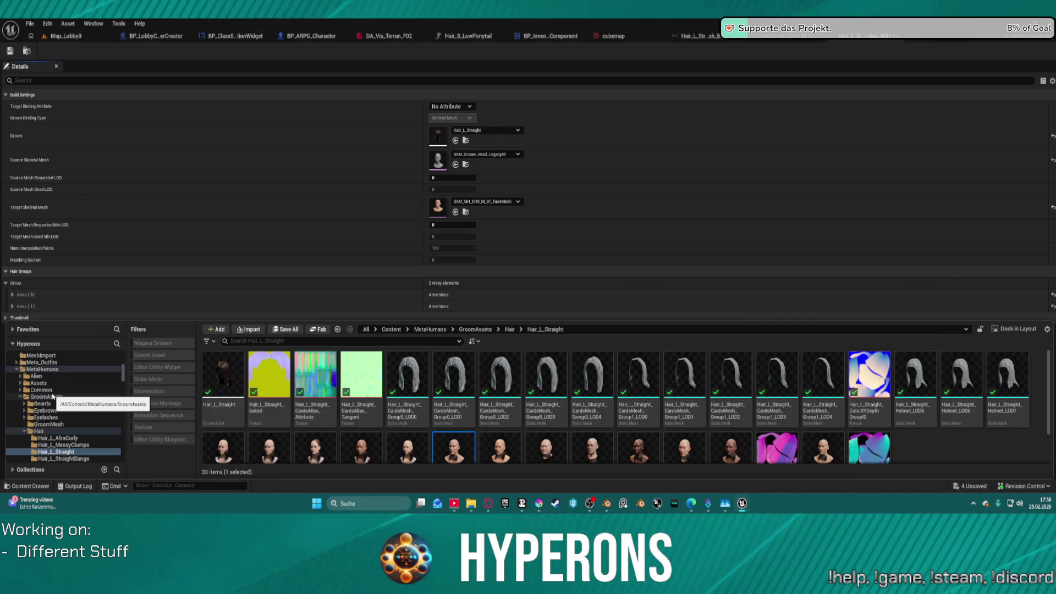
pyautogui.moveTo(122, 371)
pyautogui.mouseDown()
pyautogui.moveTo(121, 456)
pyautogui.moveTo(122, 431)
pyautogui.mouseUp()
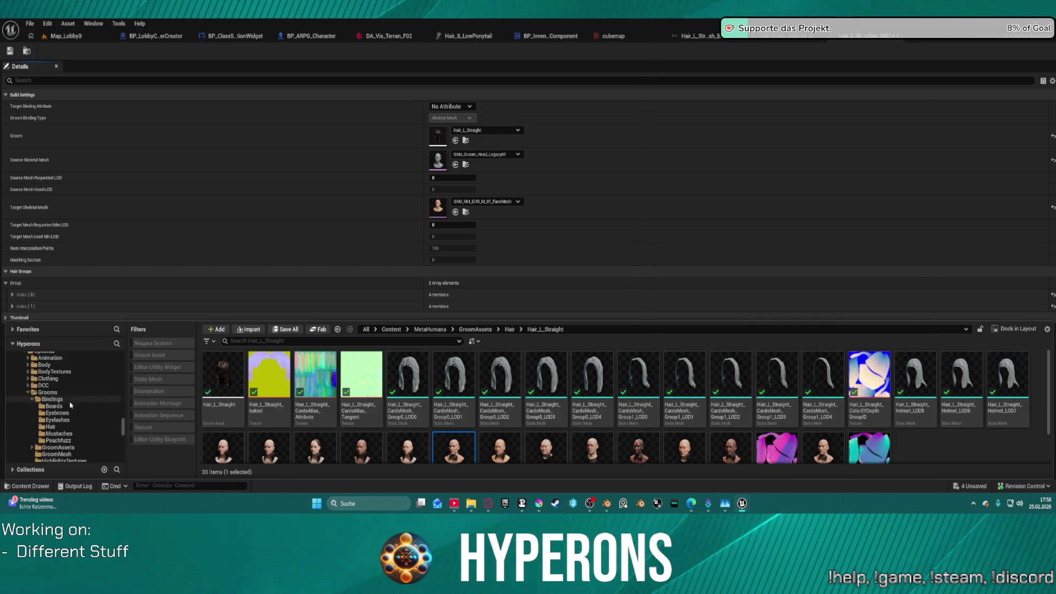
pyautogui.click(72, 400)
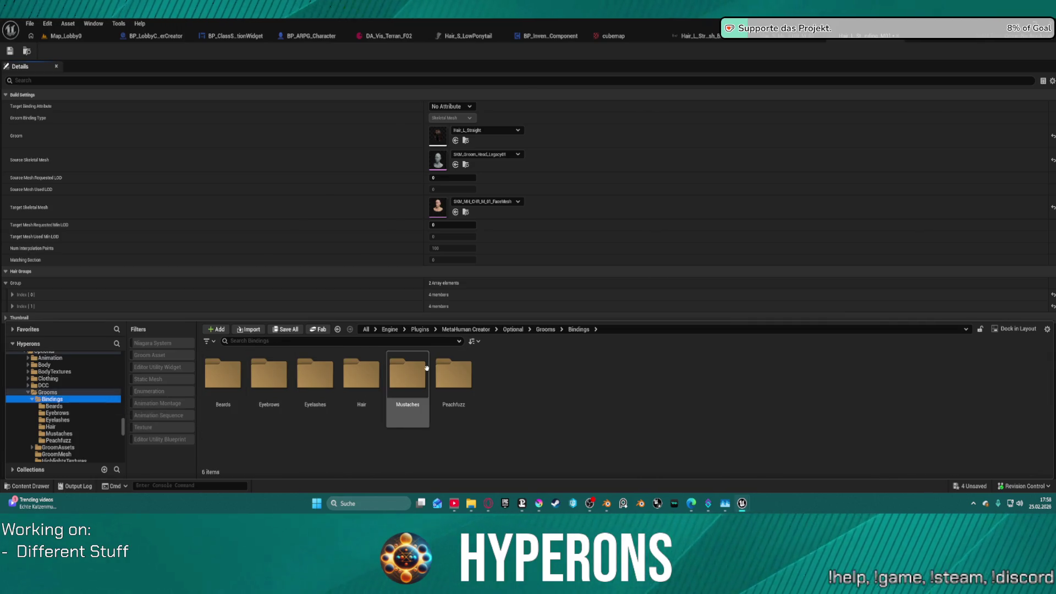
pyautogui.click(372, 374)
pyautogui.doubleClick(372, 374)
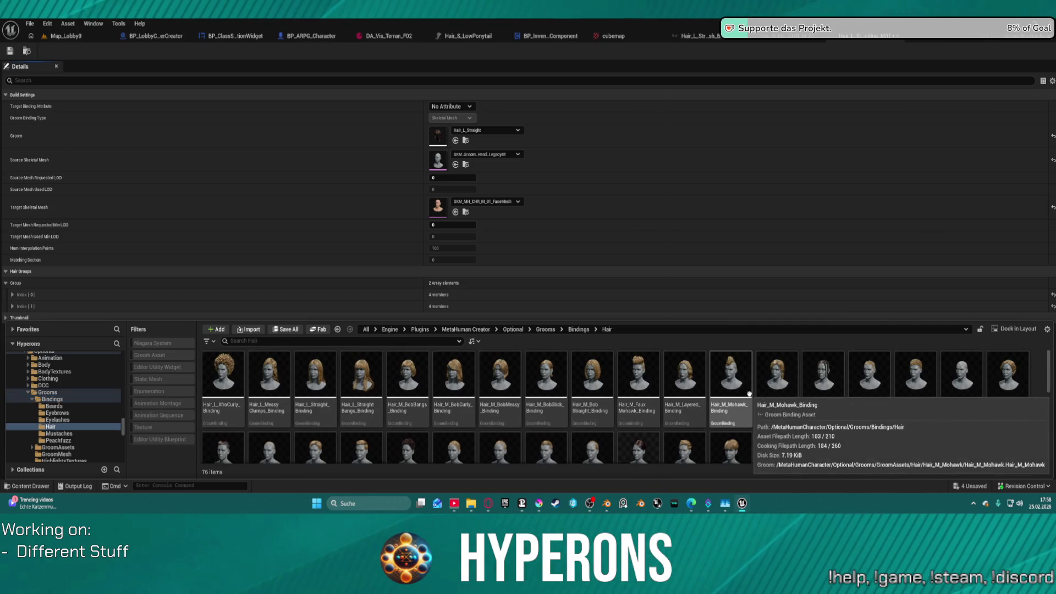
# - Open WI_Hair_L_Straight, then locate and open its Hair_L_Straight_Binding asset
pyautogui.scroll(-2, 749, 393)
pyautogui.scroll(-3, 749, 394)
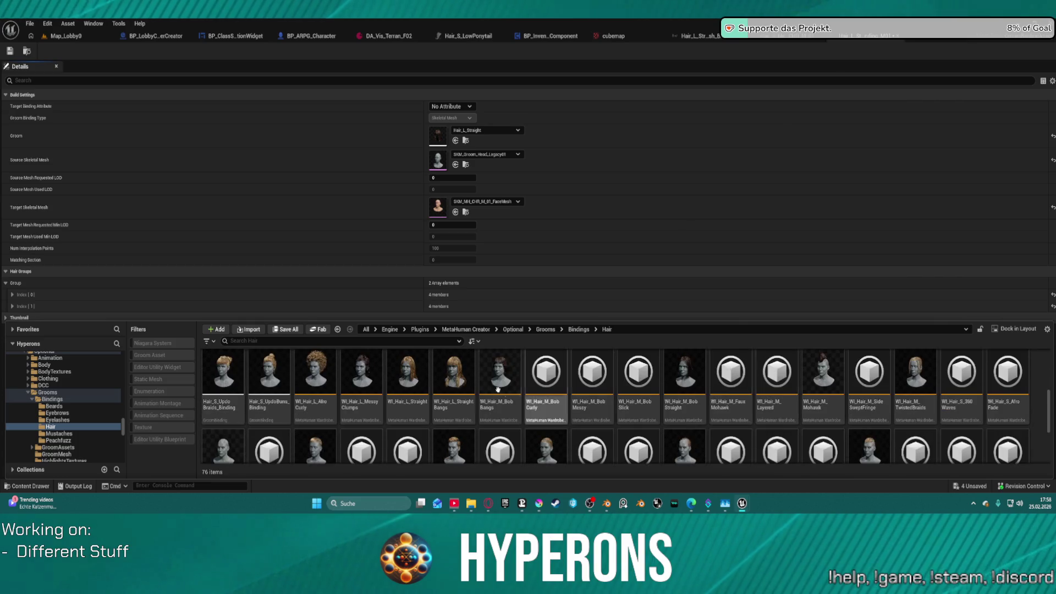
pyautogui.scroll(2, 491, 394)
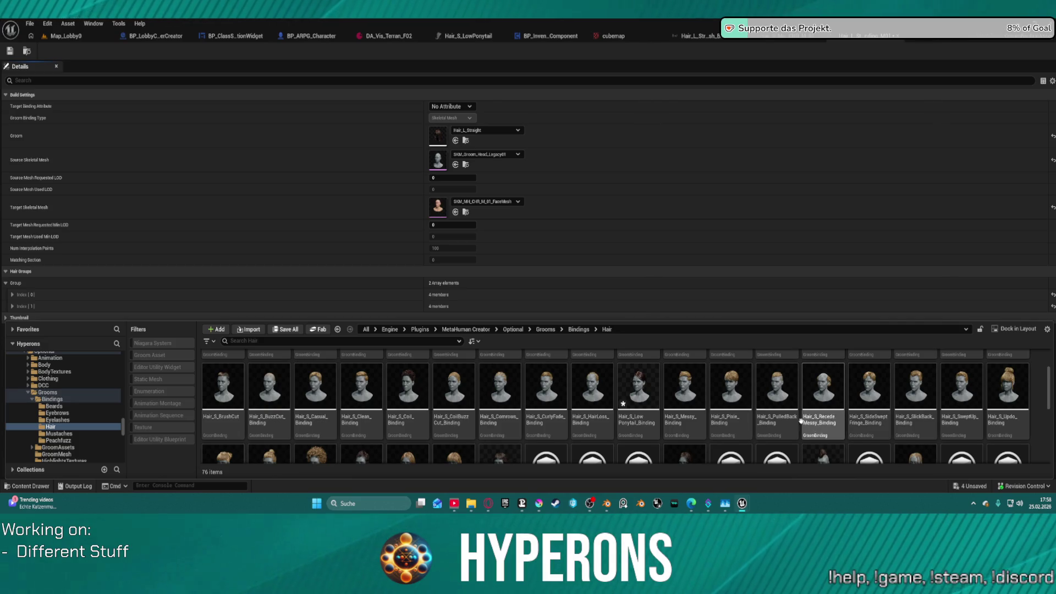
pyautogui.scroll(-1, 822, 401)
pyautogui.scroll(-2, 396, 426)
pyautogui.scroll(-2, 427, 410)
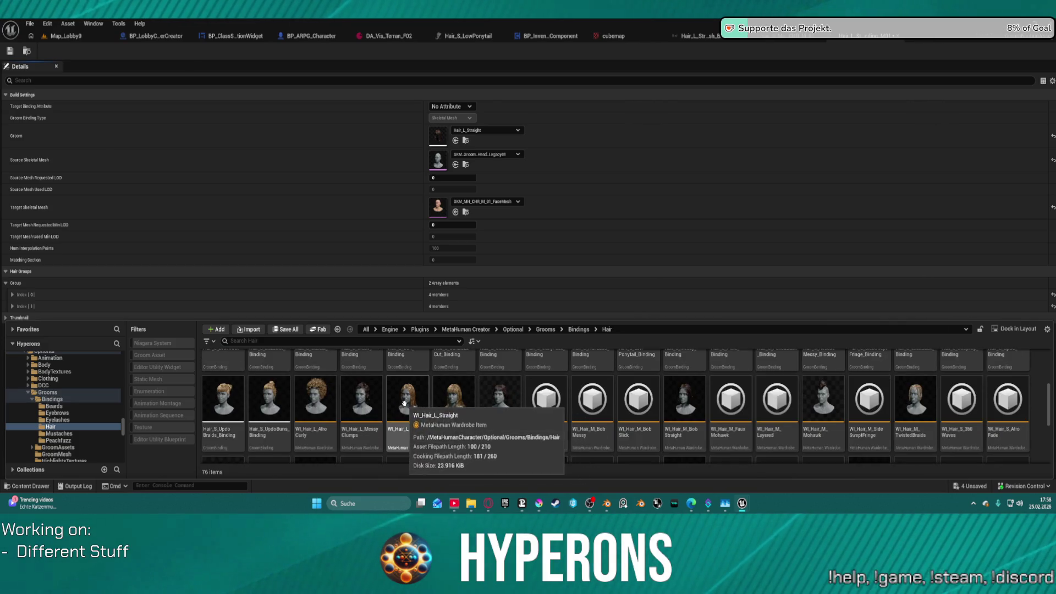
pyautogui.doubleClick(406, 407)
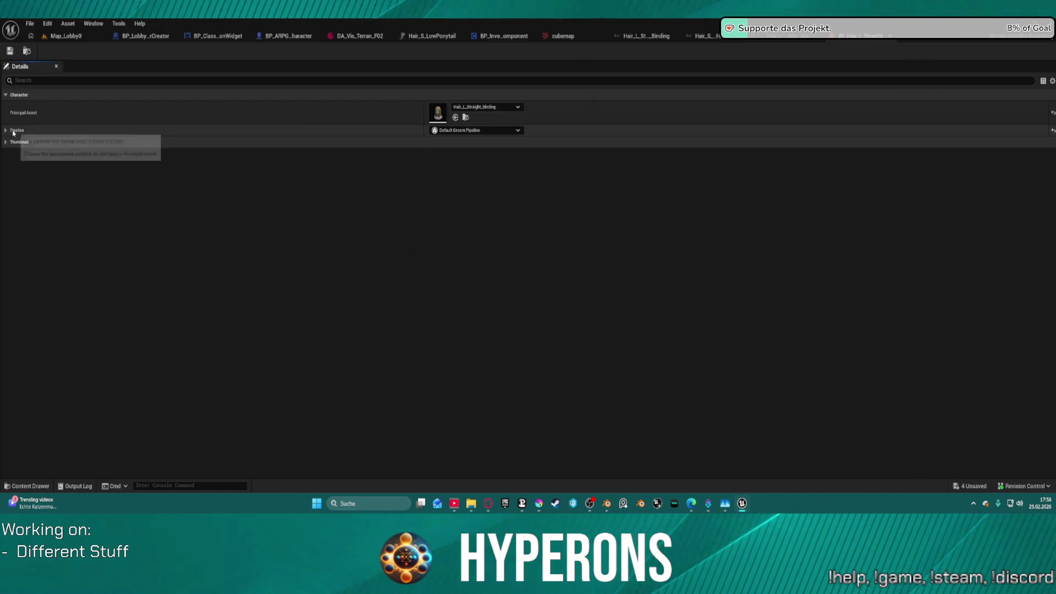
pyautogui.click(465, 117)
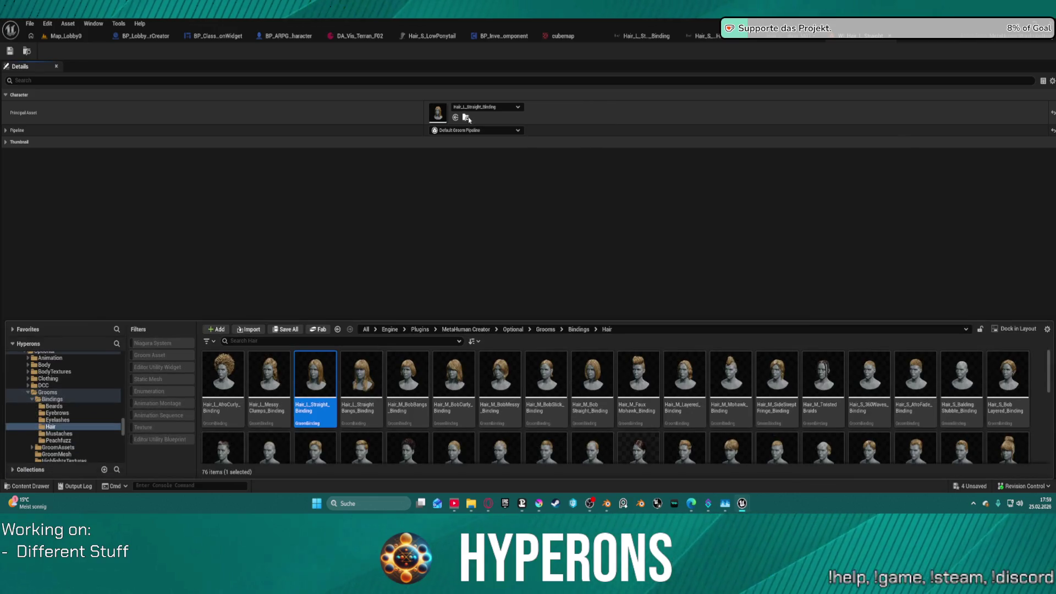
pyautogui.doubleClick(327, 370)
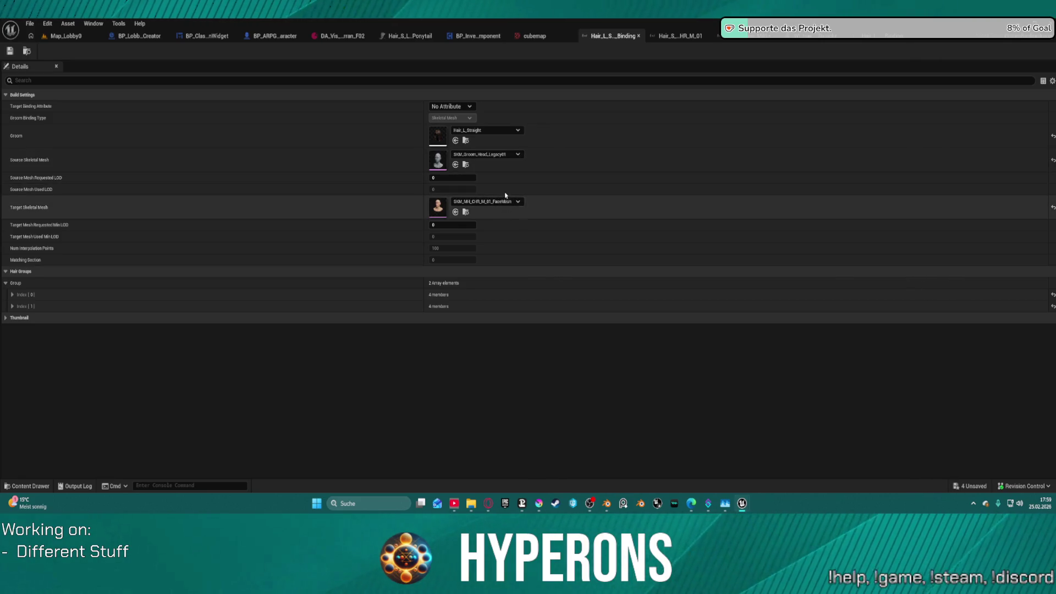
# - Force-delete the Legacy01 face-mesh binding in the Hair_L_Straight folder despite its reference, then show the desktop
pyautogui.click(27, 51)
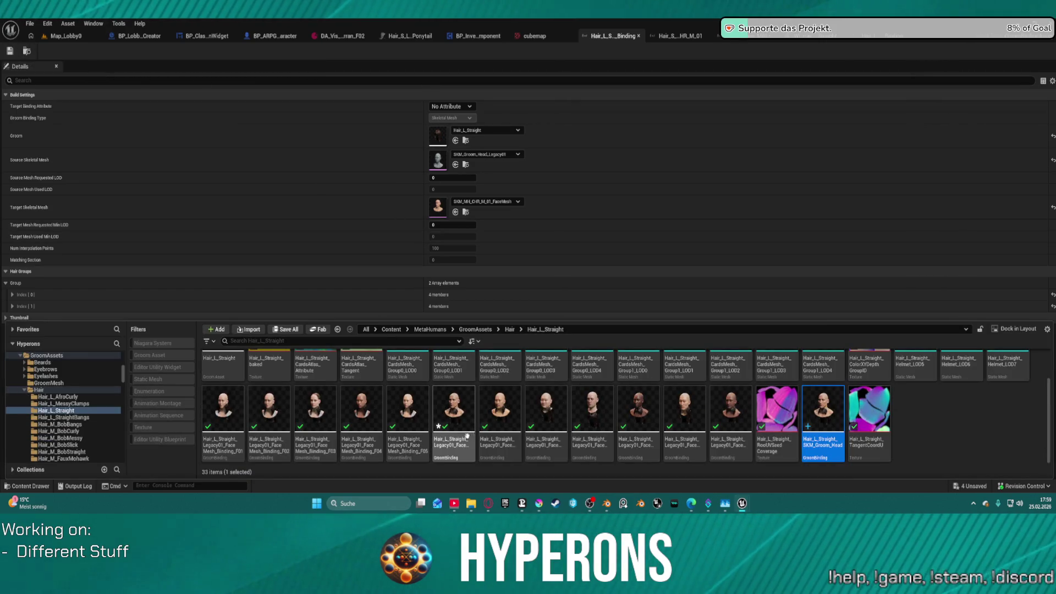
pyautogui.scroll(1, 449, 423)
pyautogui.scroll(-1, 450, 423)
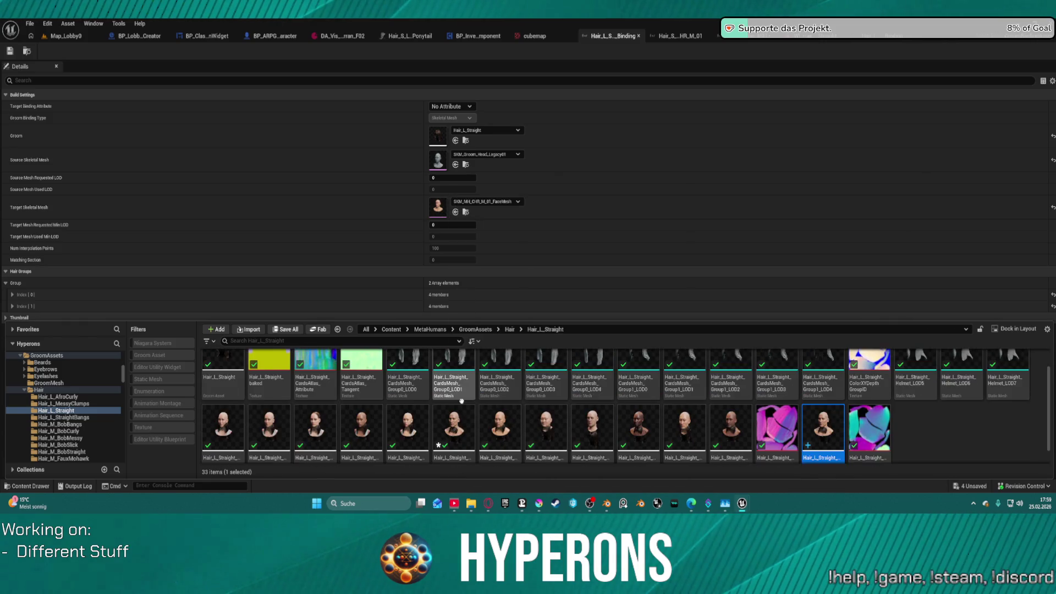
pyautogui.click(465, 425)
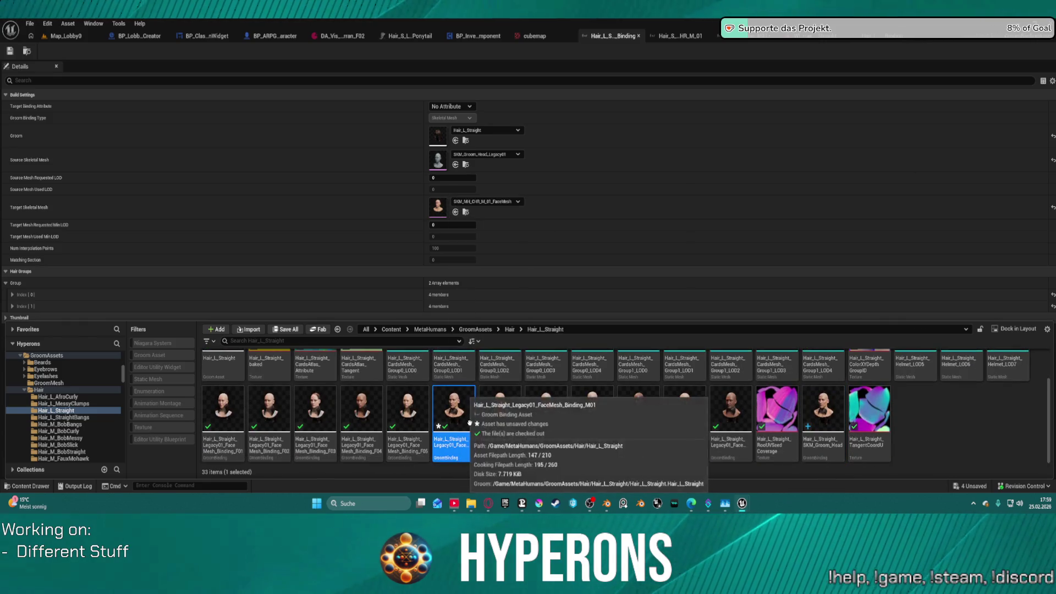
pyautogui.press('Delete')
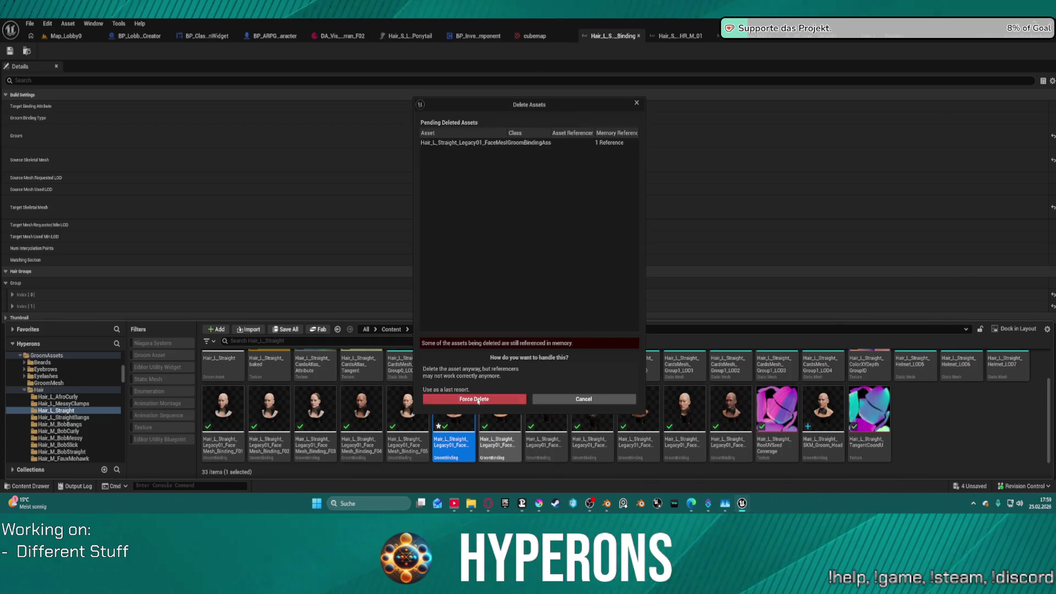
pyautogui.click(474, 399)
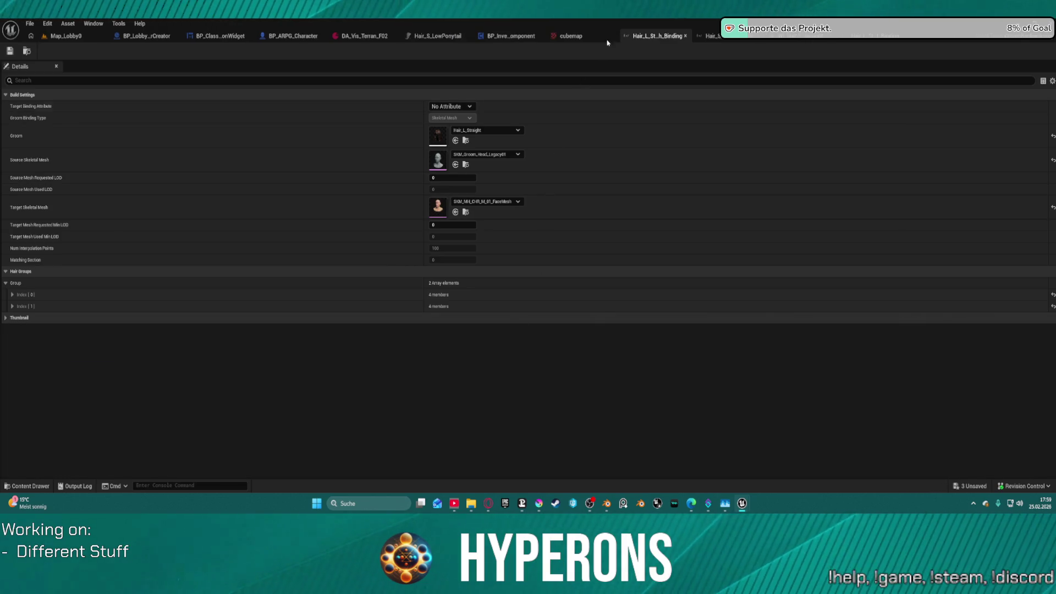
pyautogui.press('super+d')
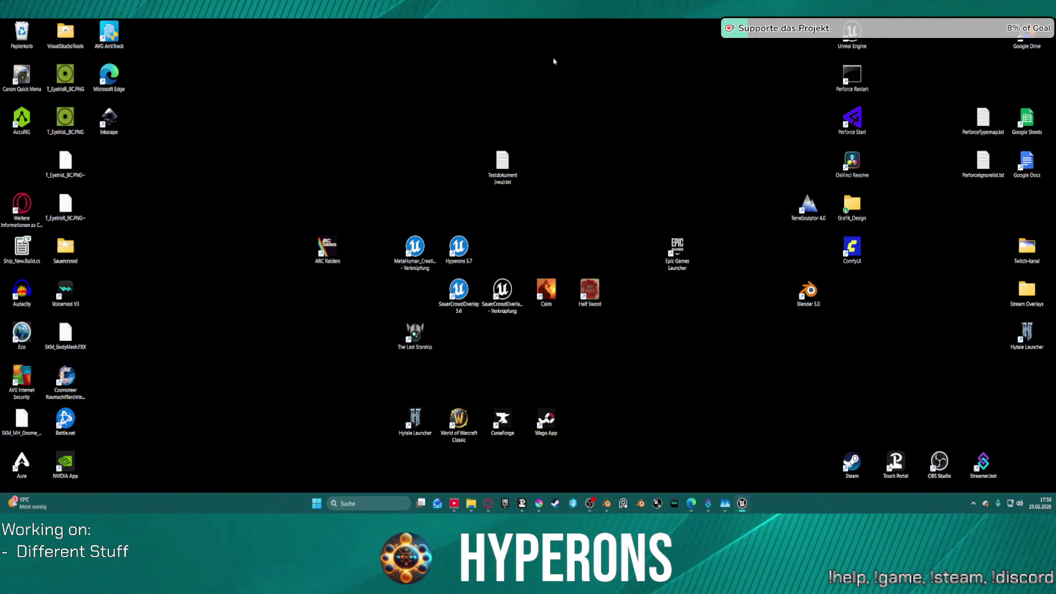
# - Restore the editor, showing the Hair_L_Straight binding that targets SKM_MH_CHR_M_01_FaceMesh
pyautogui.press('super+d')
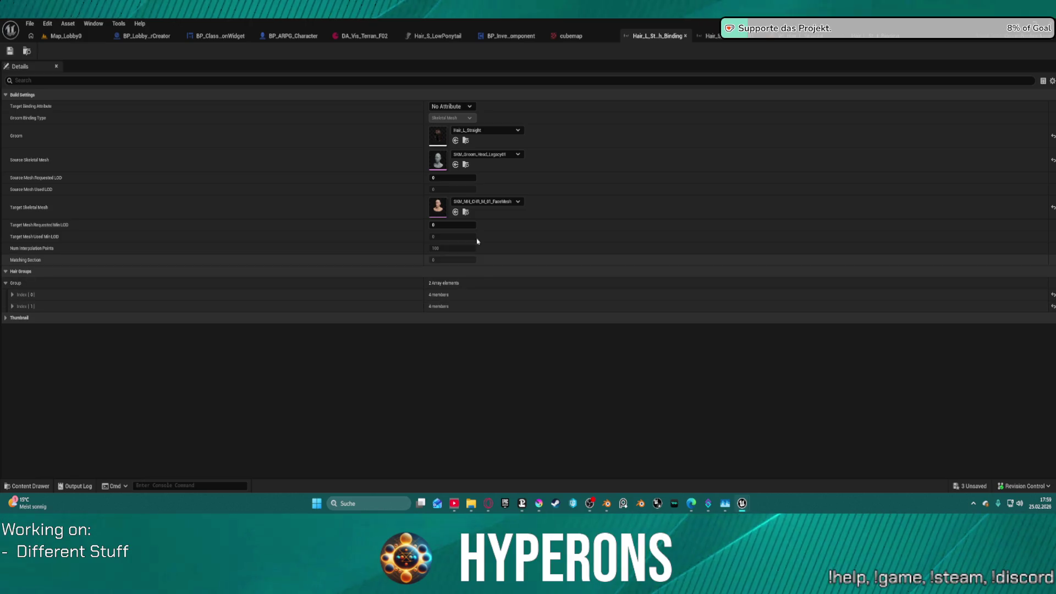
pyautogui.click(466, 141)
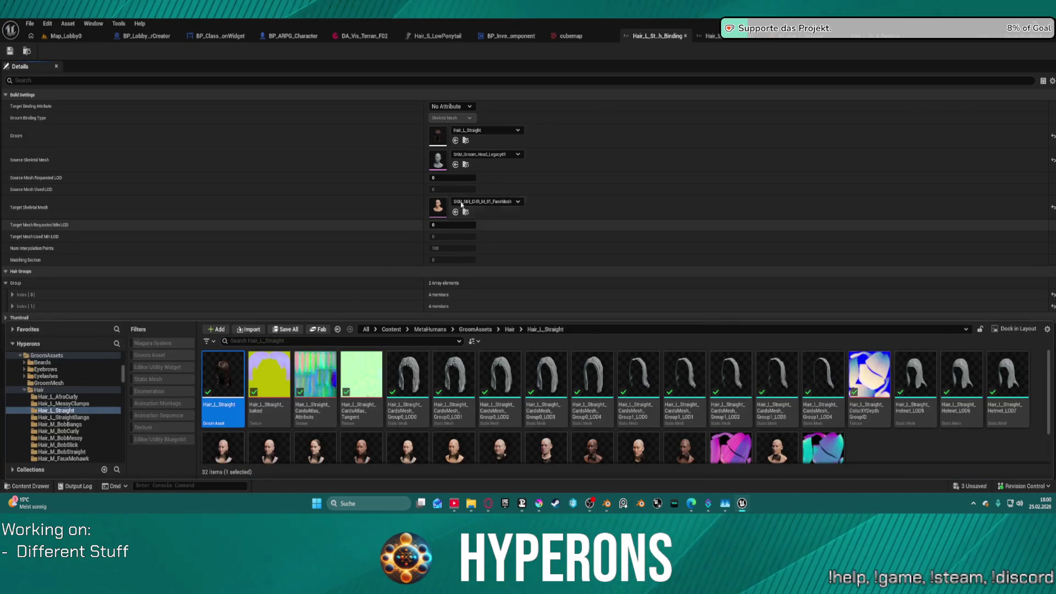
pyautogui.scroll(1, 517, 433)
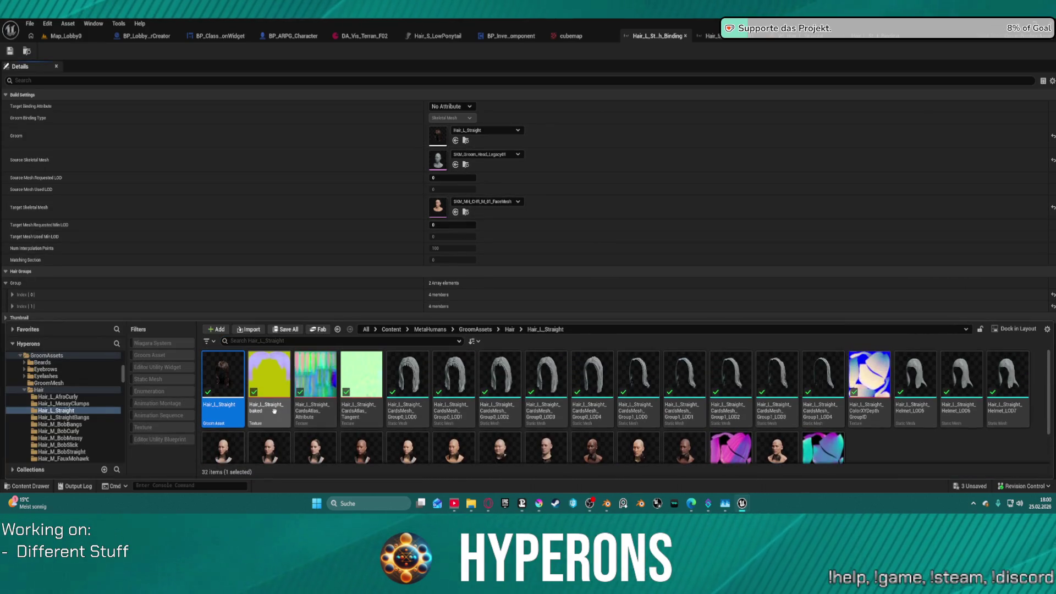
pyautogui.scroll(-1, 515, 434)
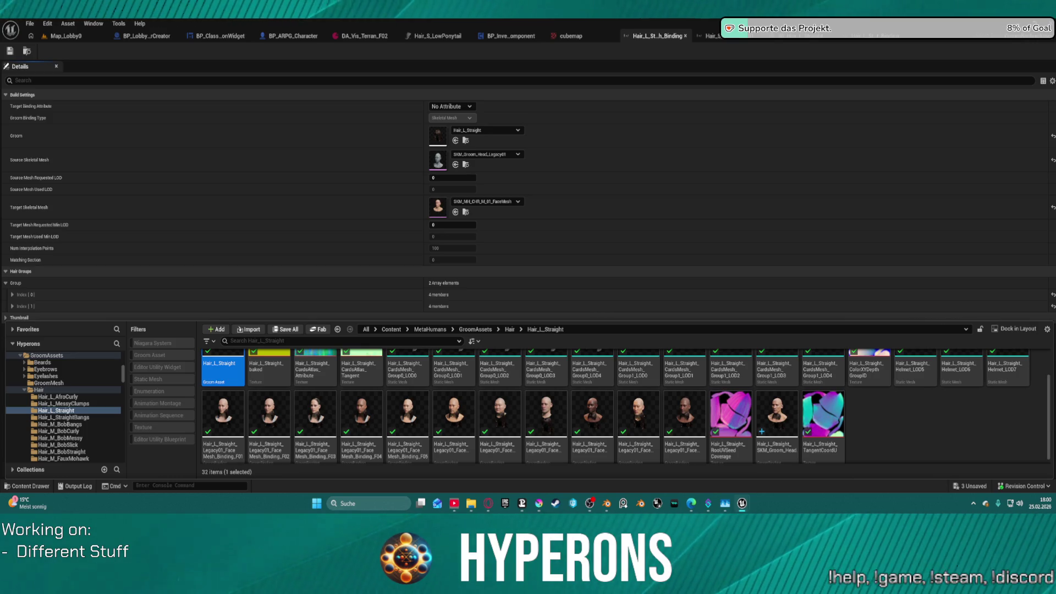
pyautogui.hotkey('ctrl', 'space')
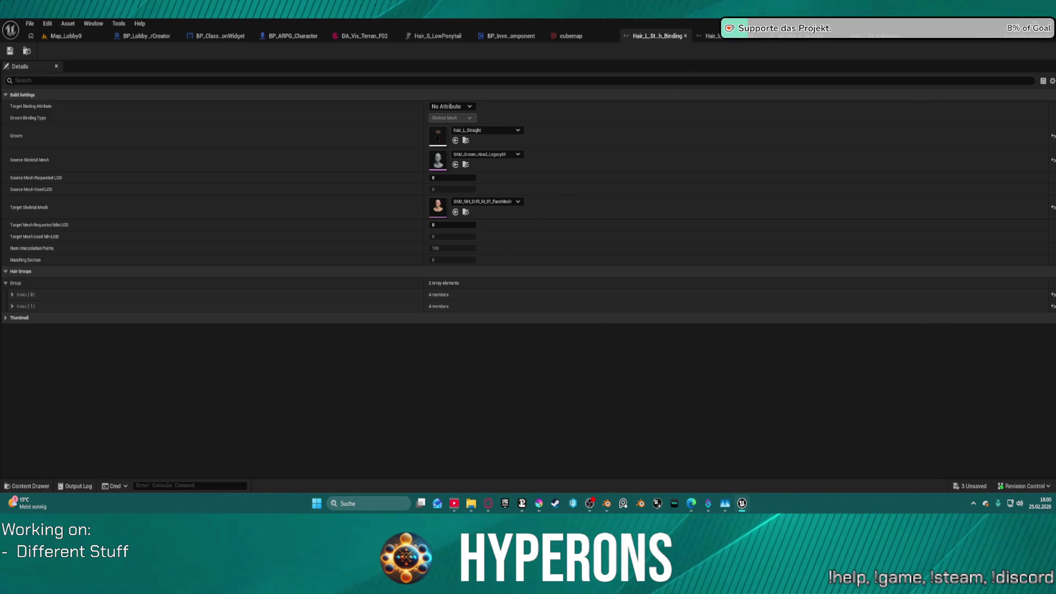
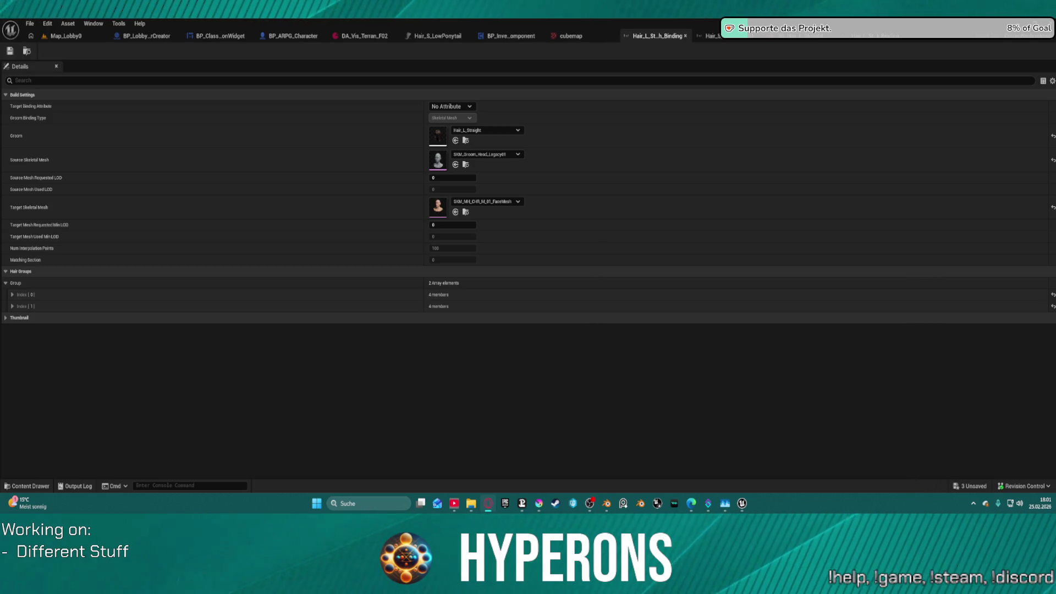
# - Back in Map_Lobby0, list the Hair_L_Straight folder and start, then cancel, a groom rebuild
pyautogui.click(685, 36)
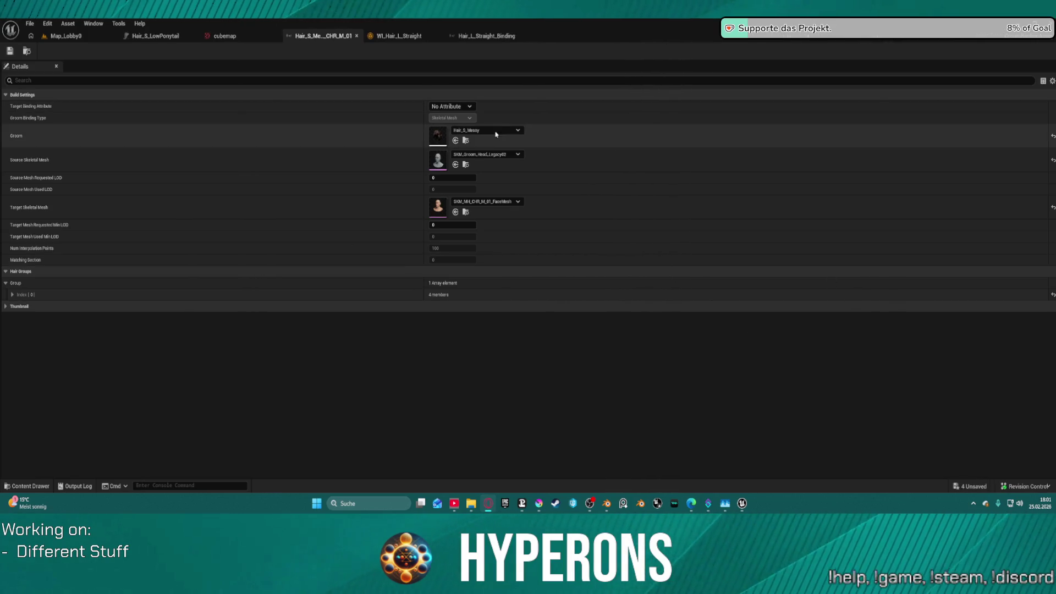
pyautogui.click(66, 36)
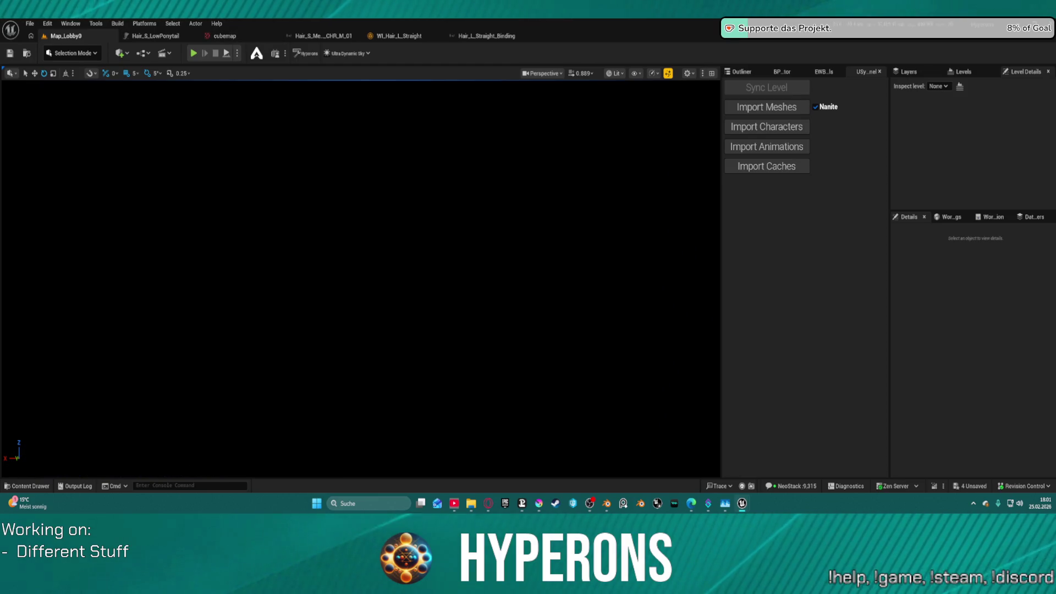
pyautogui.click(30, 486)
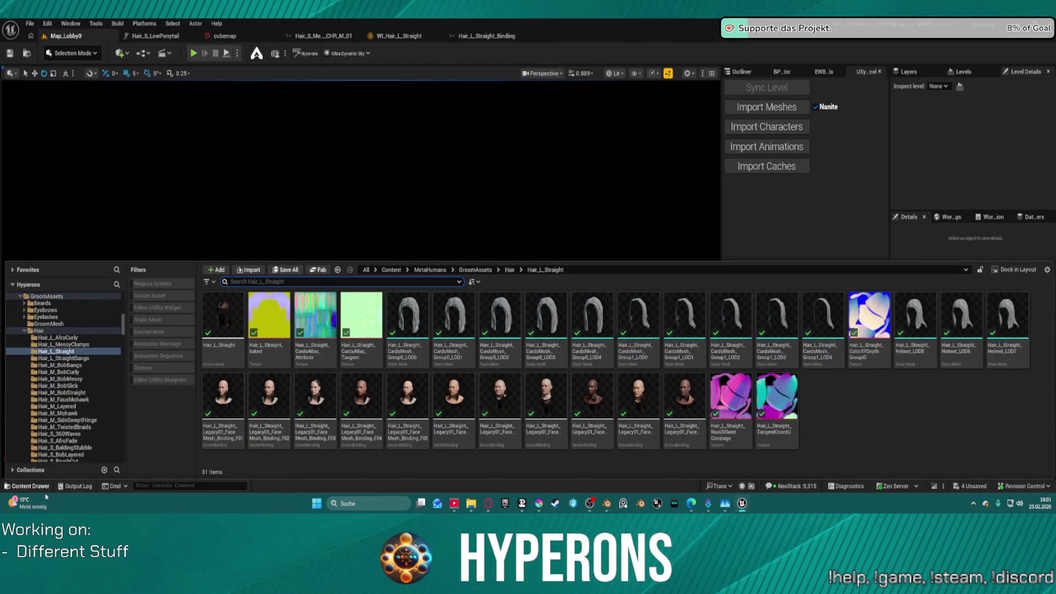
pyautogui.rightClick(226, 322)
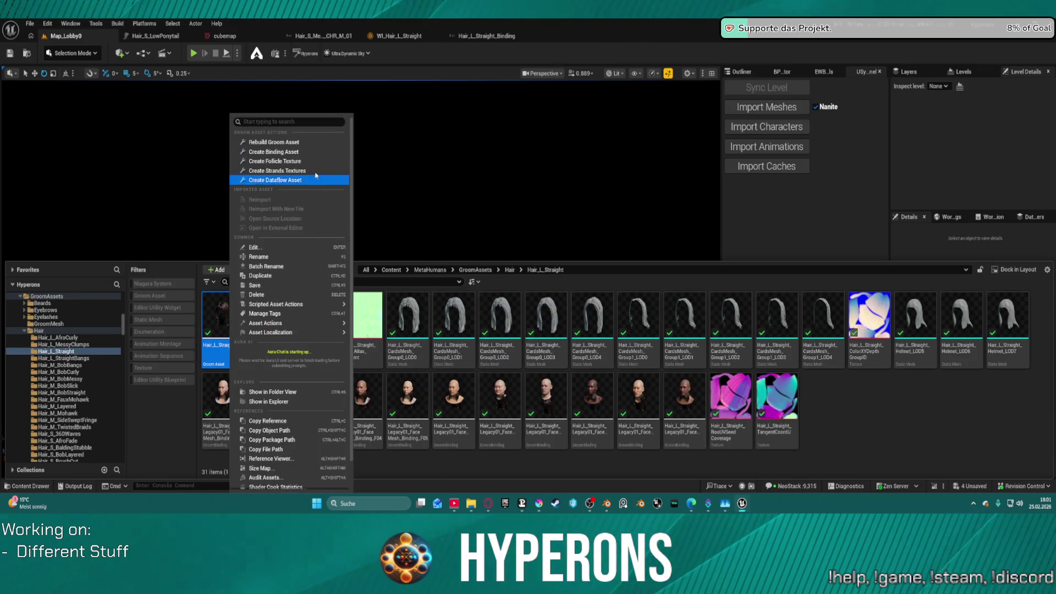
pyautogui.click(289, 143)
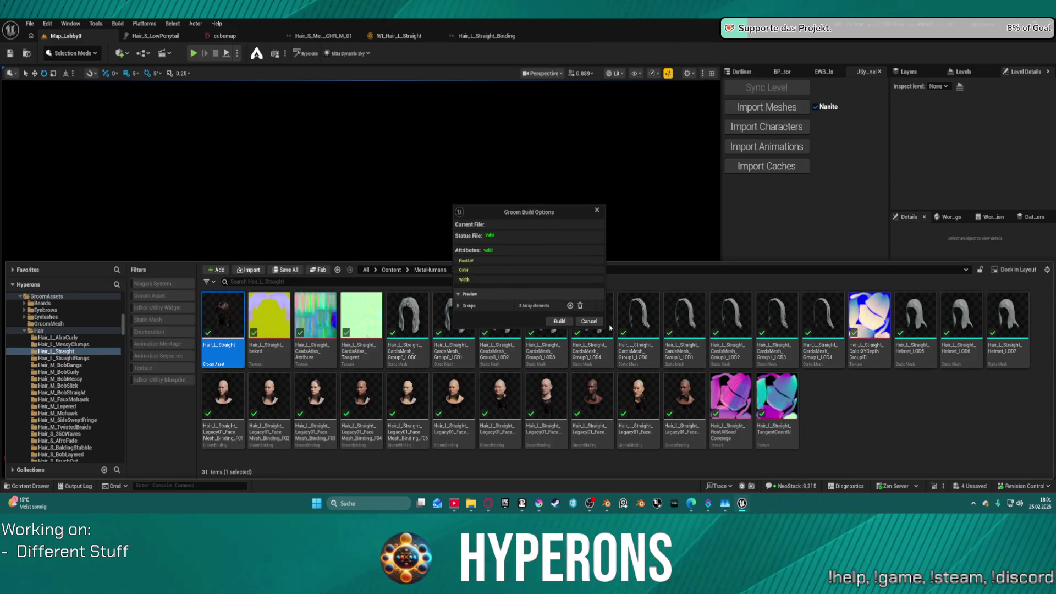
pyautogui.click(589, 321)
# - Begin a Hair_L_Straight binding with the M_01 face mesh as target, then abandon it
pyautogui.rightClick(222, 322)
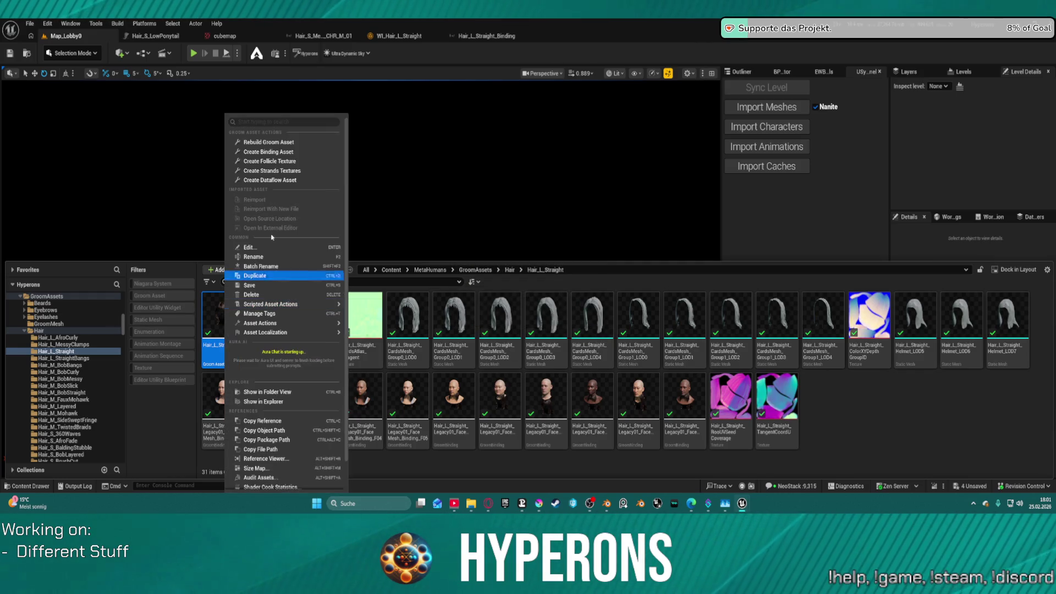
pyautogui.click(275, 152)
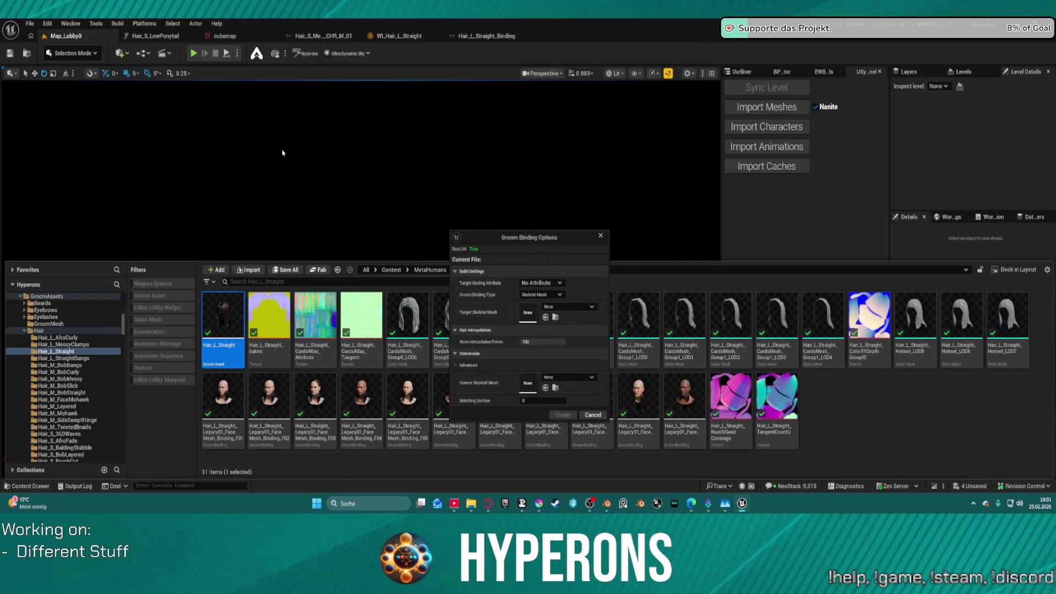
pyautogui.click(574, 308)
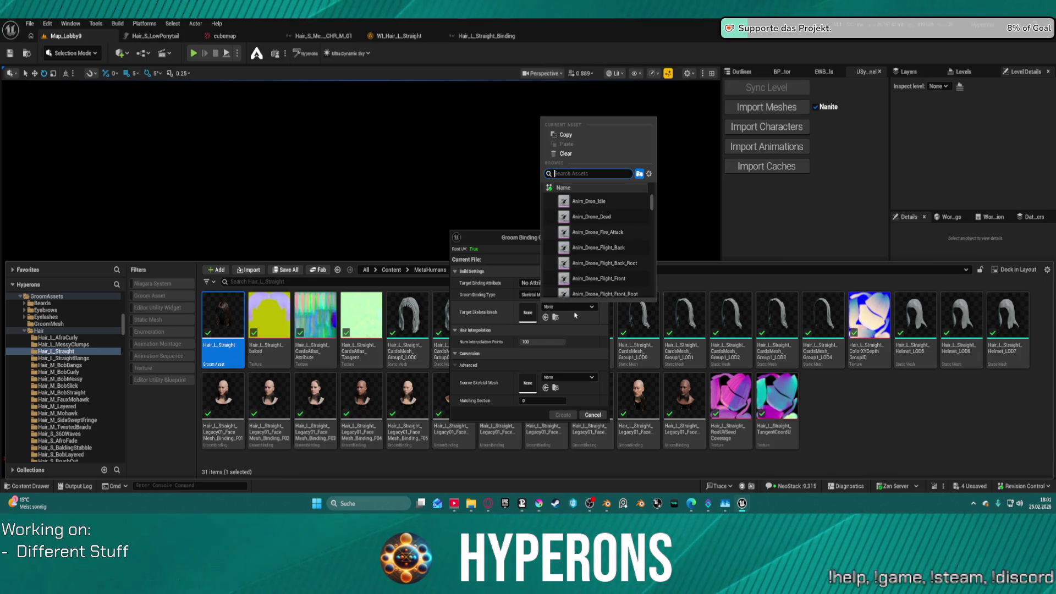
pyautogui.write('m_01')
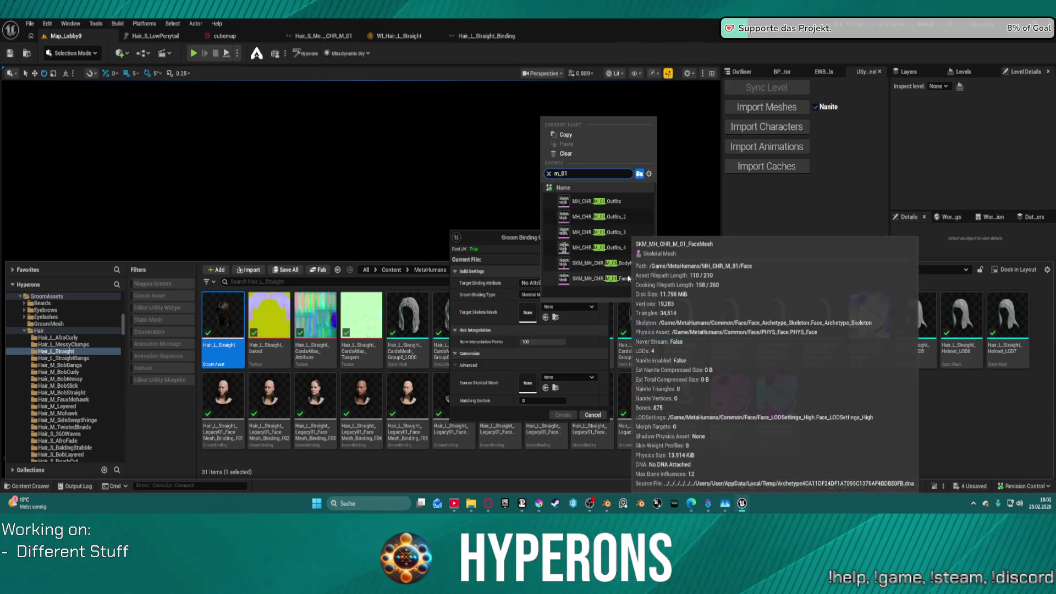
pyautogui.click(629, 279)
pyautogui.click(559, 376)
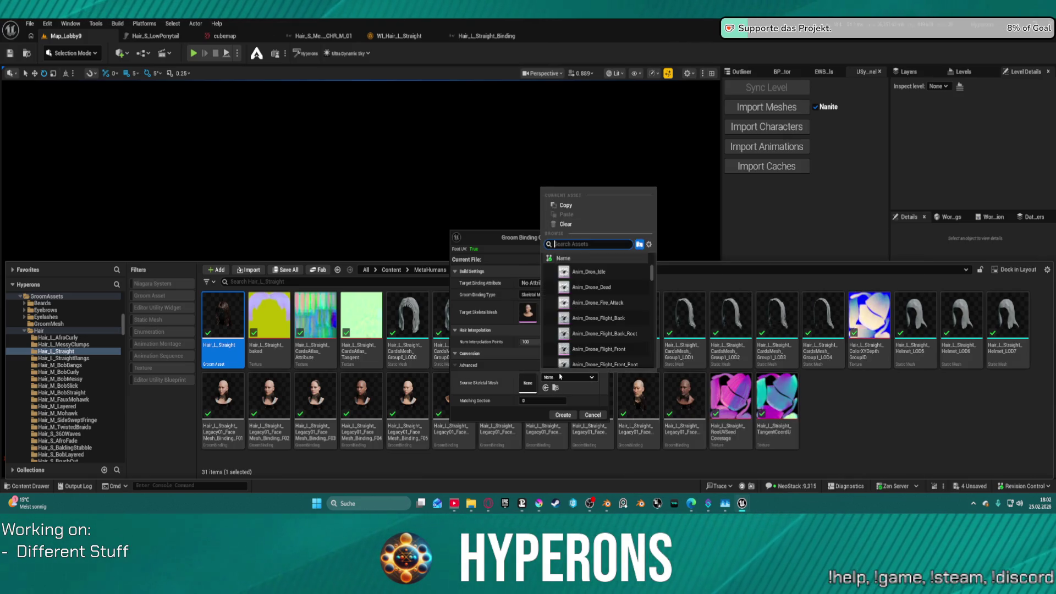
pyautogui.write('l')
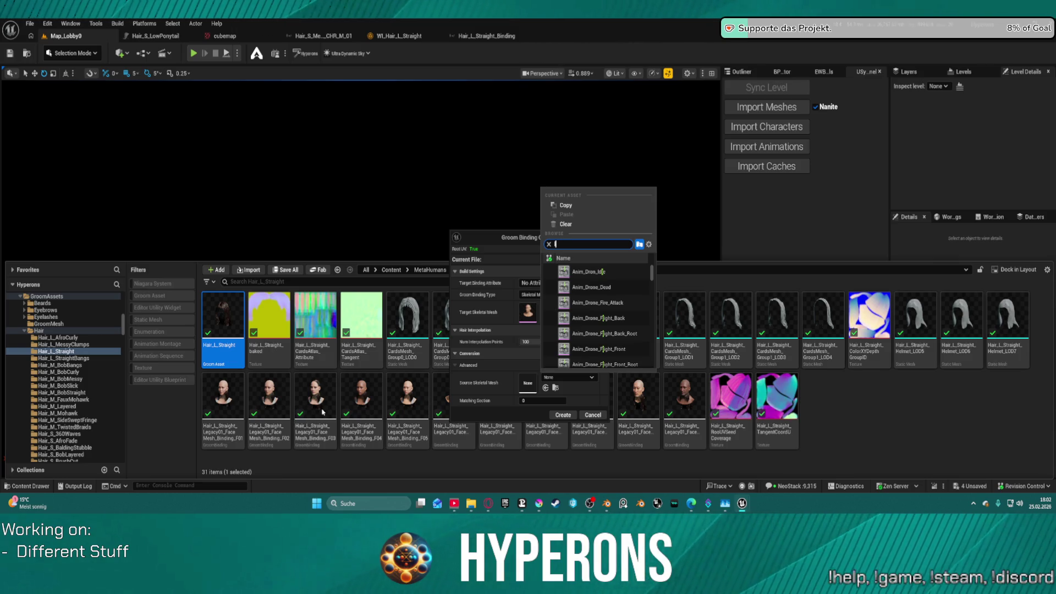
pyautogui.press('BackSpace')
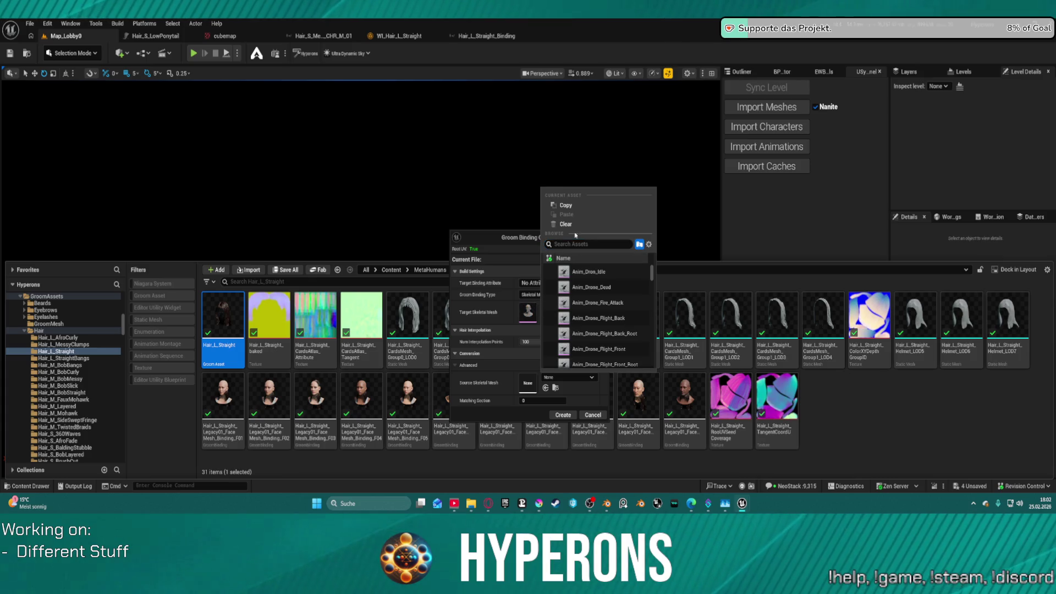
pyautogui.press('Escape')
pyautogui.click(604, 237)
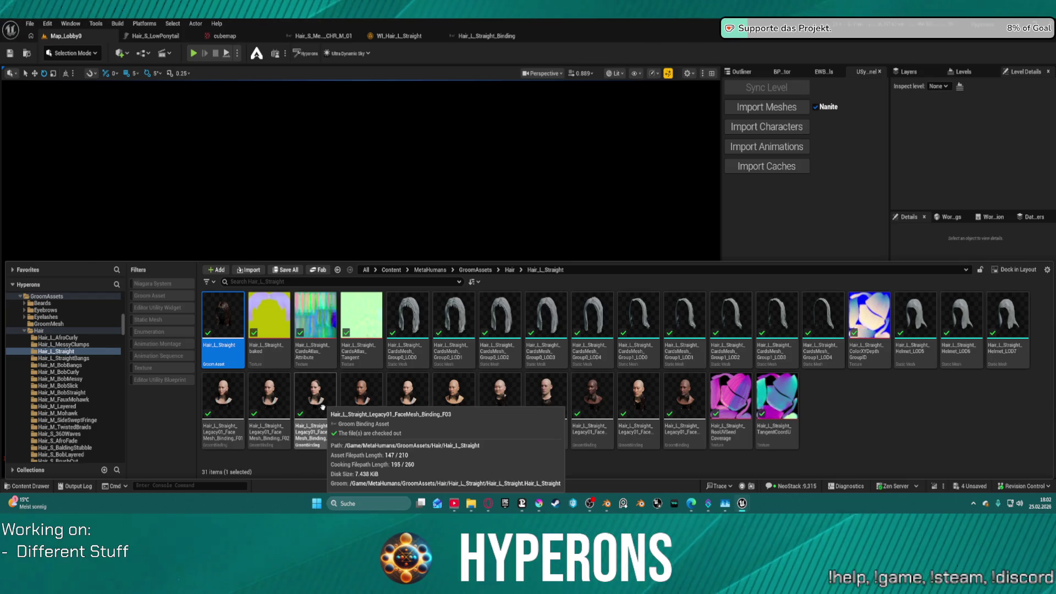
# - Create the Hair_L_Straight binding: target SKM_MH_CHR_M_01_FaceMesh, source SKM_Groom_Head_Legacy01
pyautogui.rightClick(241, 314)
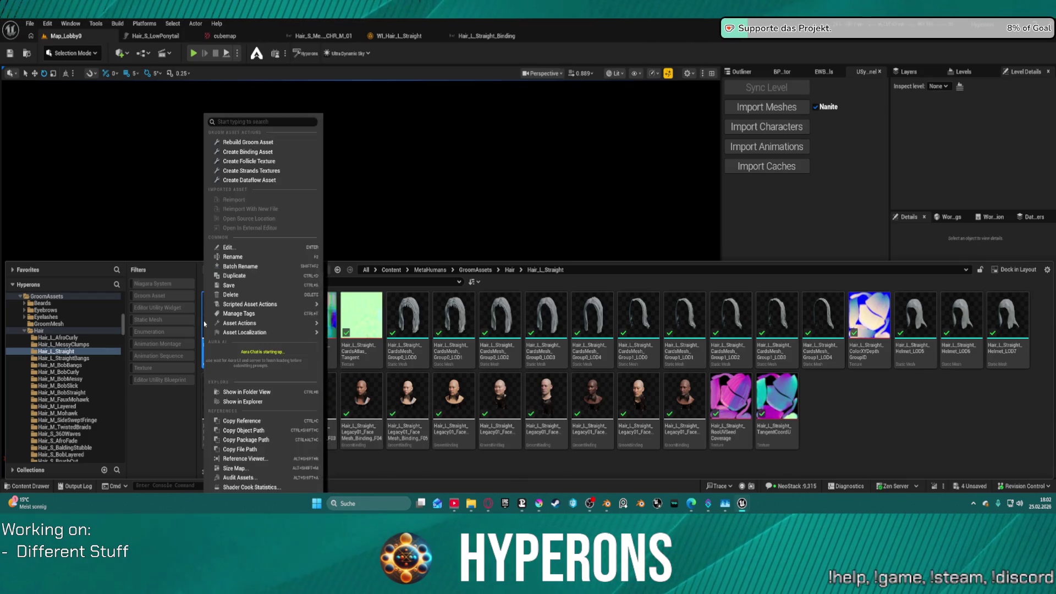
pyautogui.click(253, 152)
pyautogui.click(569, 306)
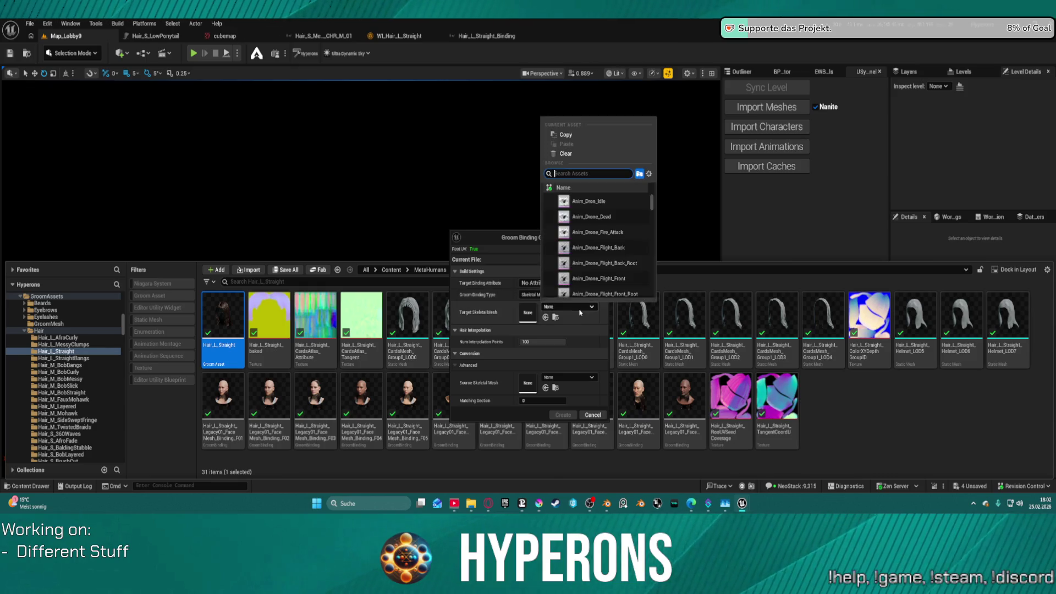
pyautogui.write('m')
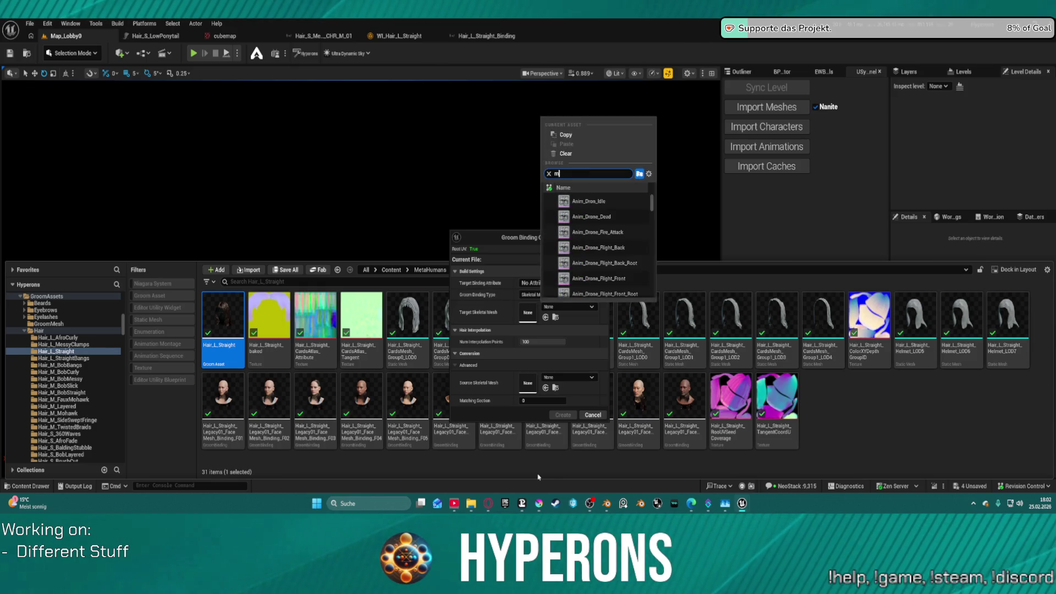
pyautogui.write('a_01')
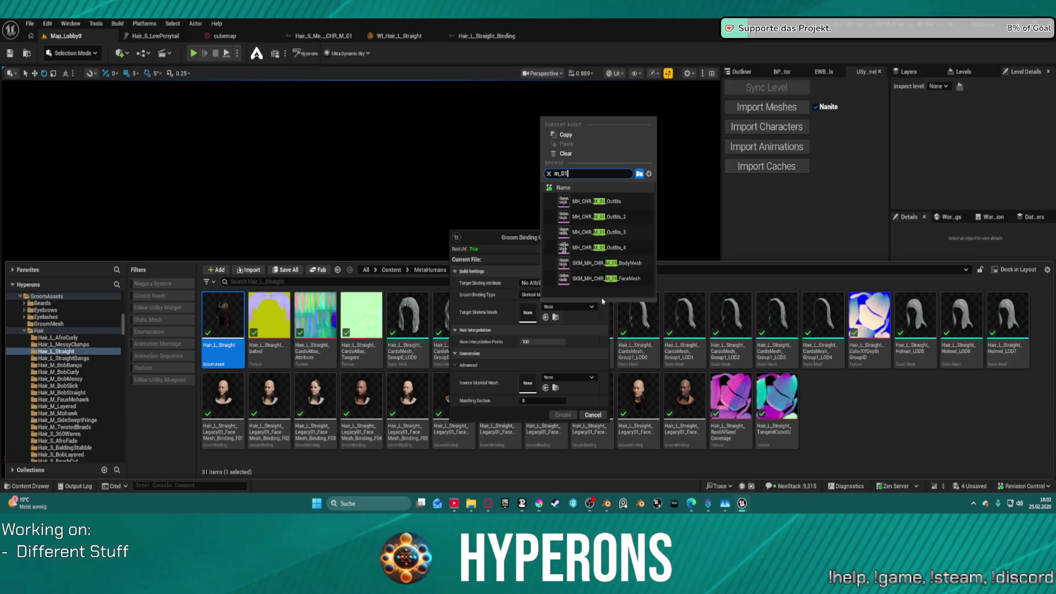
pyautogui.click(600, 279)
pyautogui.click(571, 378)
pyautogui.write('Le')
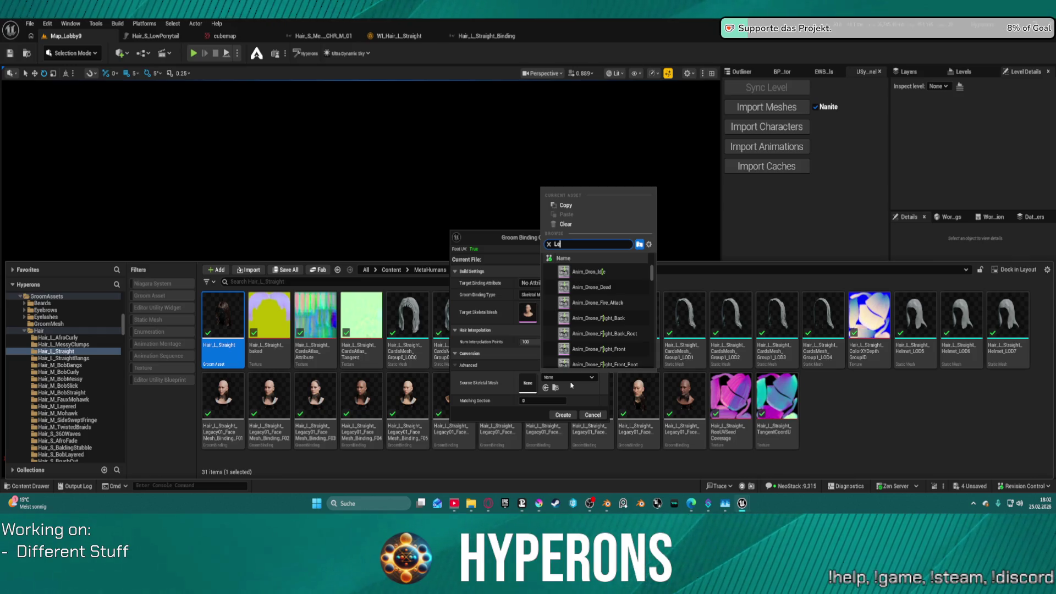
pyautogui.write('g1')
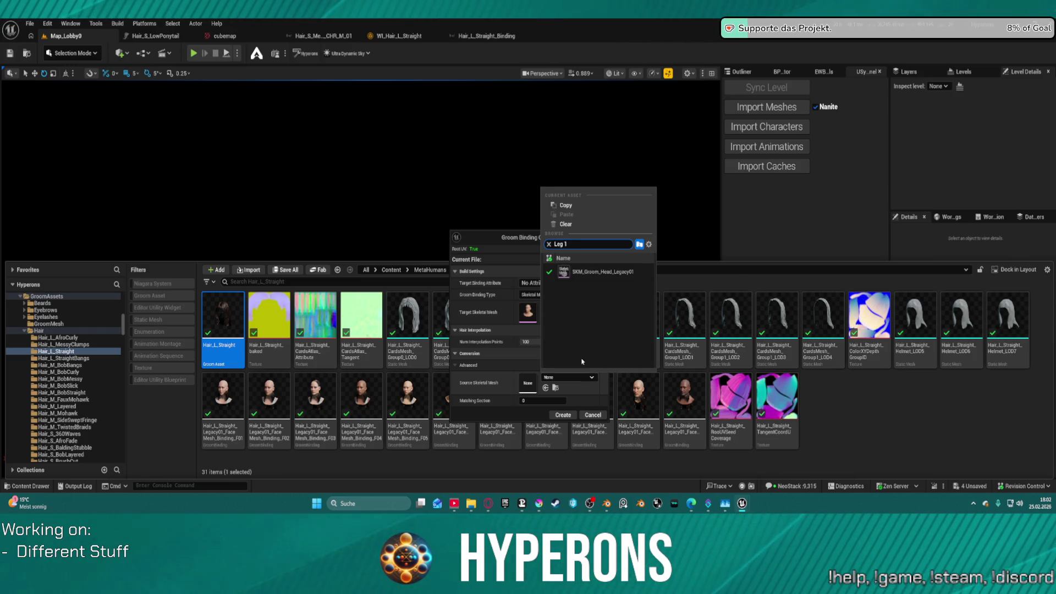
pyautogui.click(584, 269)
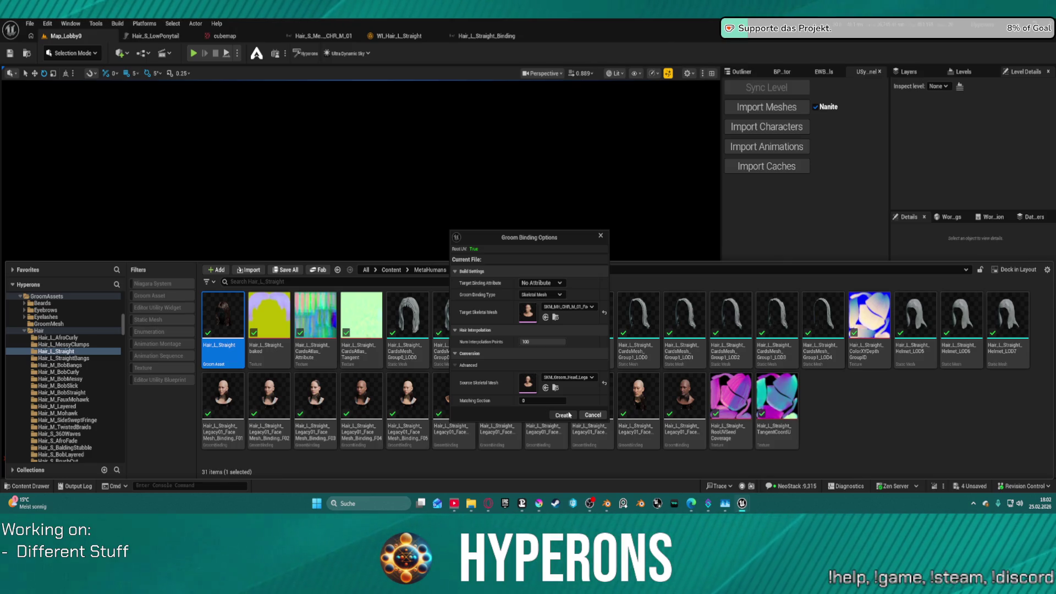
pyautogui.click(569, 415)
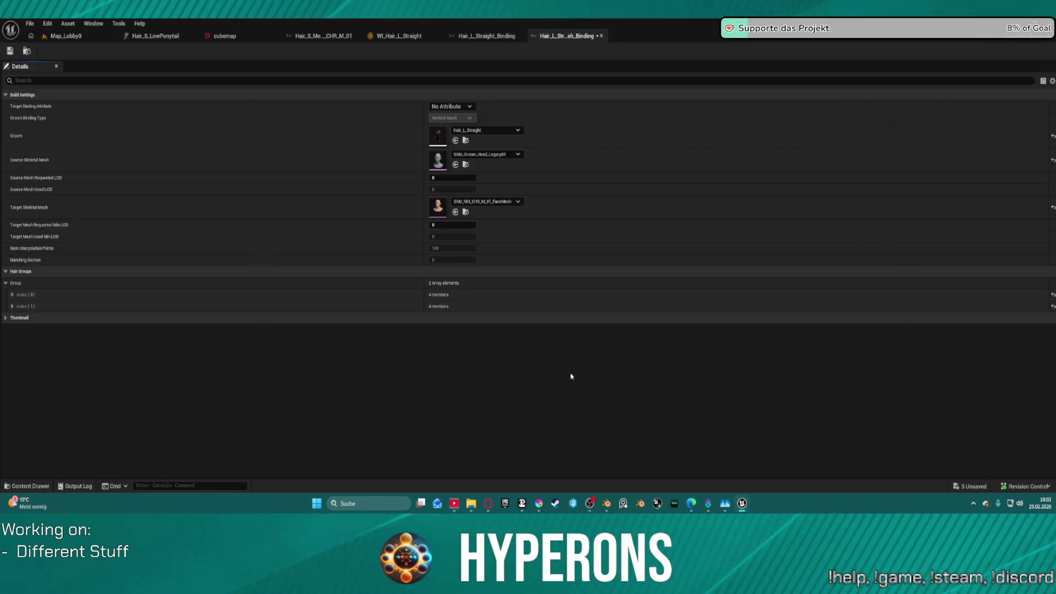
# - Save the binding, then browse to the AI_UE5 Data folder and select DT_HairType_M
pyautogui.click(9, 51)
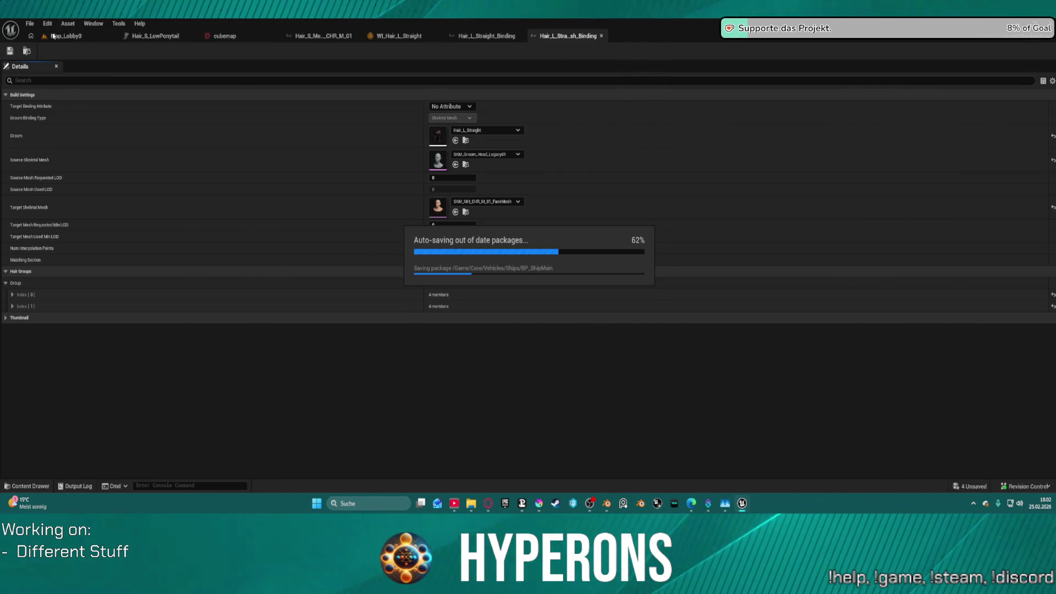
pyautogui.click(55, 36)
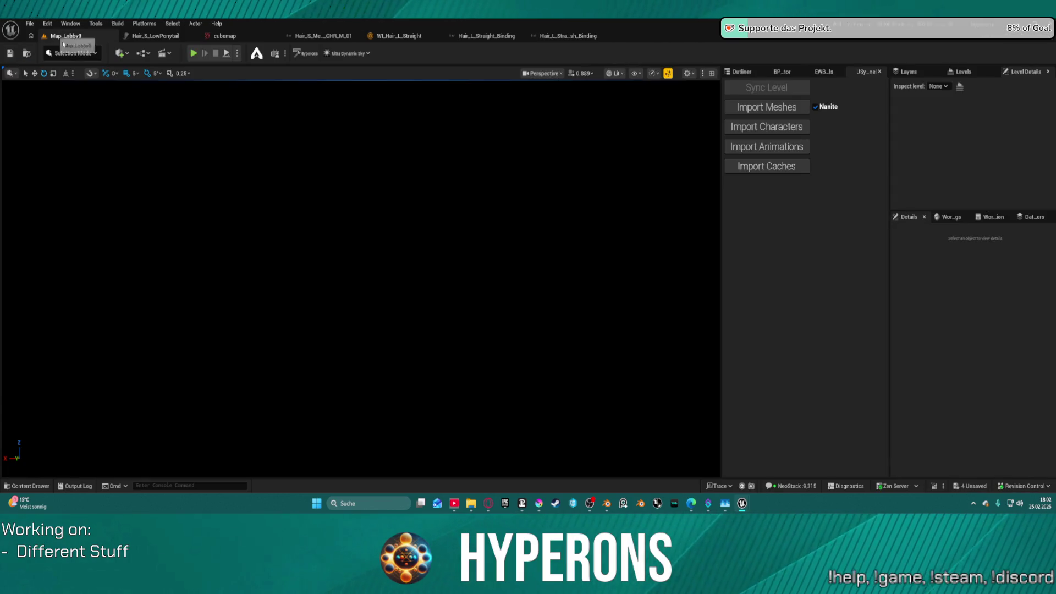
pyautogui.click(27, 486)
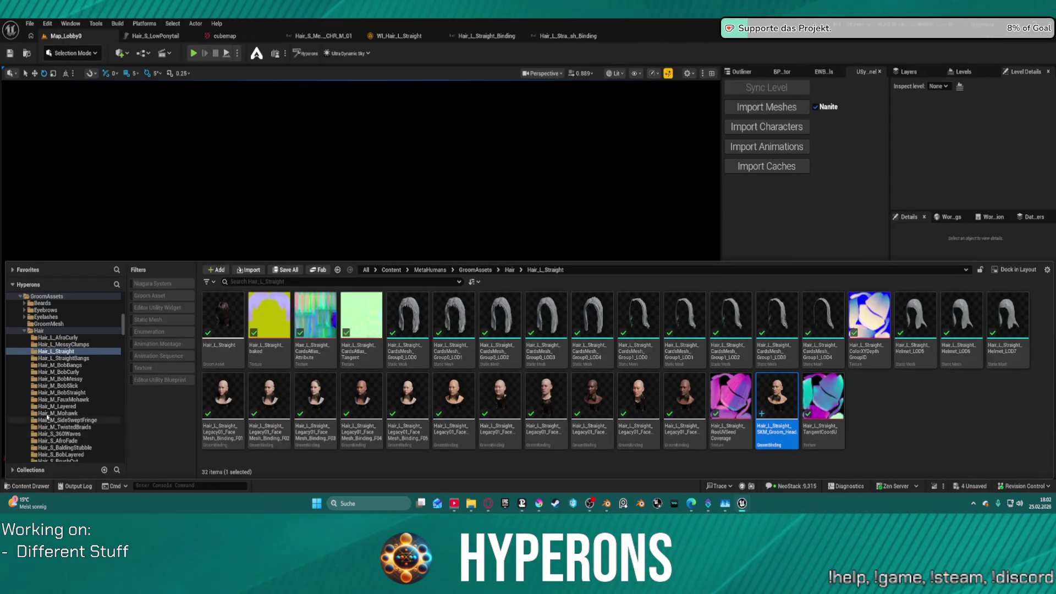
pyautogui.scroll(10, 55, 316)
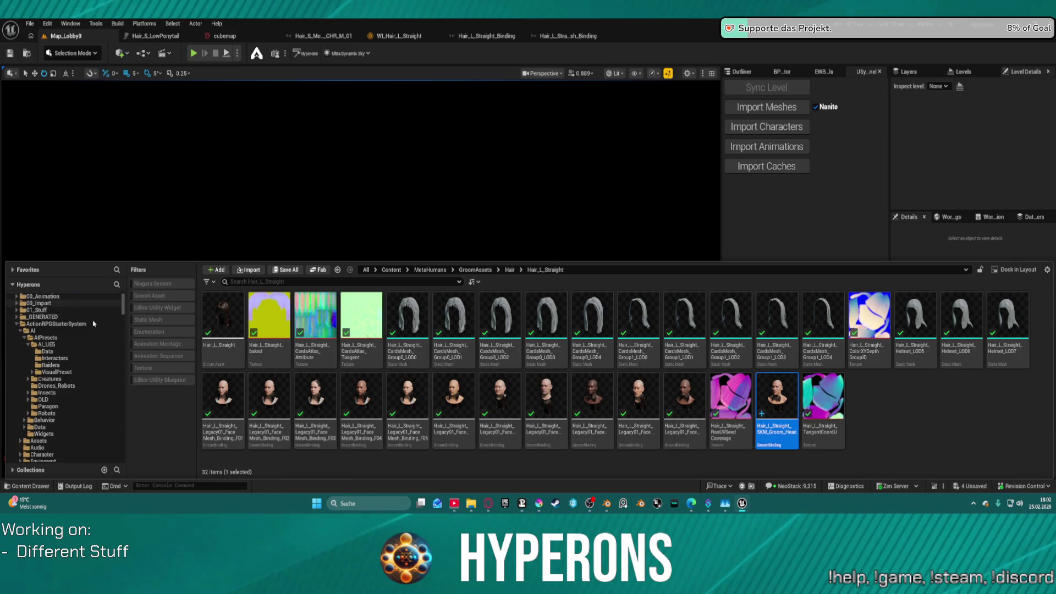
pyautogui.click(49, 365)
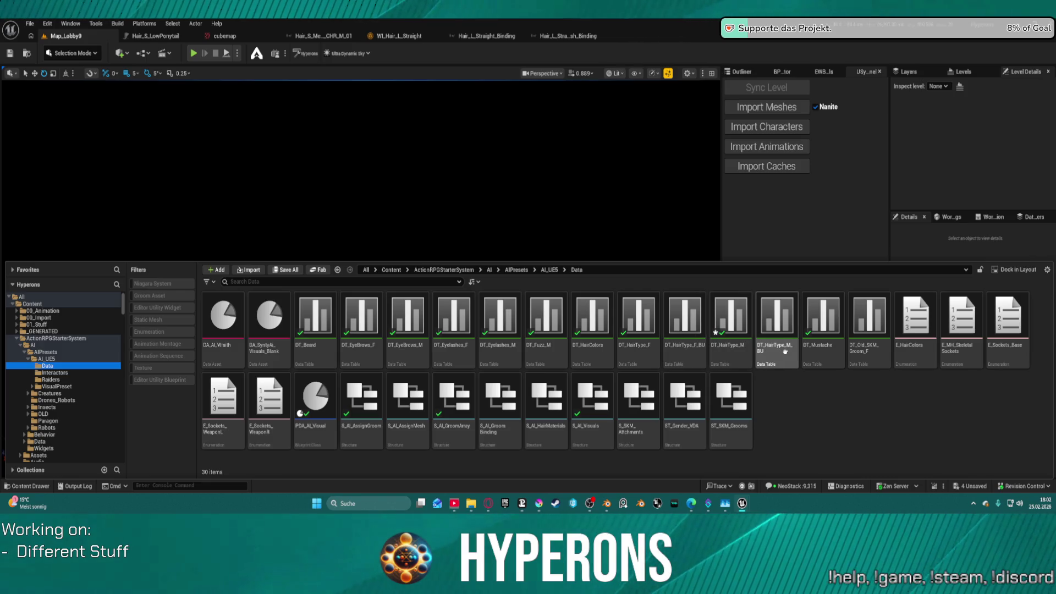
pyautogui.click(723, 359)
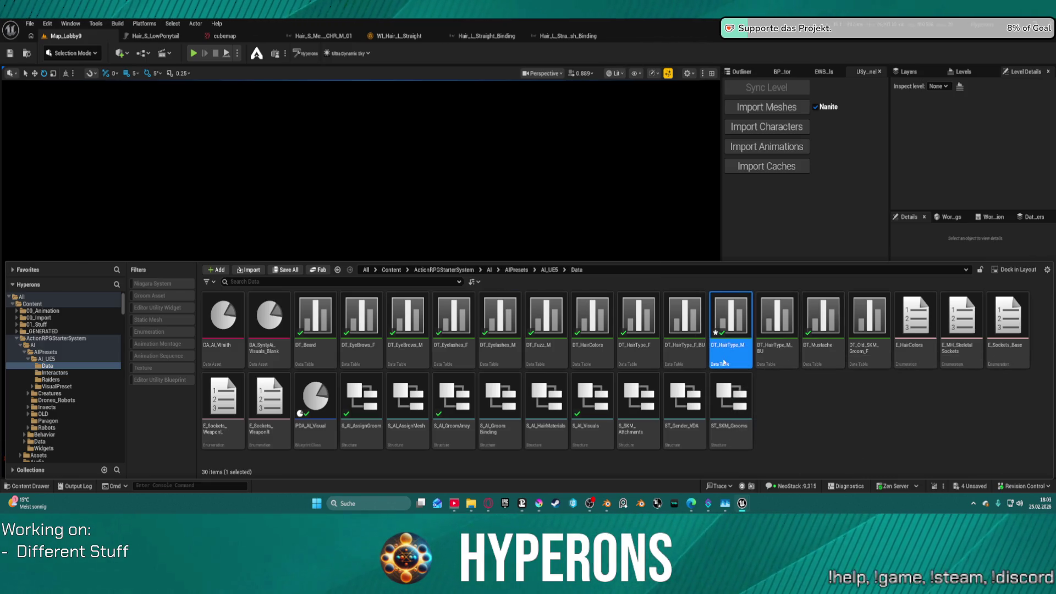
# - In DT_HairType_M, set the Straight_Long row's first GroomBindingAsset to the Hair_L_Straight head binding
pyautogui.doubleClick(723, 362)
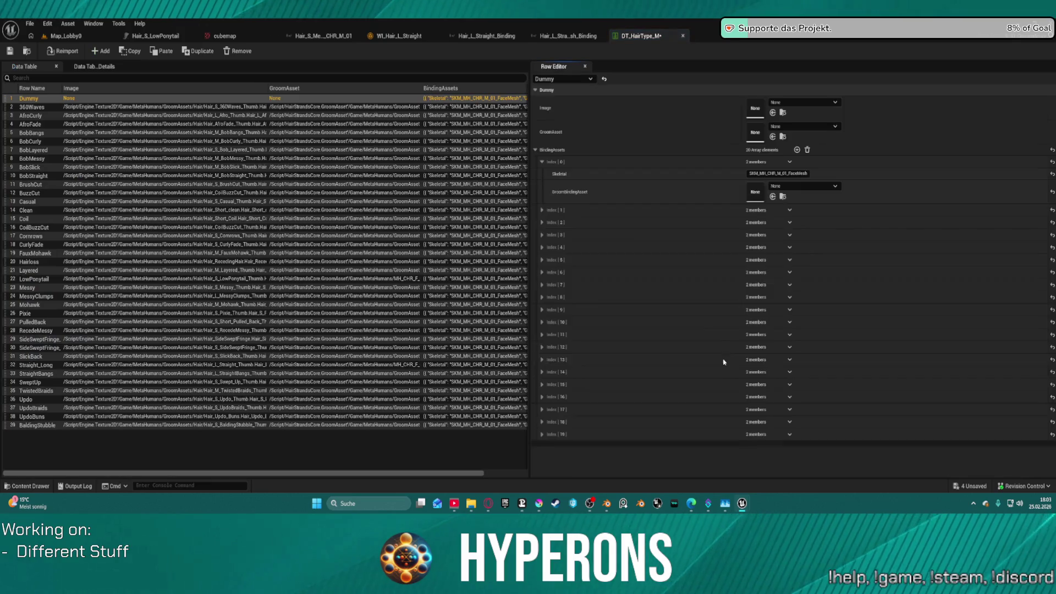
pyautogui.click(38, 366)
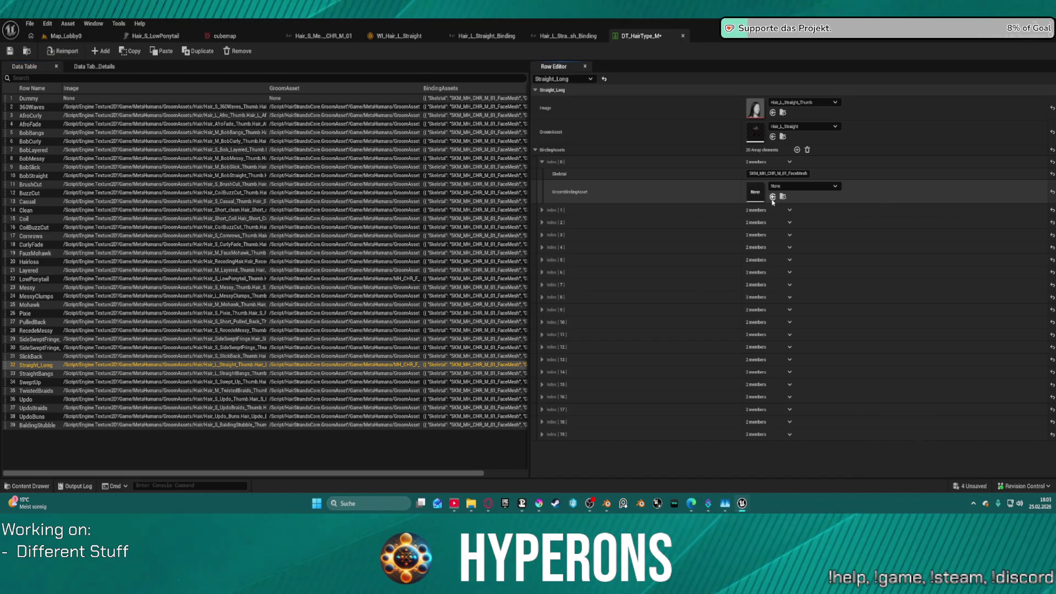
pyautogui.hotkey('ctrl', 'space')
pyautogui.click(773, 197)
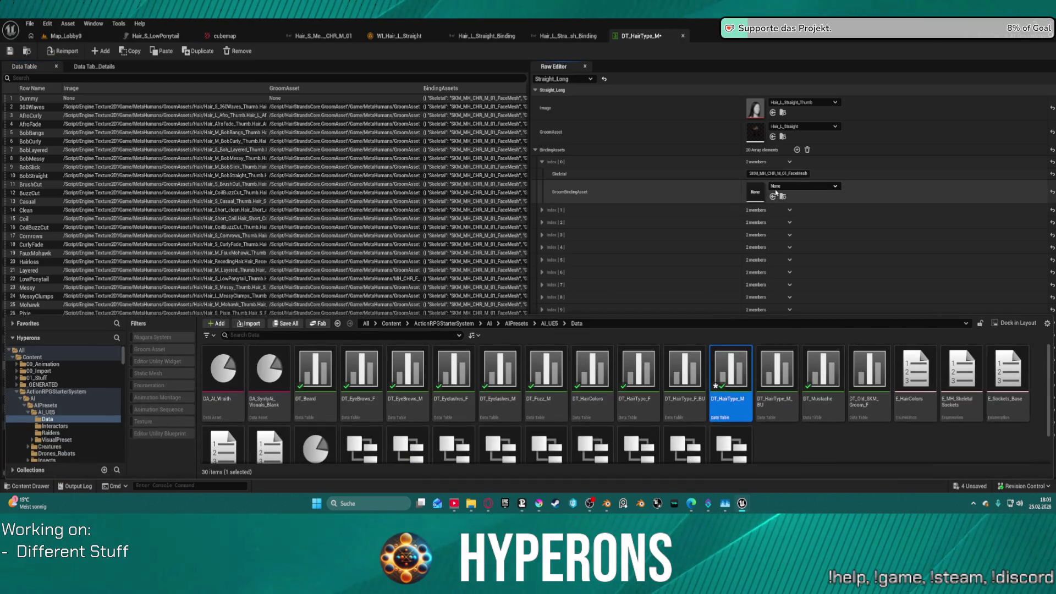
pyautogui.click(776, 187)
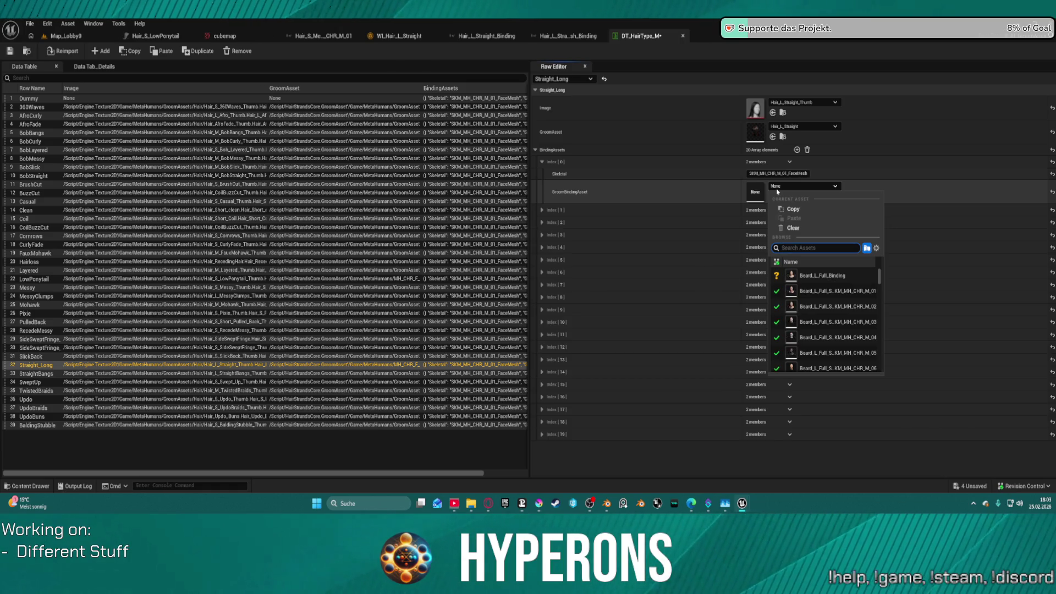
pyautogui.click(777, 192)
pyautogui.click(777, 188)
pyautogui.write('s')
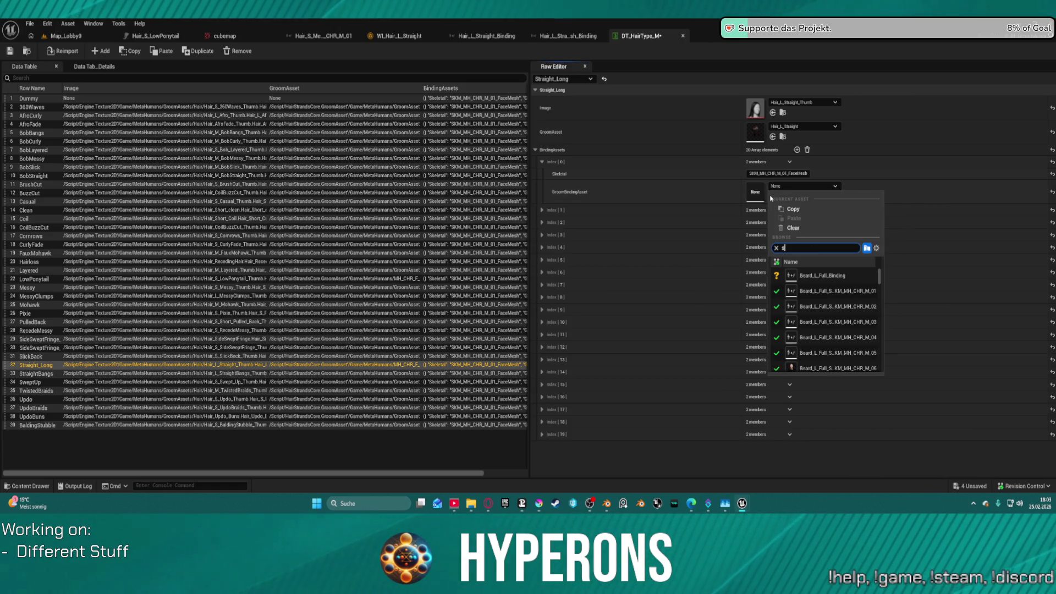
pyautogui.write('treaigh')
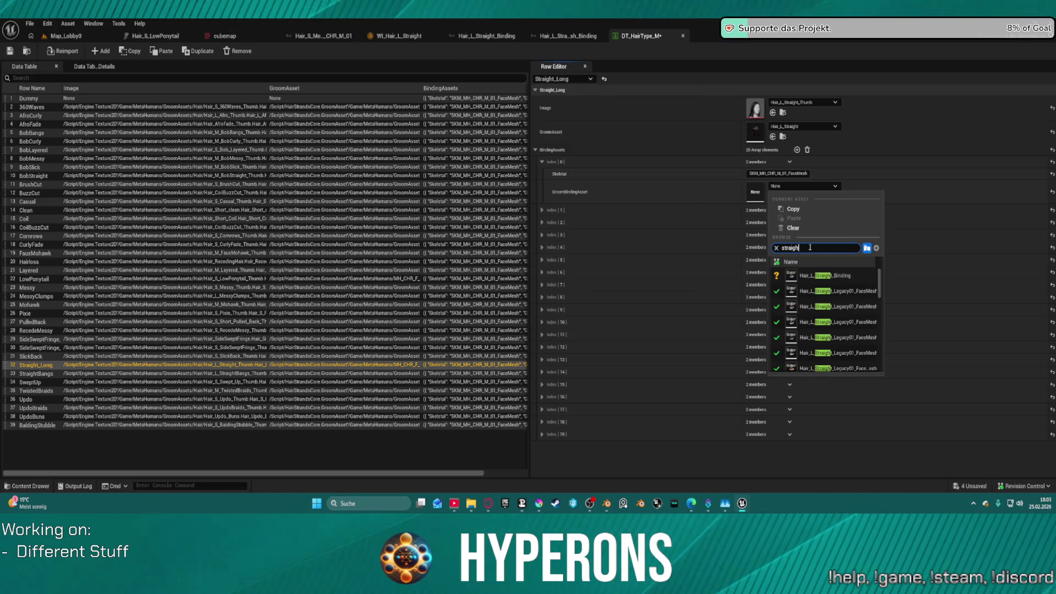
pyautogui.scroll(-3, 821, 336)
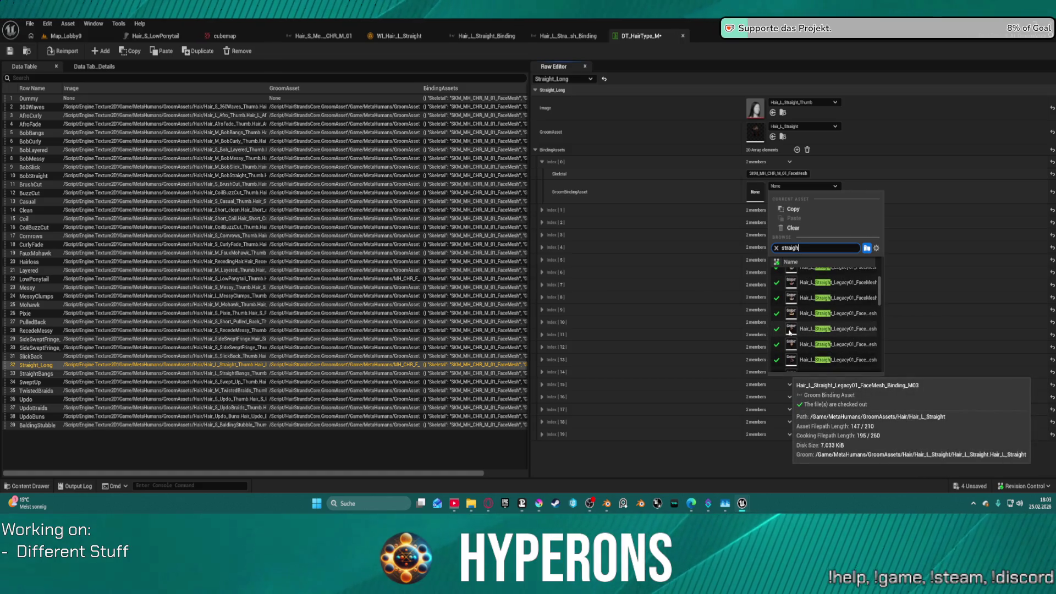
pyautogui.moveTo(791, 299)
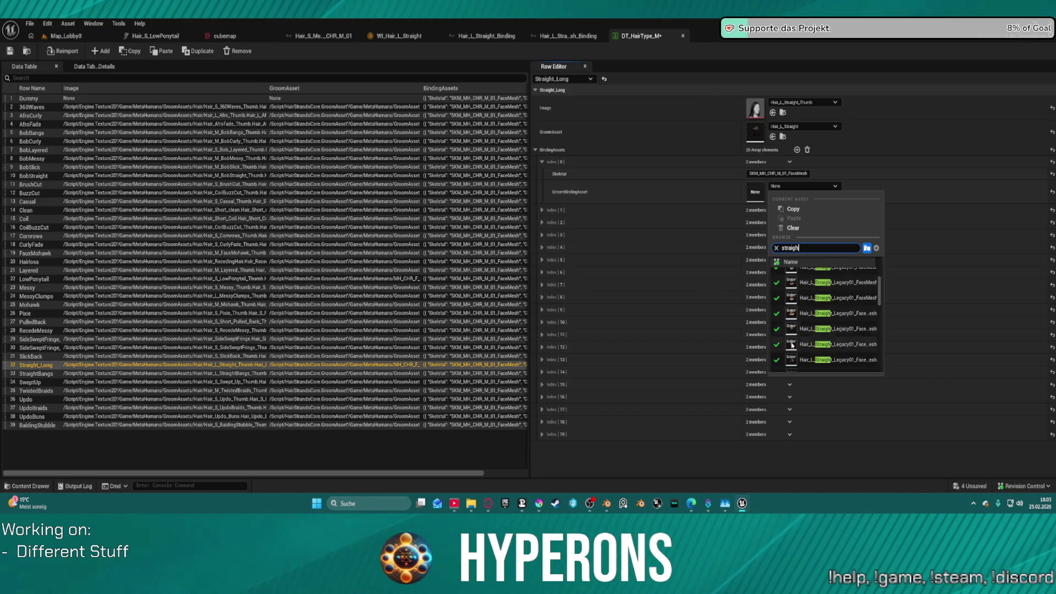
pyautogui.scroll(-2, 792, 349)
pyautogui.moveTo(792, 367)
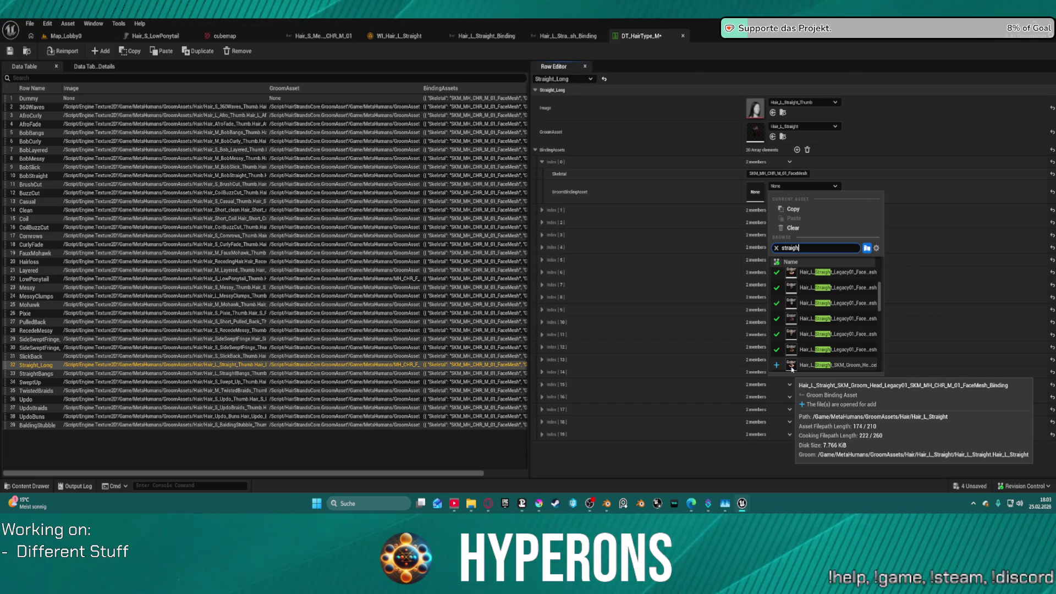
pyautogui.click(792, 366)
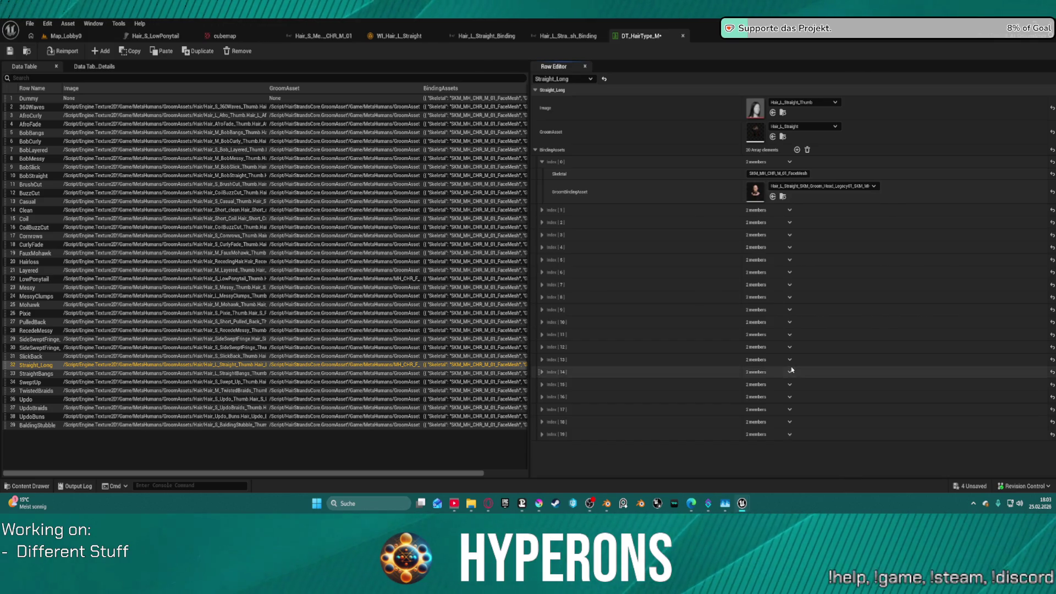
# - Locate the chosen binding asset, rename it, and save all changes
pyautogui.click(783, 196)
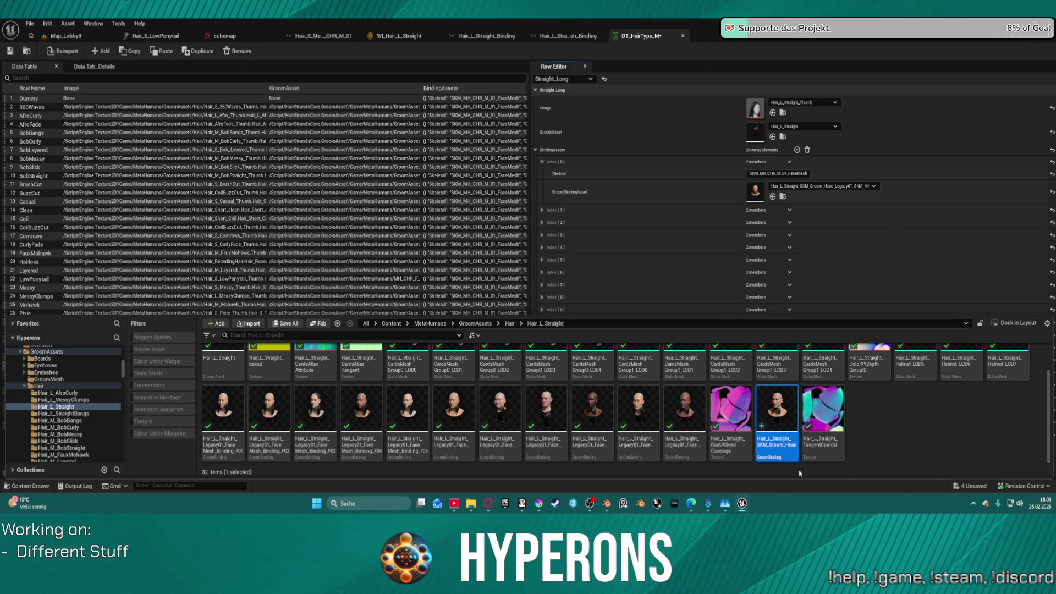
pyautogui.press('F2')
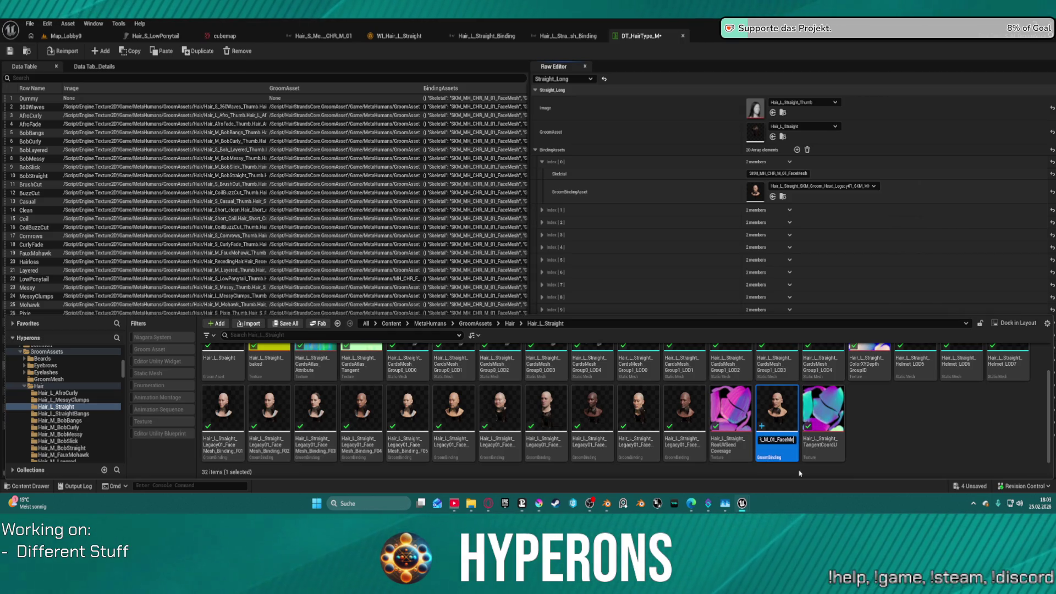
pyautogui.press('Return')
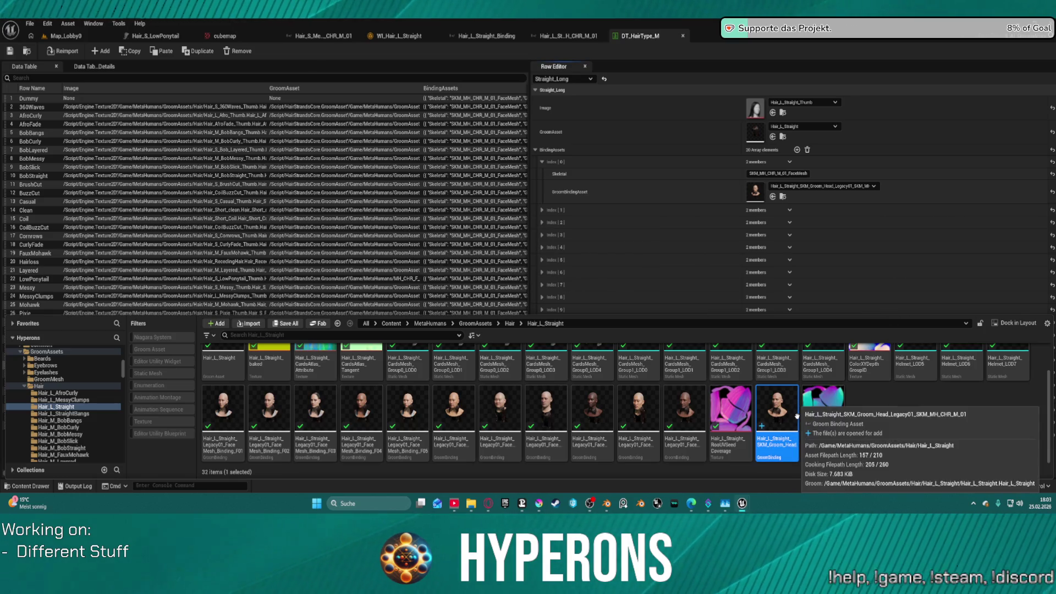
pyautogui.hotkey('ctrl', 's')
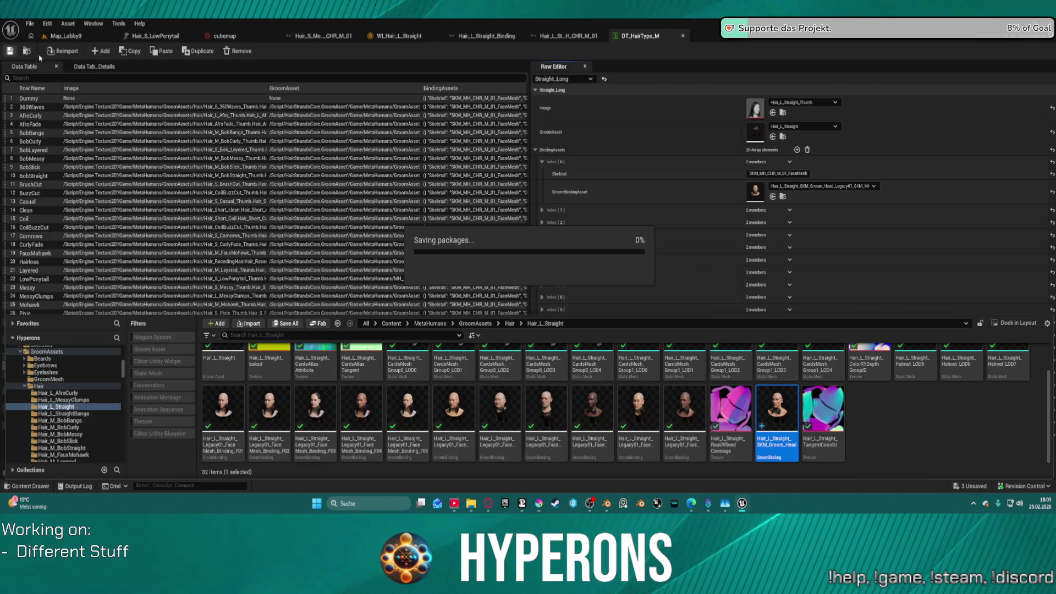
# - Play Map_Lobby0 in the editor and start creating a new character
pyautogui.click(65, 36)
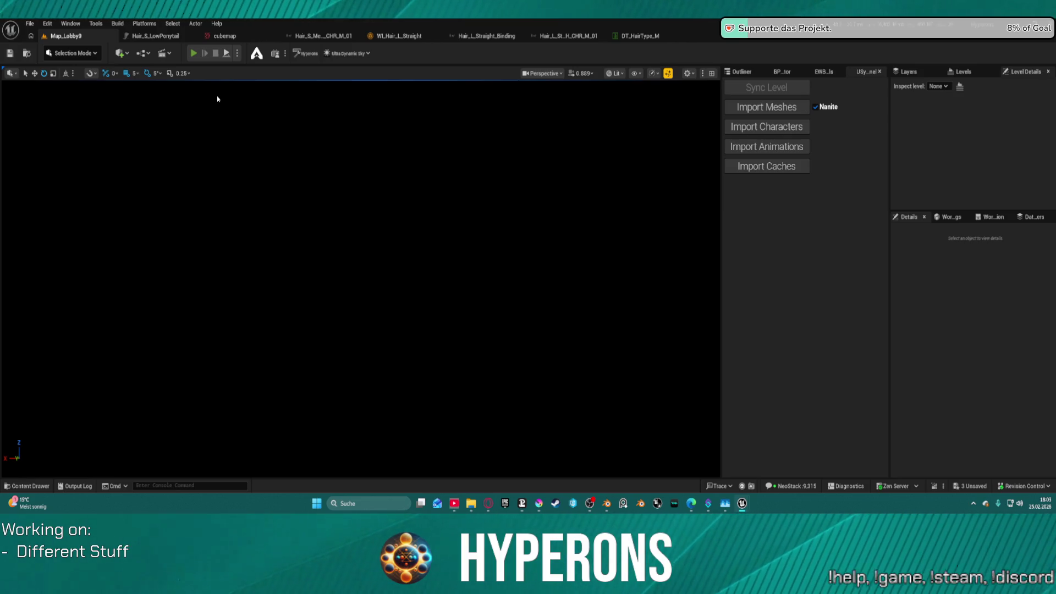
pyautogui.hotkey('alt', 'p')
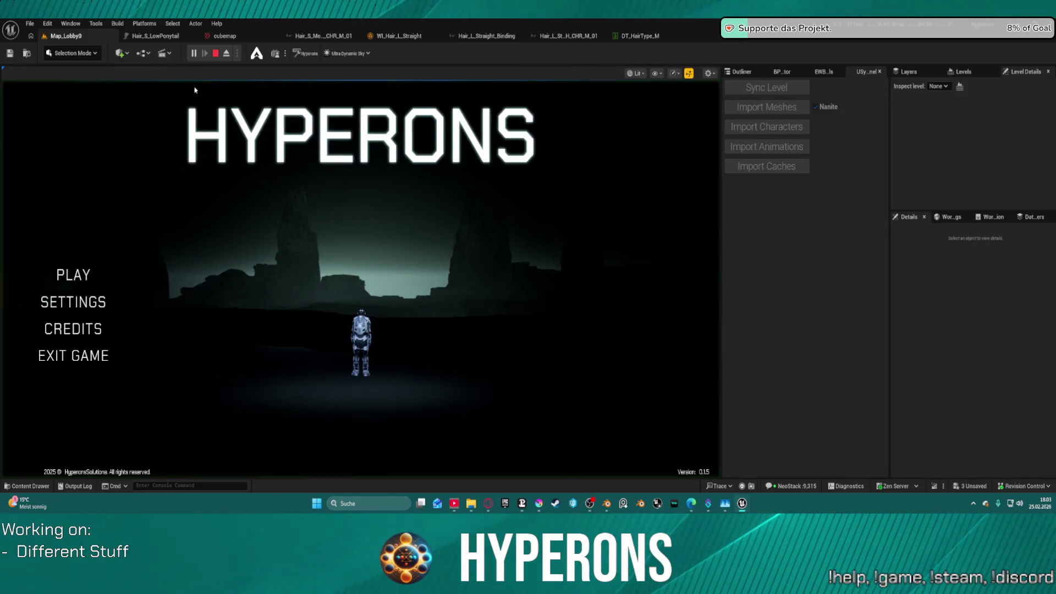
pyautogui.click(77, 275)
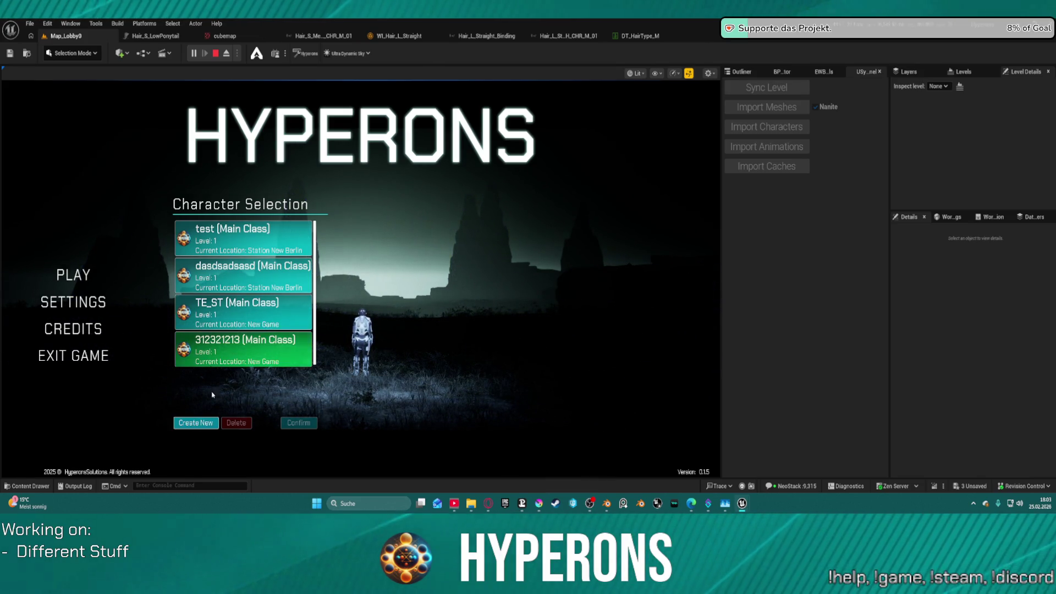
pyautogui.click(197, 423)
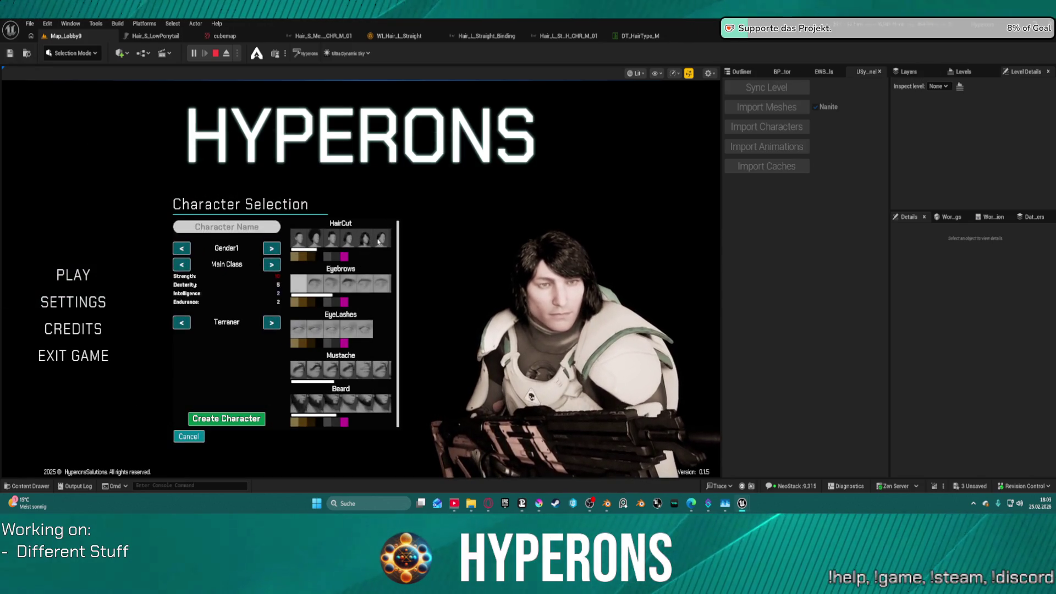
# - Preview a short haircut, the tall updo, and another short haircut on the character
pyautogui.click(380, 240)
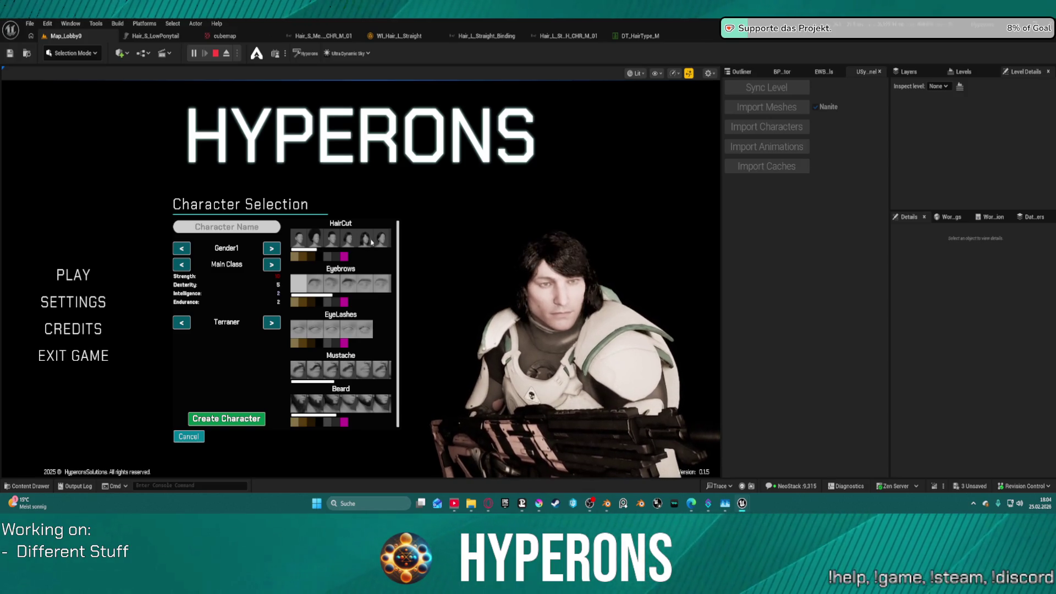
pyautogui.scroll(-3, 378, 253)
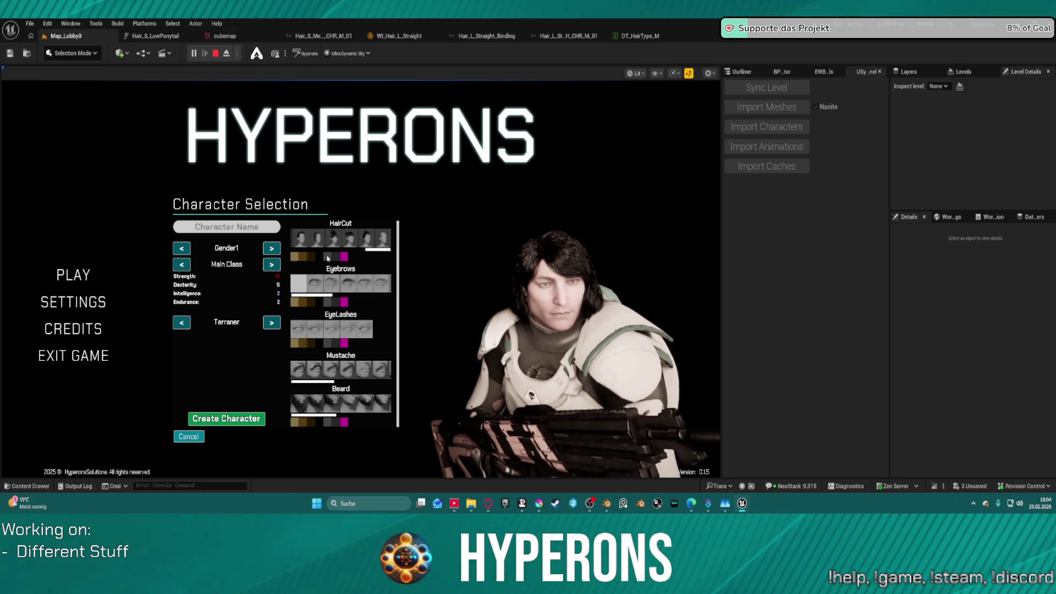
pyautogui.scroll(1, 380, 250)
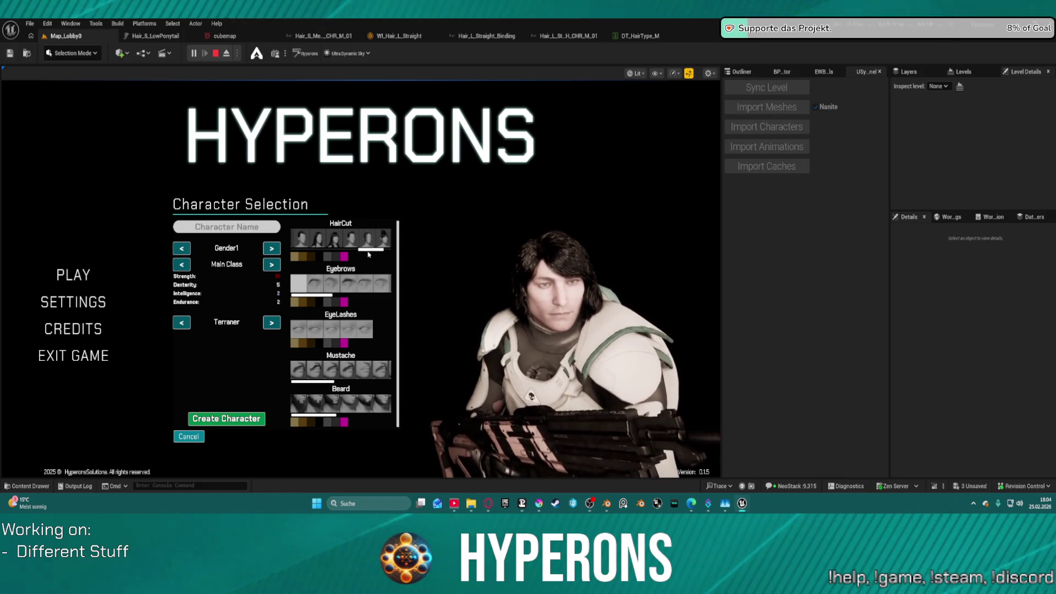
pyautogui.click(323, 242)
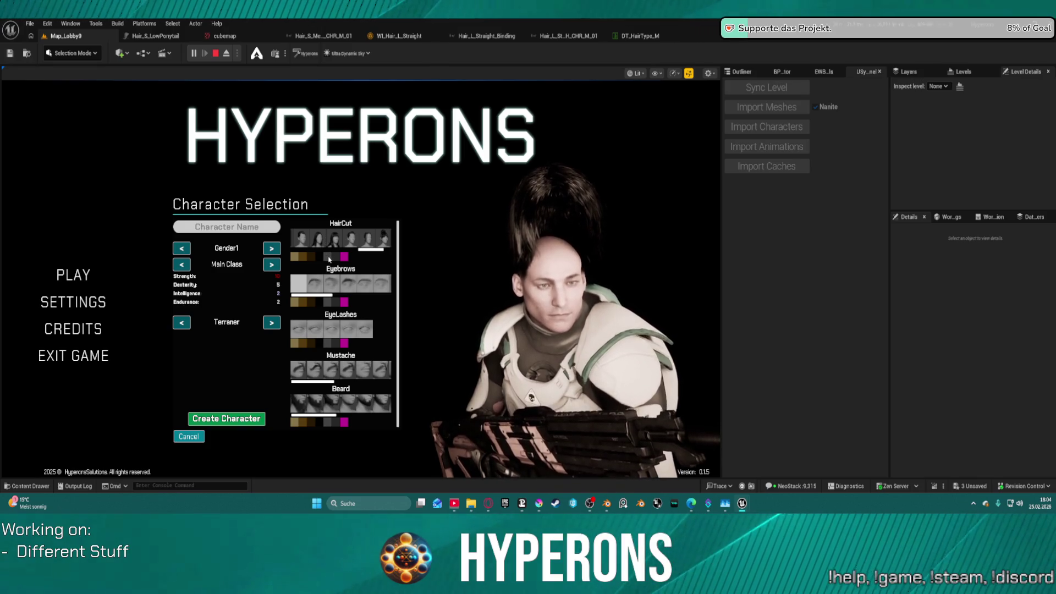
pyautogui.scroll(2, 363, 247)
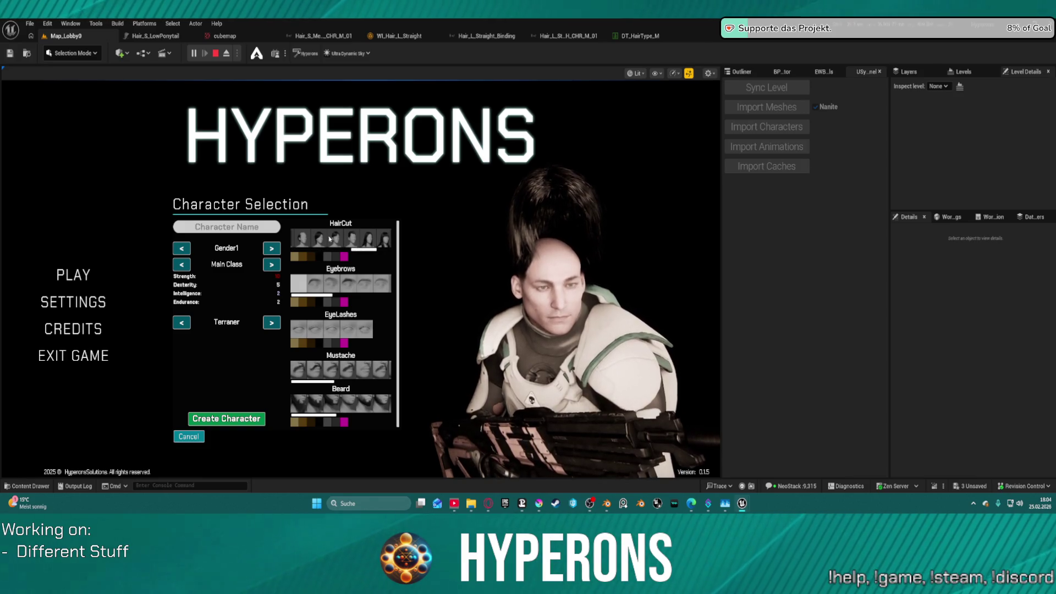
pyautogui.click(336, 241)
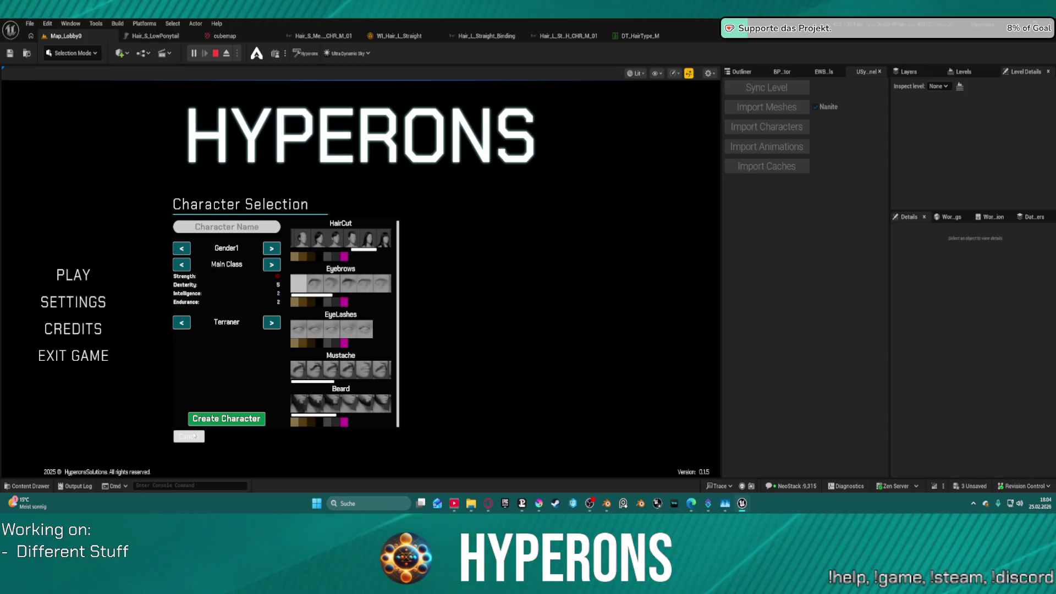
# - Cancel creation, select the 'test' character, and open Create New again
pyautogui.click(193, 437)
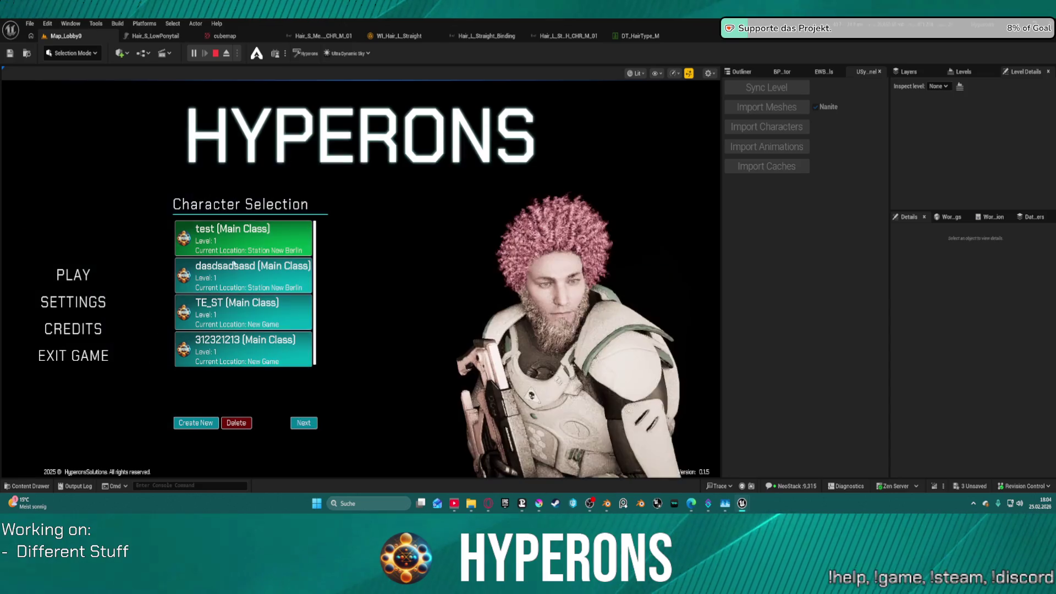
pyautogui.click(196, 422)
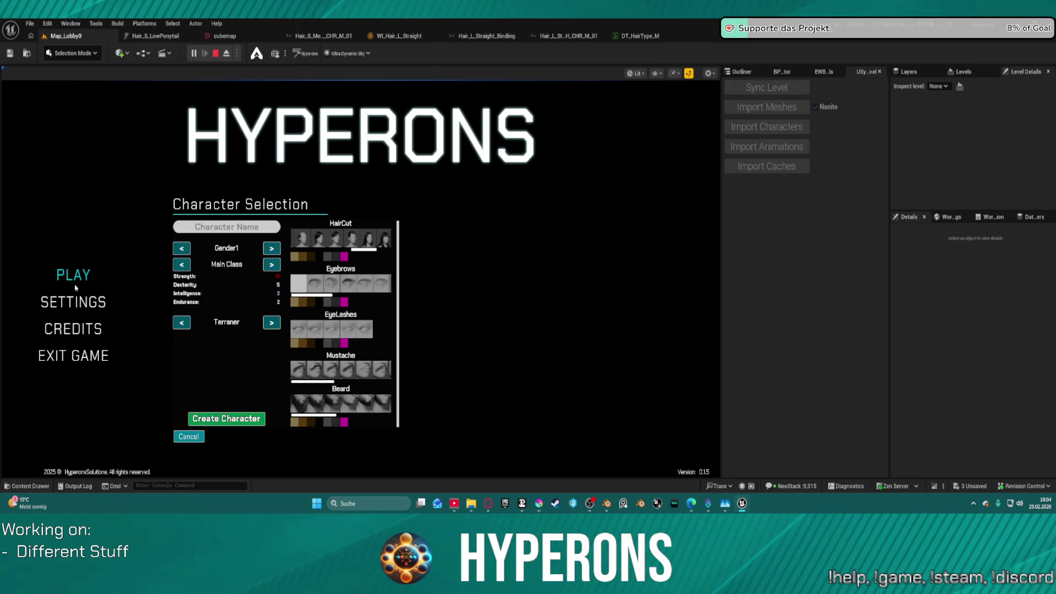
pyautogui.click(188, 436)
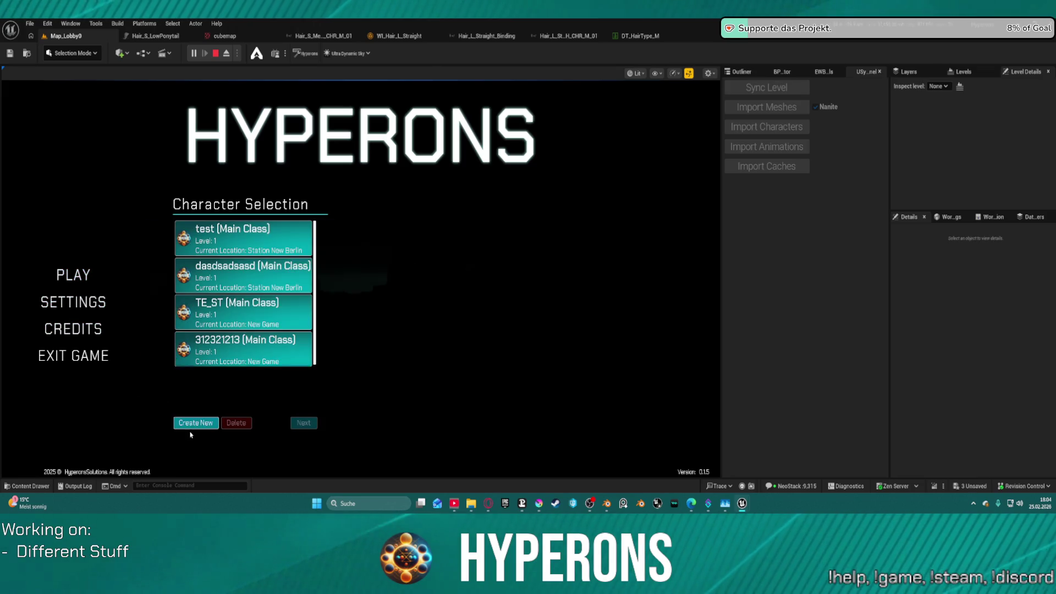
pyautogui.click(256, 252)
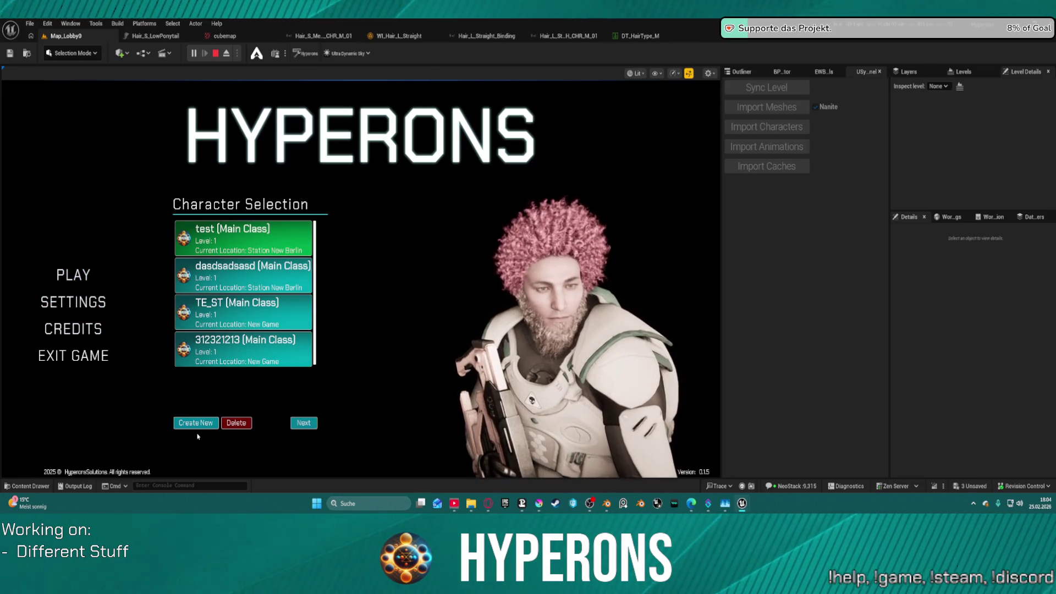
pyautogui.click(203, 421)
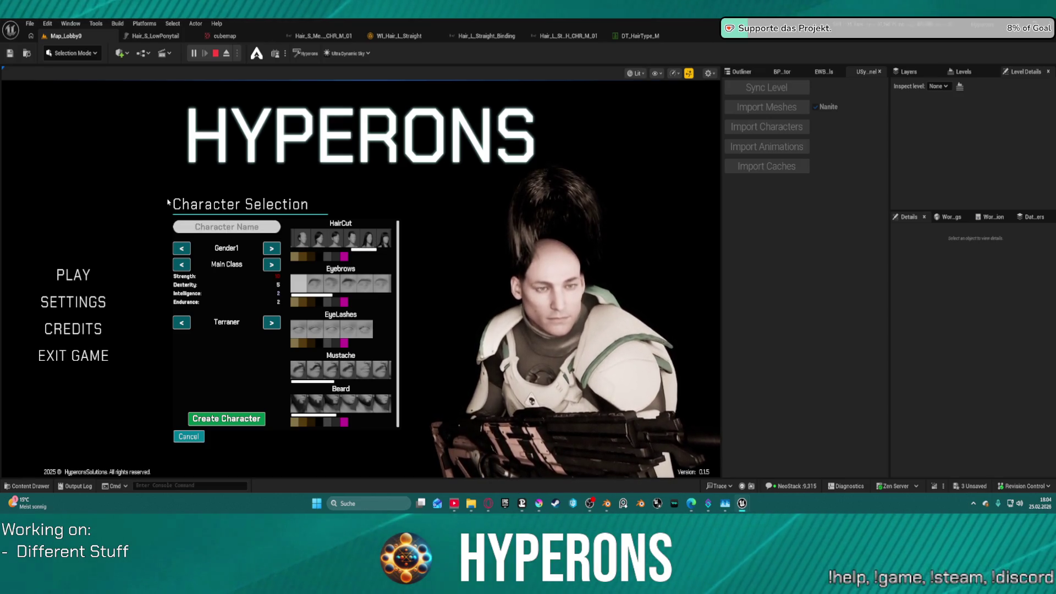
# - Enter a character name and switch the hair colour between pink and blonde
pyautogui.write('jdsaldsal')
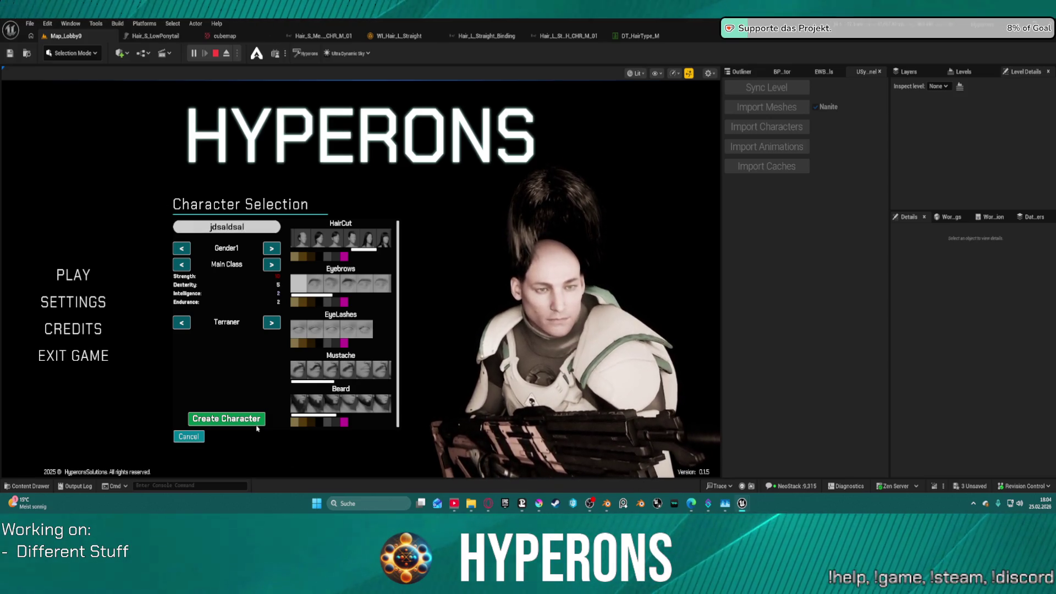
pyautogui.click(343, 256)
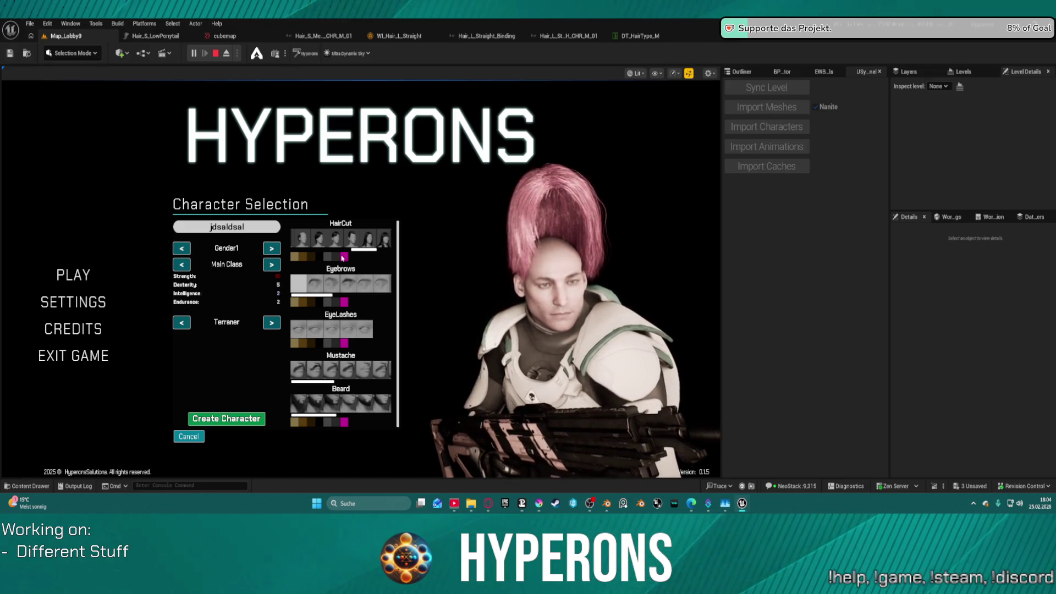
pyautogui.click(337, 259)
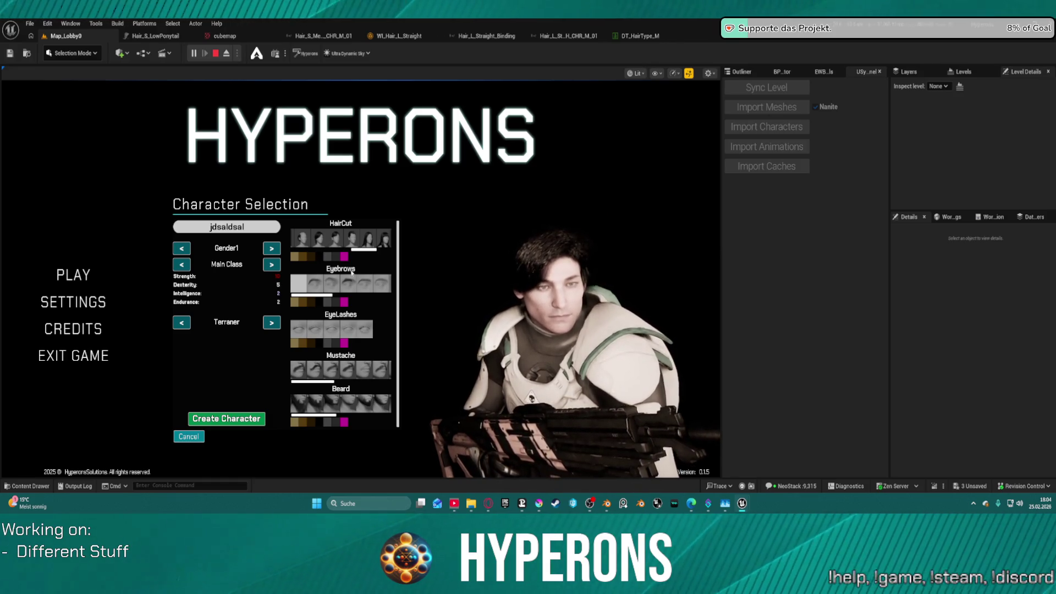
pyautogui.click(344, 258)
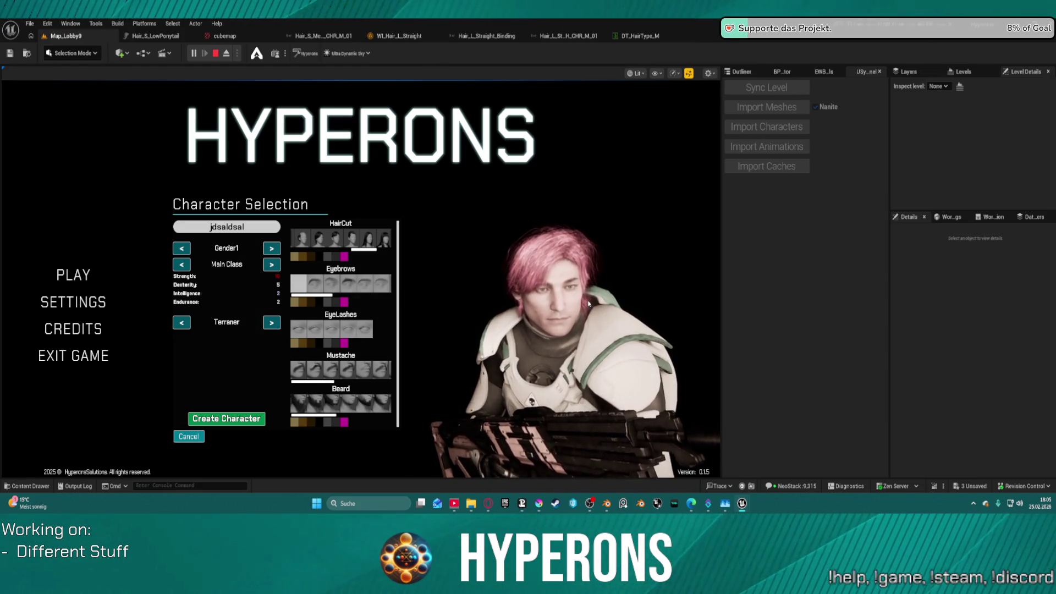
pyautogui.click(330, 257)
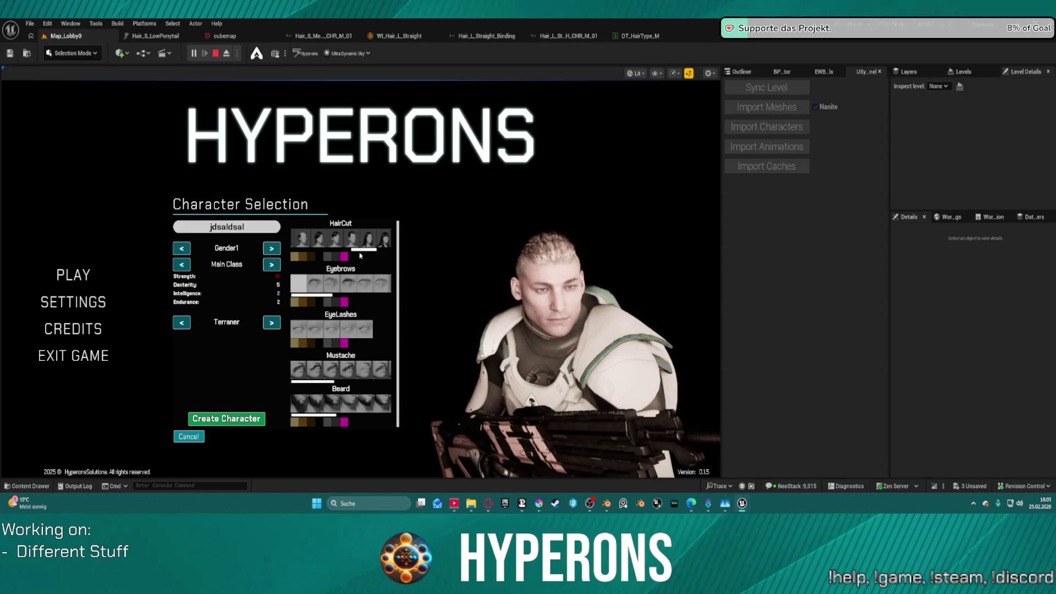
# - Try the curly braided bun haircut, then settle on a pink mohawk
pyautogui.moveTo(370, 252); pyautogui.dragTo(390, 257)
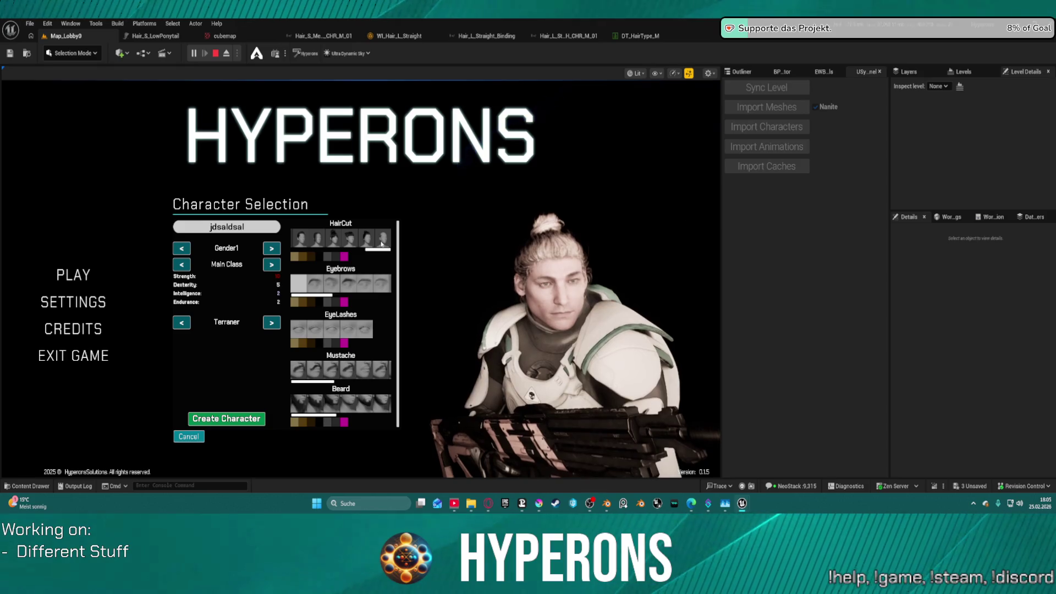
pyautogui.click(362, 245)
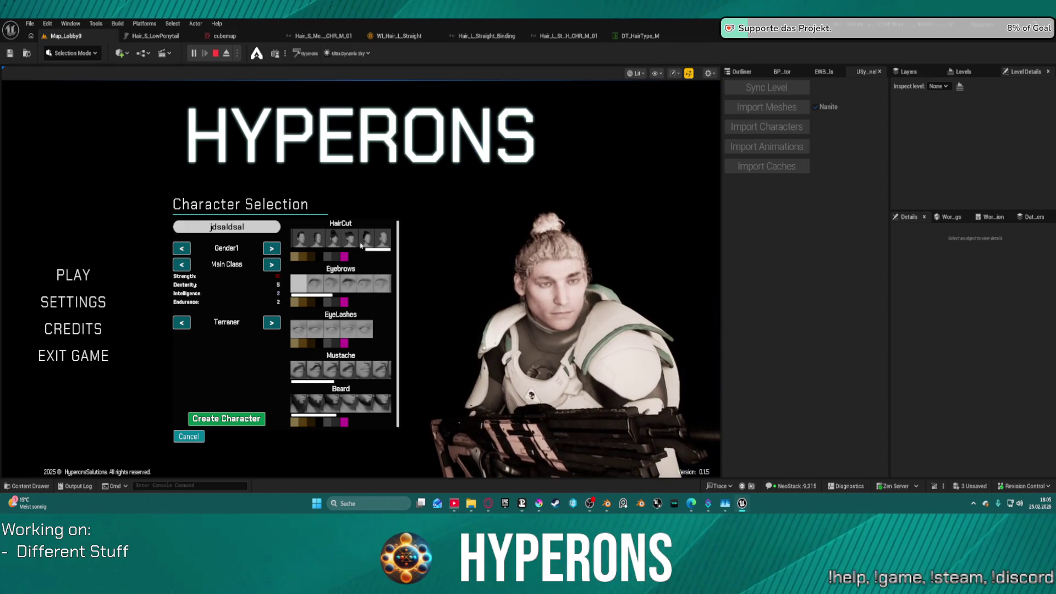
pyautogui.moveTo(382, 251); pyautogui.dragTo(347, 258)
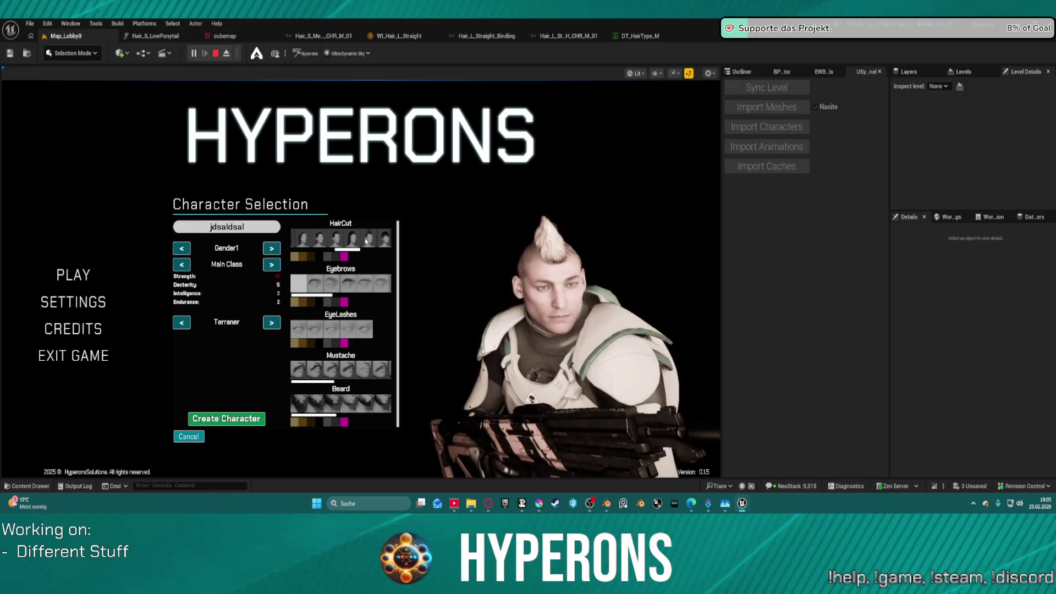
pyautogui.click(345, 256)
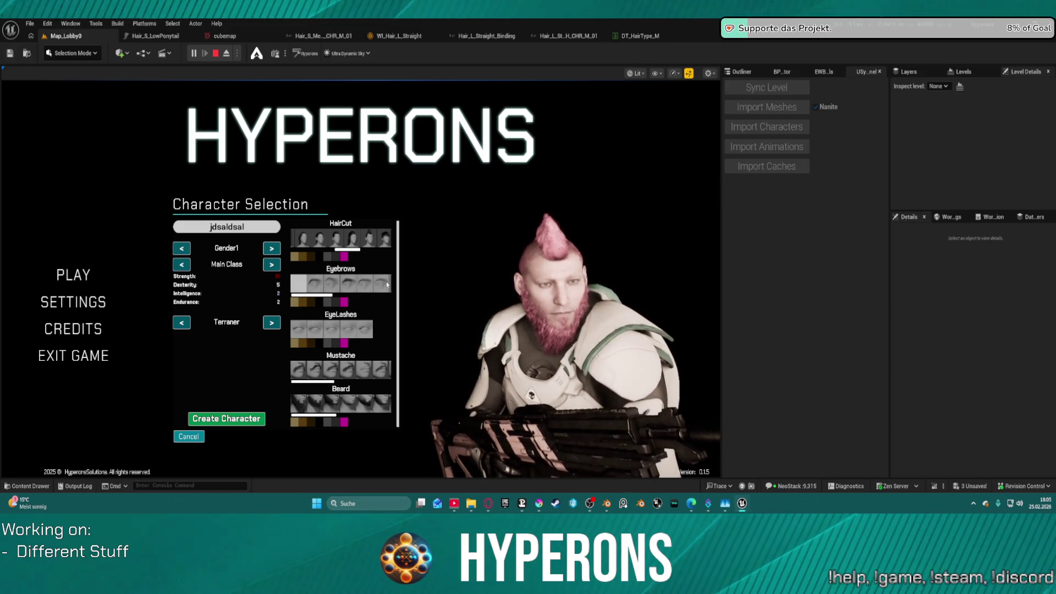
# - Recolour the mohawk black, preview the tall long-hair haircut, then cancel creation
pyautogui.scroll(-3, 367, 289)
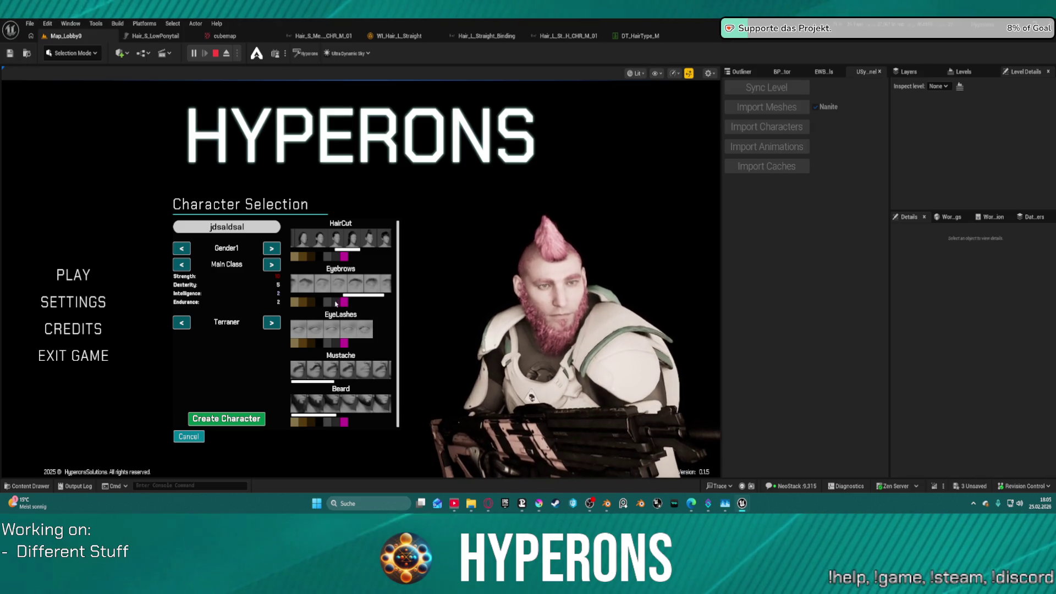
pyautogui.click(323, 256)
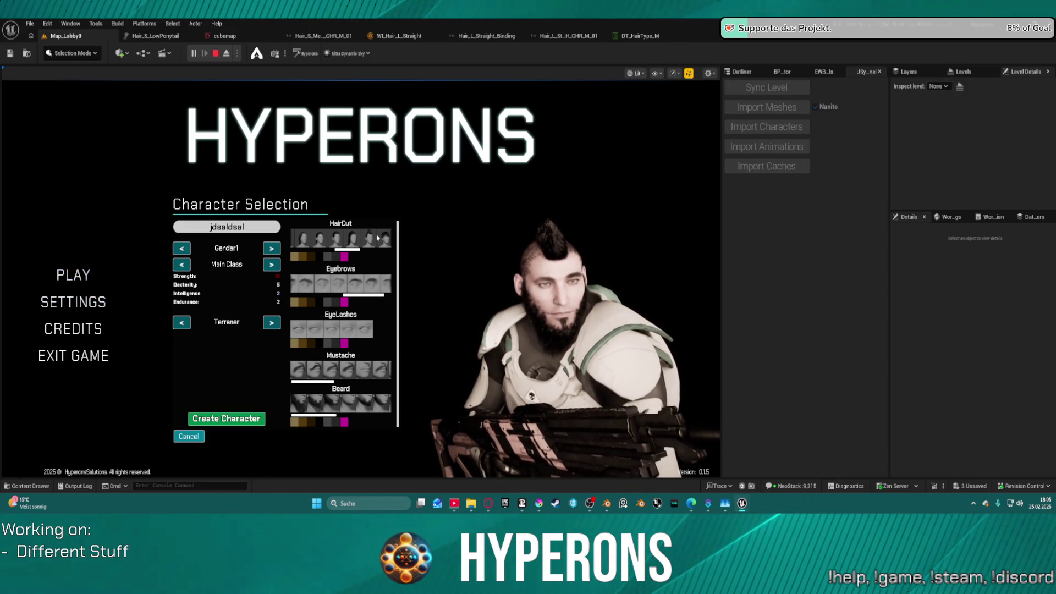
pyautogui.scroll(-3, 366, 245)
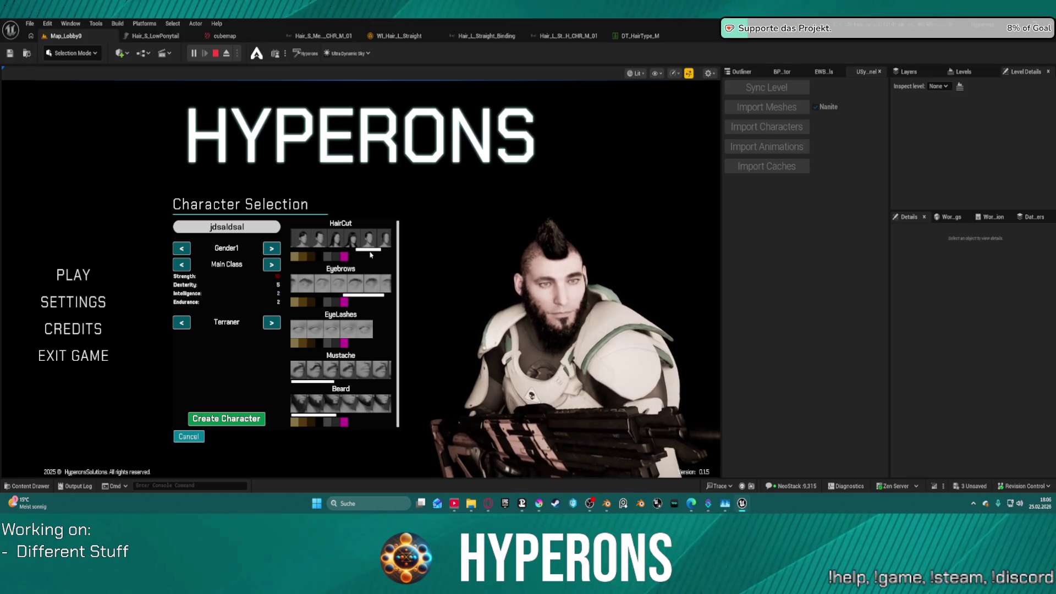
pyautogui.click(340, 242)
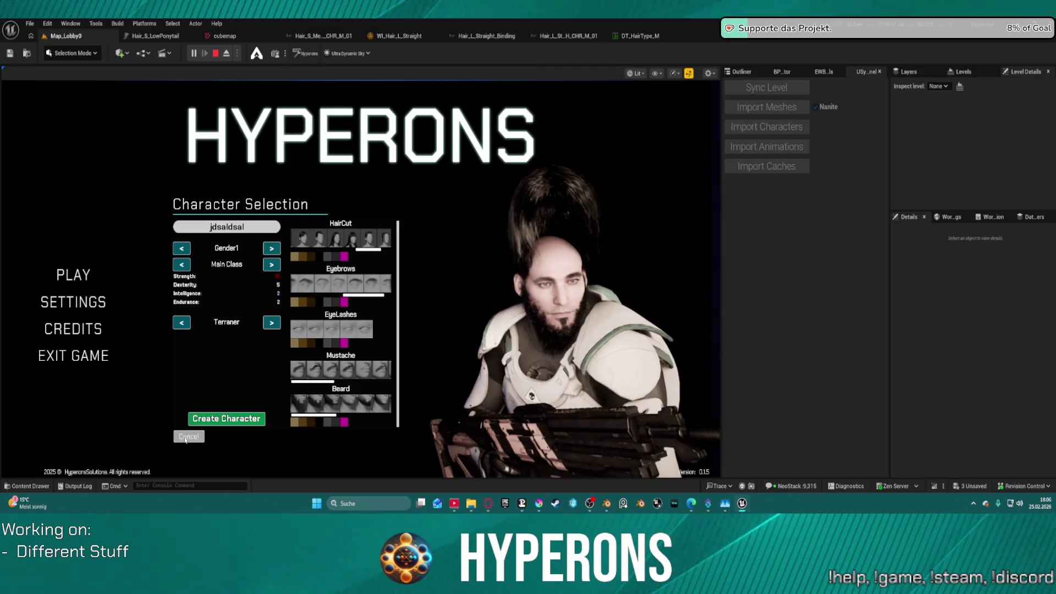
pyautogui.click(188, 436)
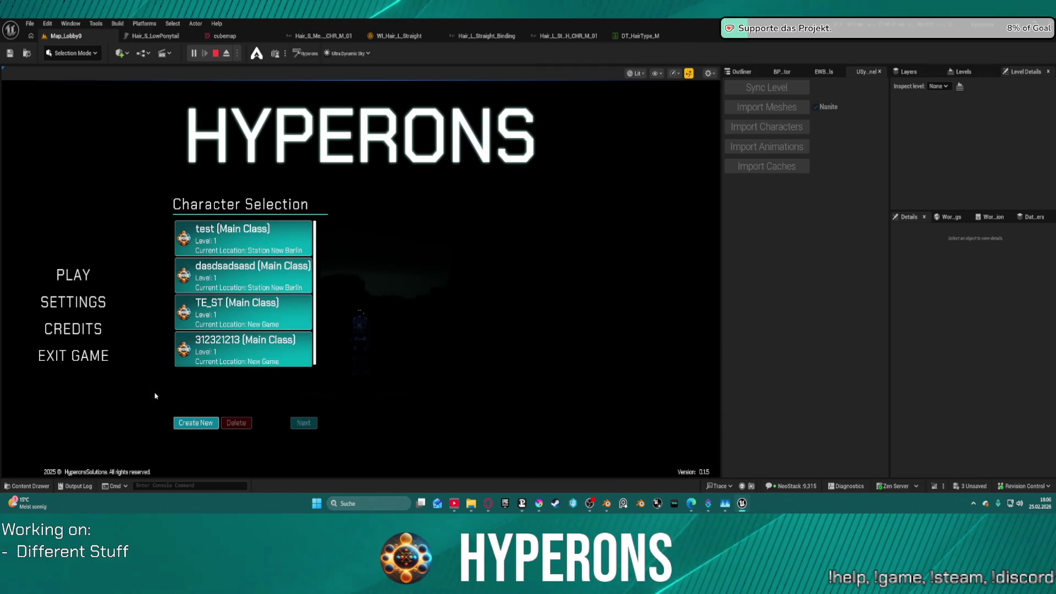
# - Exit the game and load DEV_CharacterPreview from File > Recent Levels
pyautogui.click(98, 347)
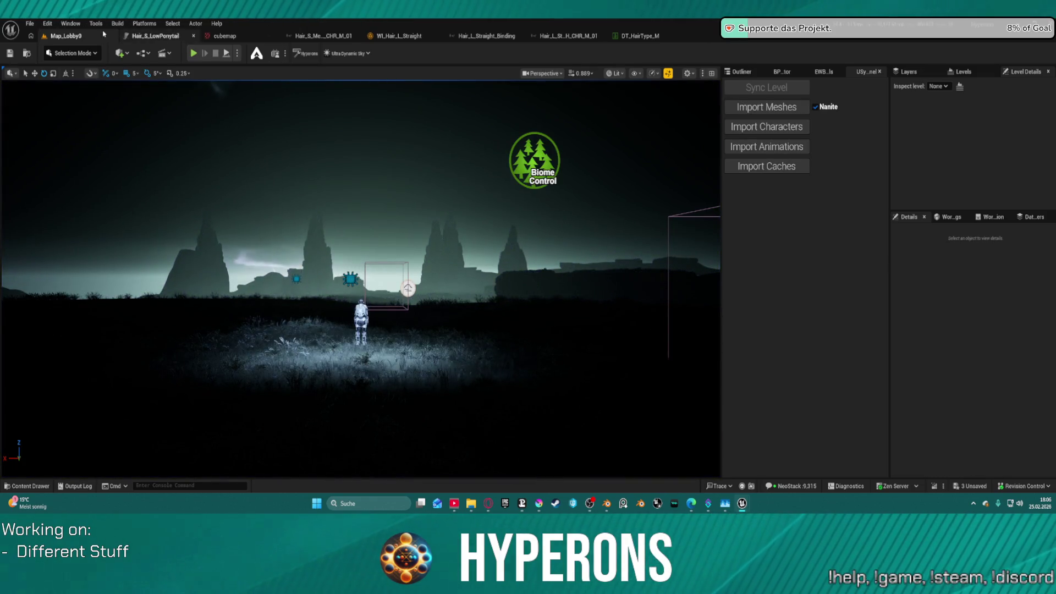
pyautogui.click(30, 23)
pyautogui.moveTo(61, 87)
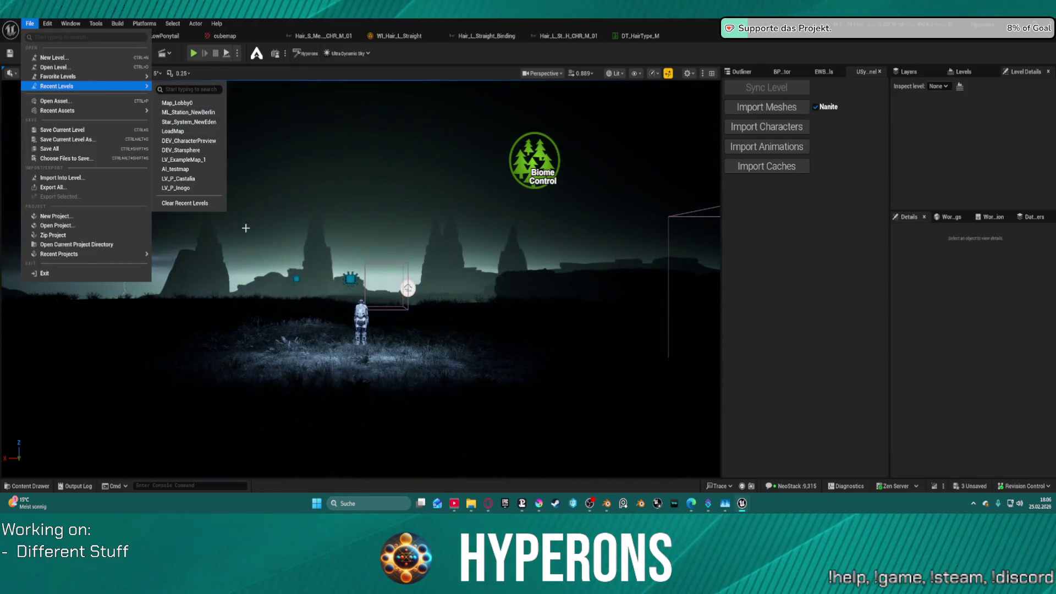
pyautogui.click(208, 132)
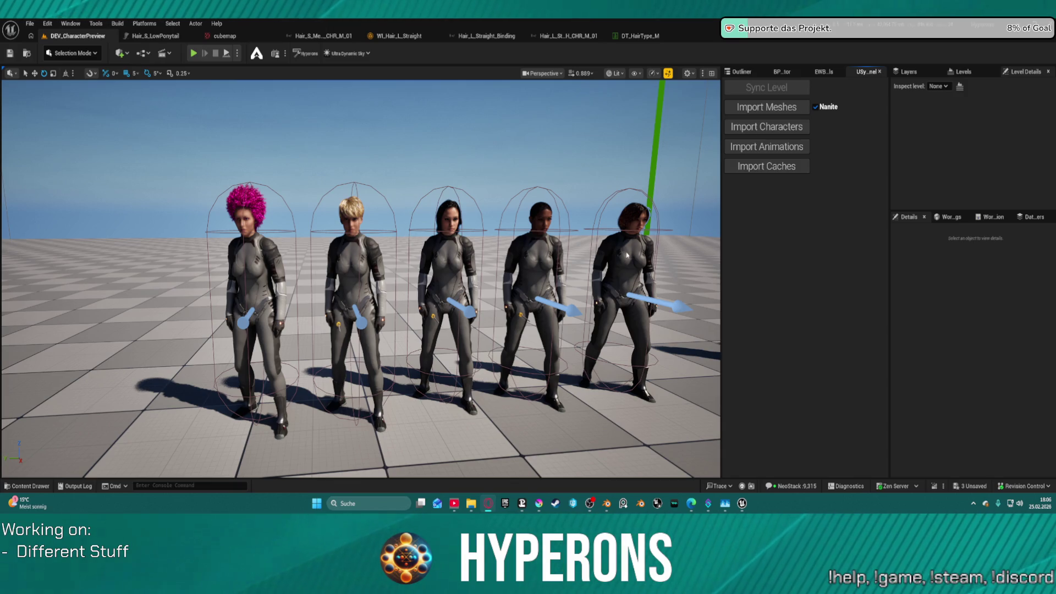
# - Focus the blonde preview character, filter Details by 'visu', and open its Visual Data Asset
pyautogui.click(349, 244)
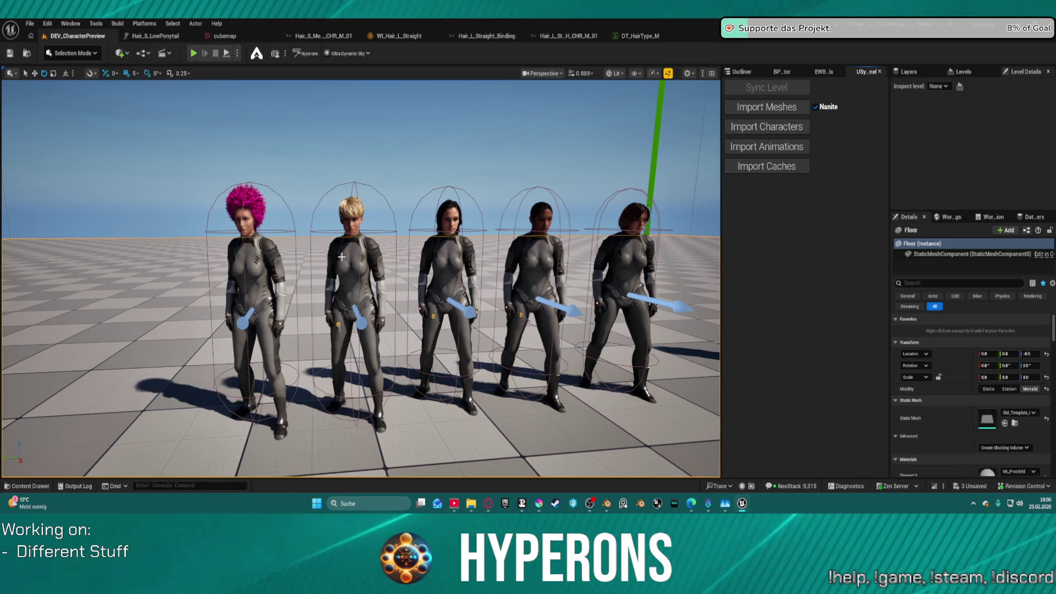
pyautogui.press('f')
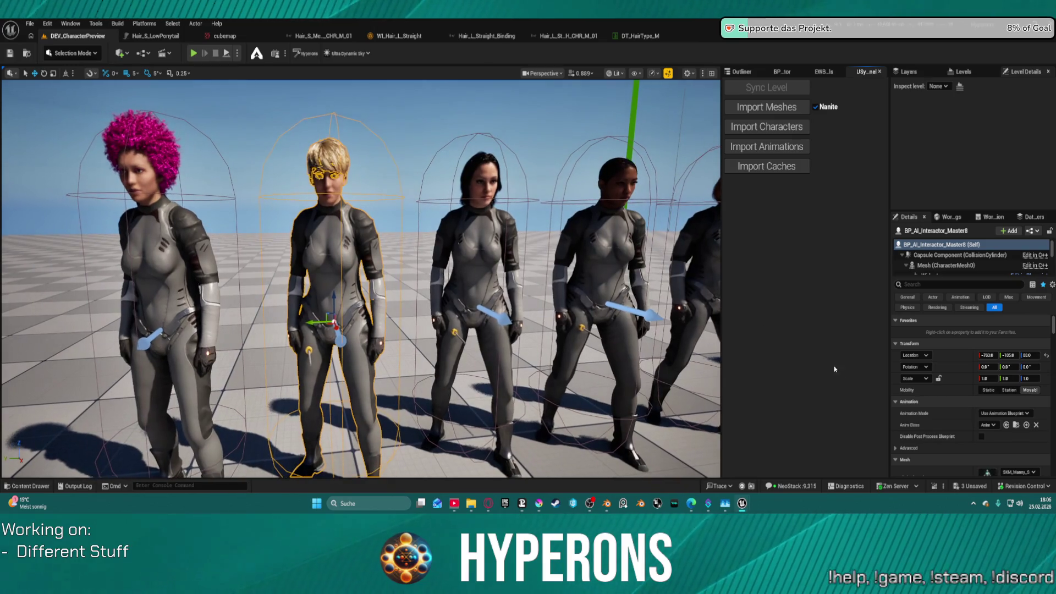
pyautogui.scroll(-1, 1009, 426)
pyautogui.scroll(-8, 1009, 426)
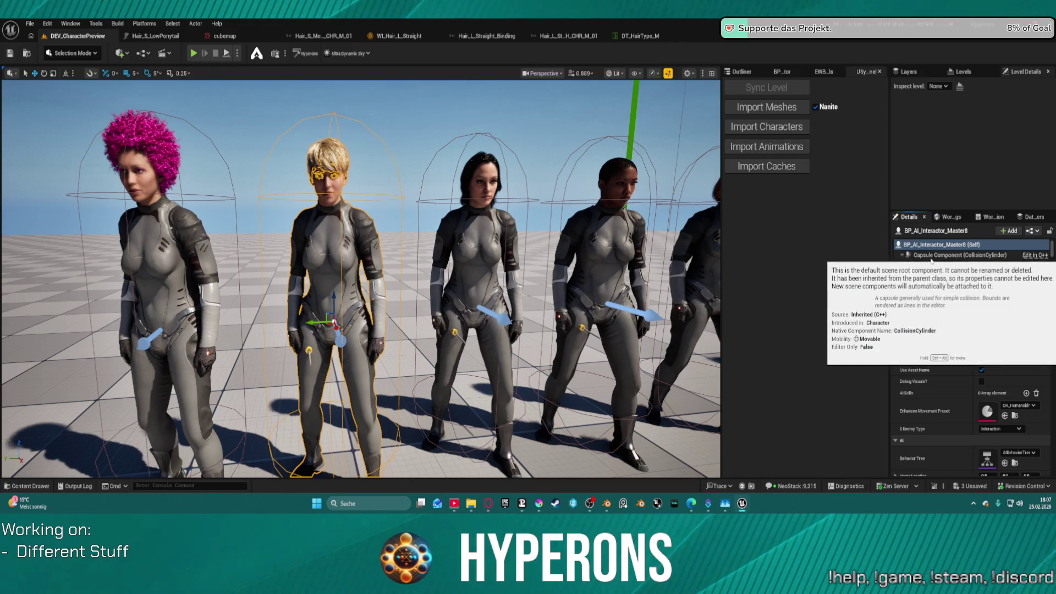
pyautogui.click(910, 284)
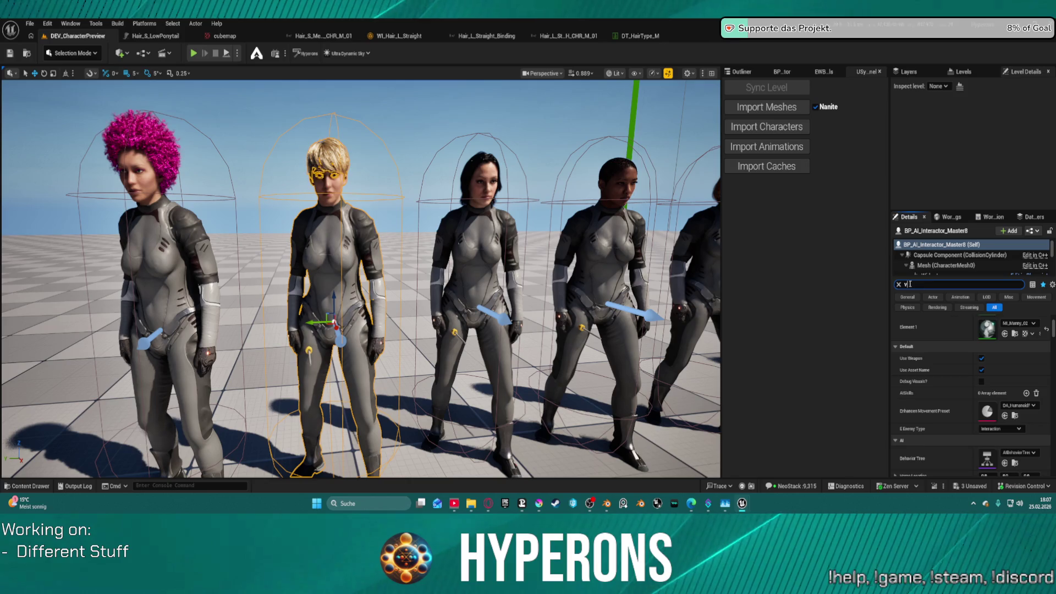
pyautogui.write('visua')
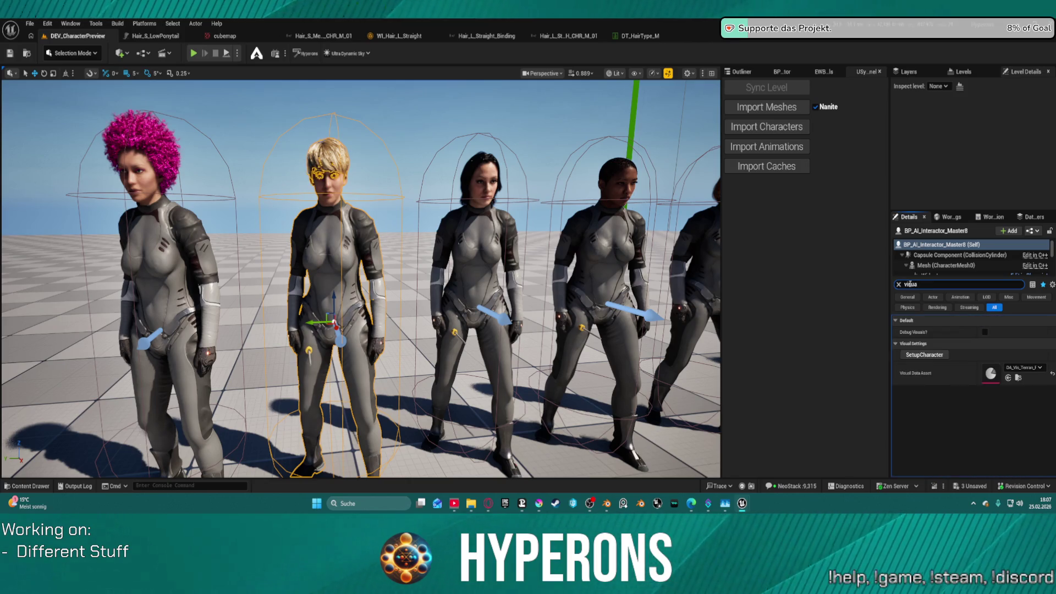
pyautogui.click(989, 373)
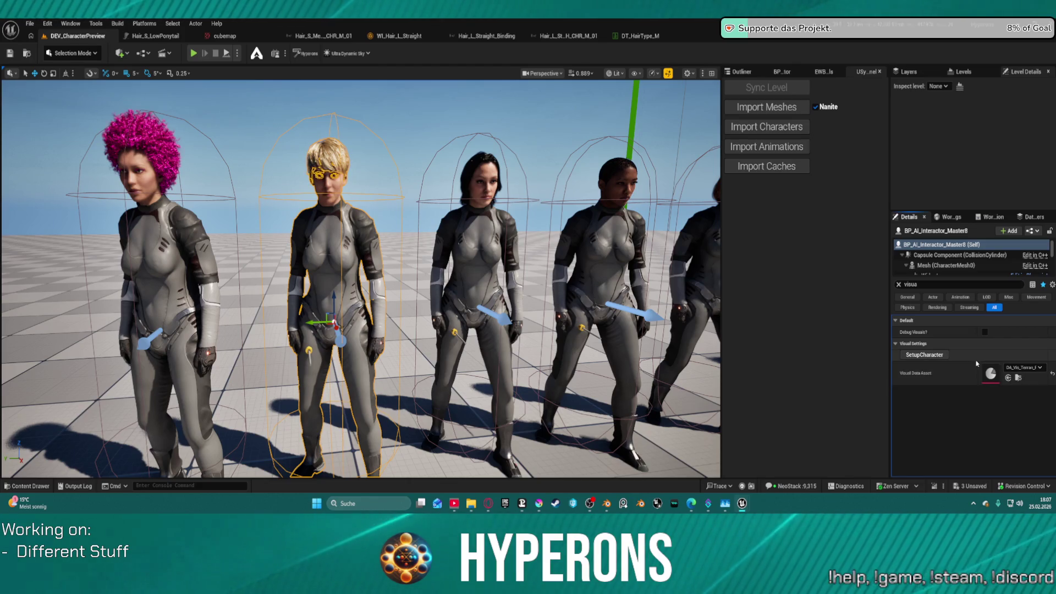
pyautogui.doubleClick(990, 373)
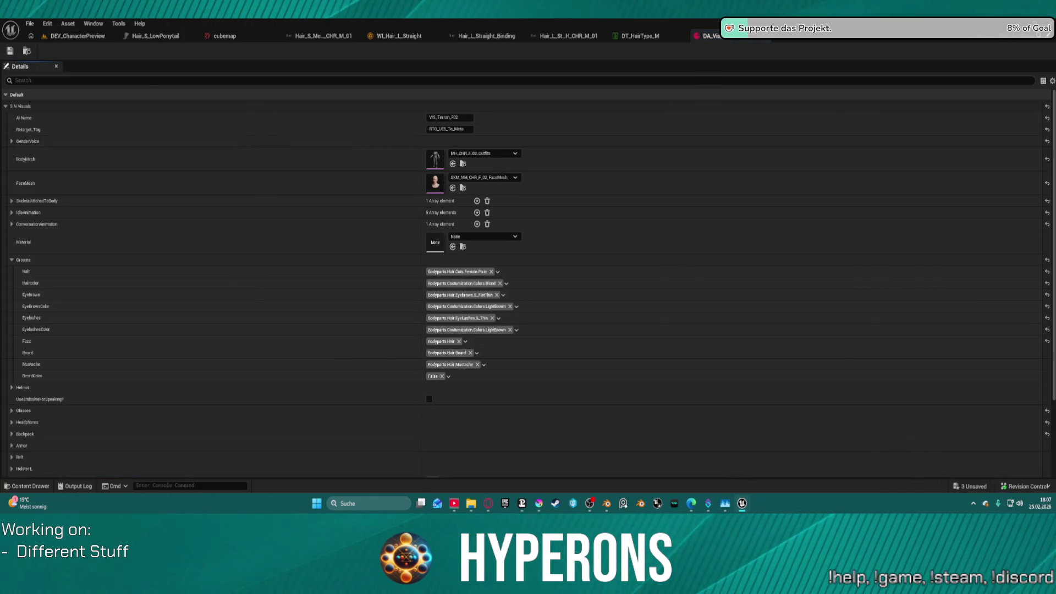
# - Close the visual data asset and switch back to the DEV_CharacterPreview level
pyautogui.click(764, 36)
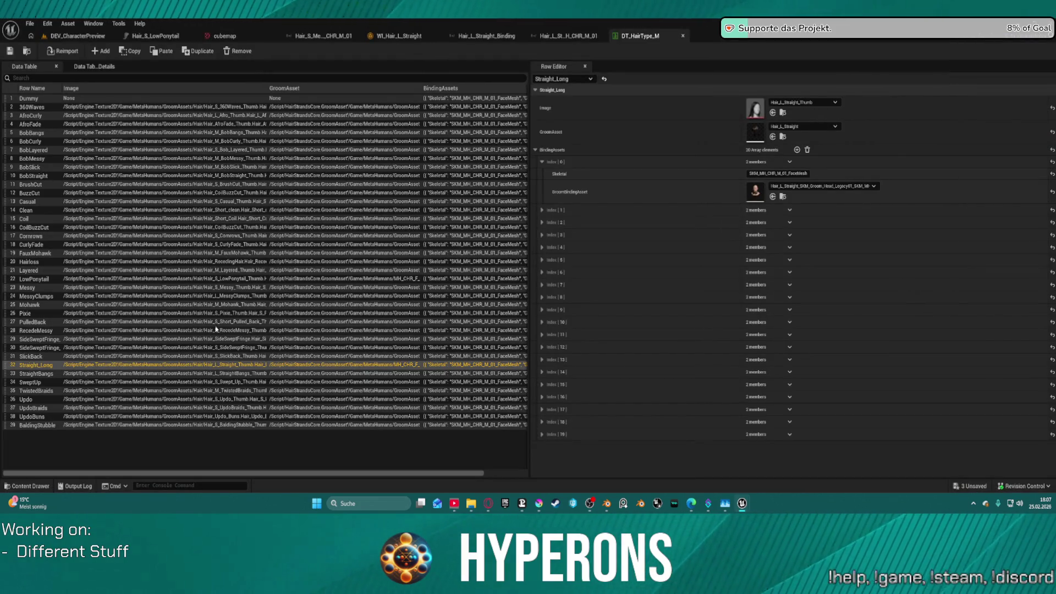
pyautogui.click(74, 37)
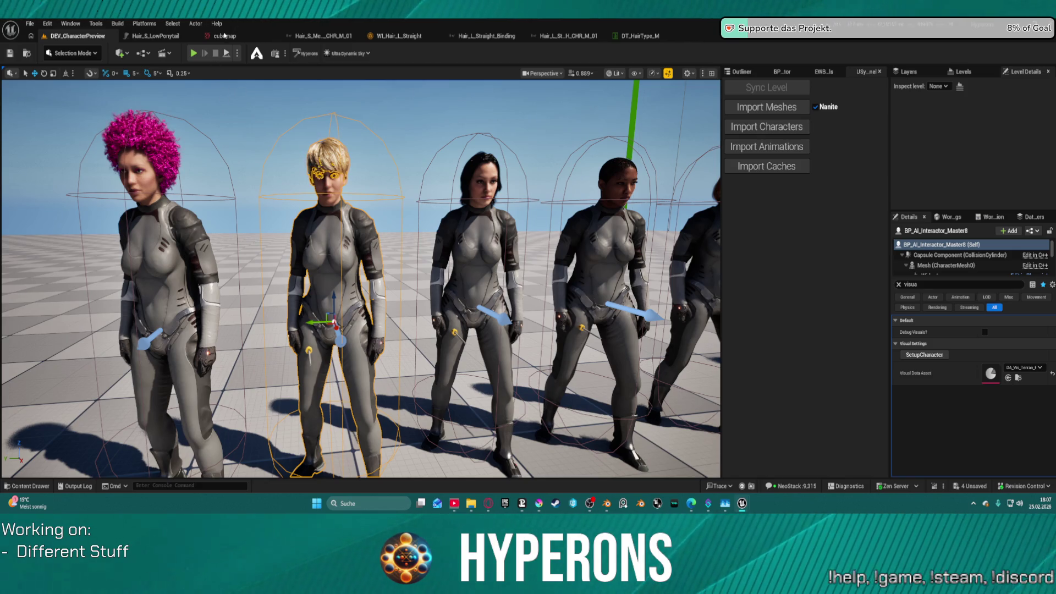
# - Run SetupCharacter on the blonde character, then on the orange-suited woman
pyautogui.click(938, 356)
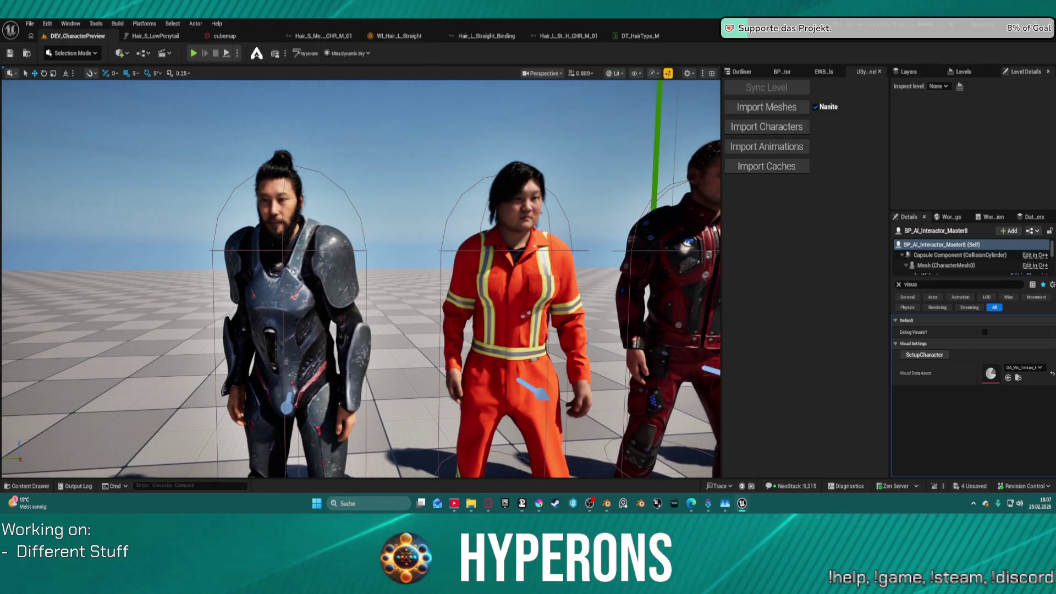
pyautogui.click(519, 221)
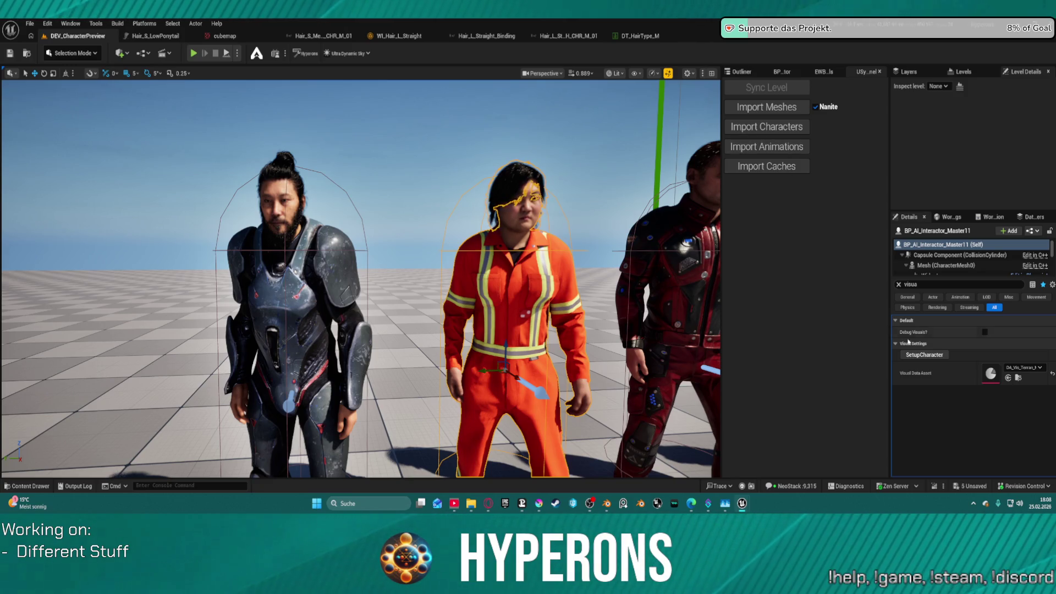
pyautogui.click(924, 354)
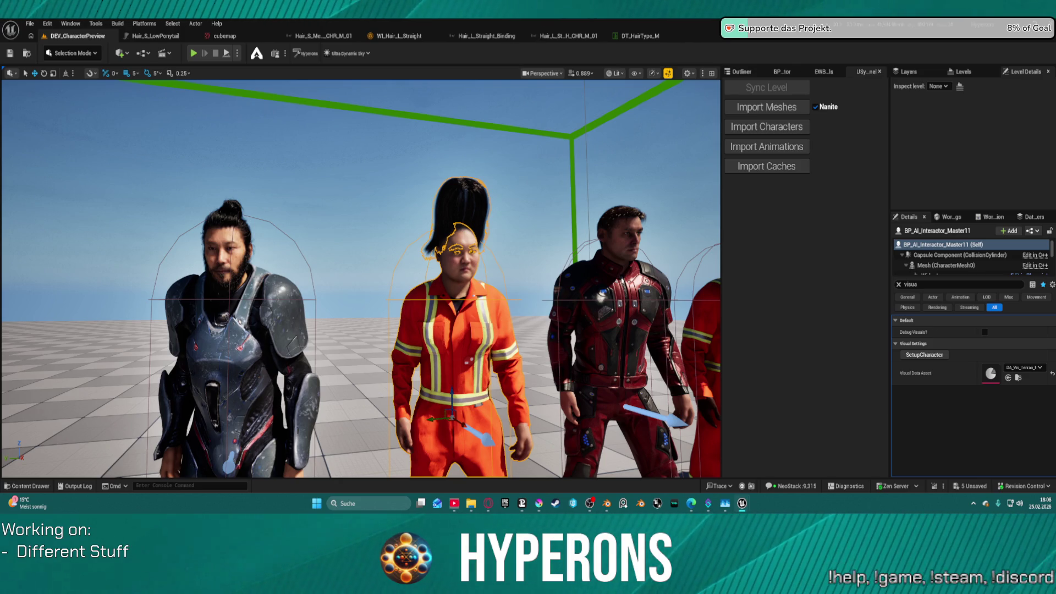
# - Save the level and re-roll the orange- and red-suited characters' hairstyles with SetupCharacter
pyautogui.hotkey('ctrl', 's')
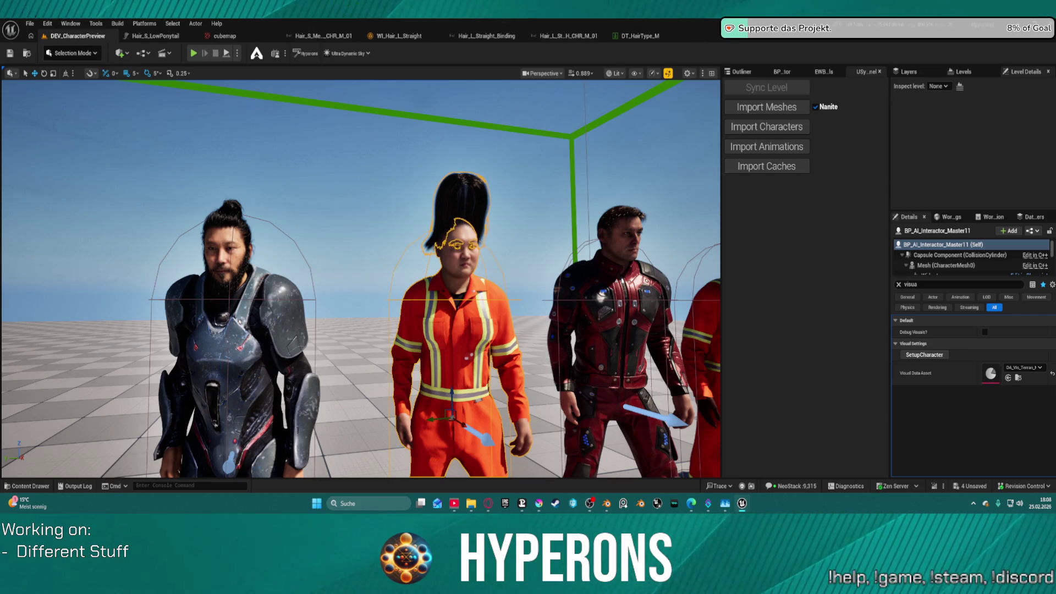
pyautogui.click(924, 355)
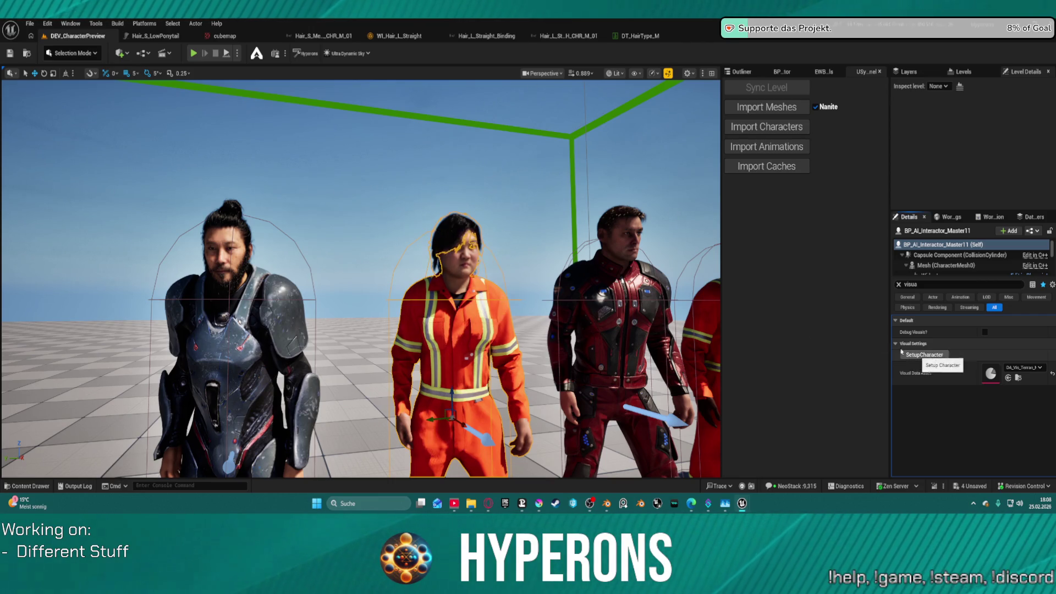
pyautogui.click(619, 286)
pyautogui.press('f')
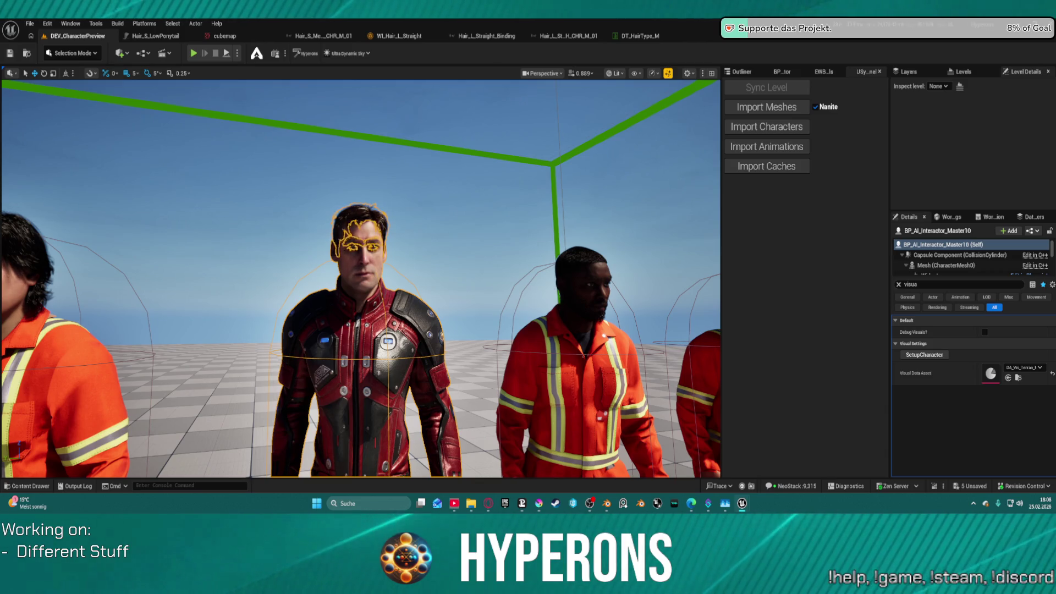
pyautogui.click(926, 355)
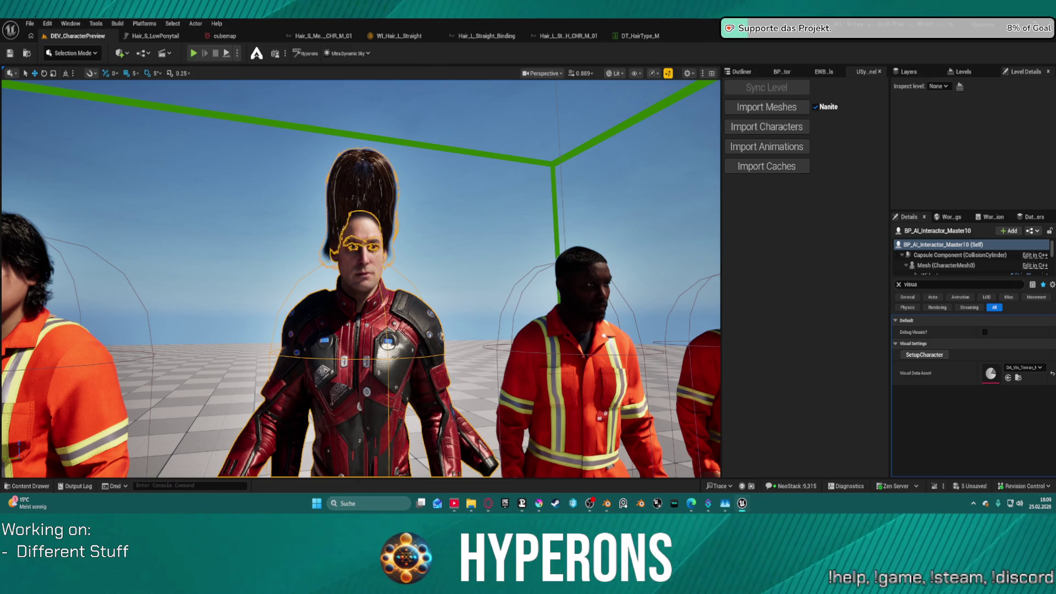
pyautogui.click(924, 344)
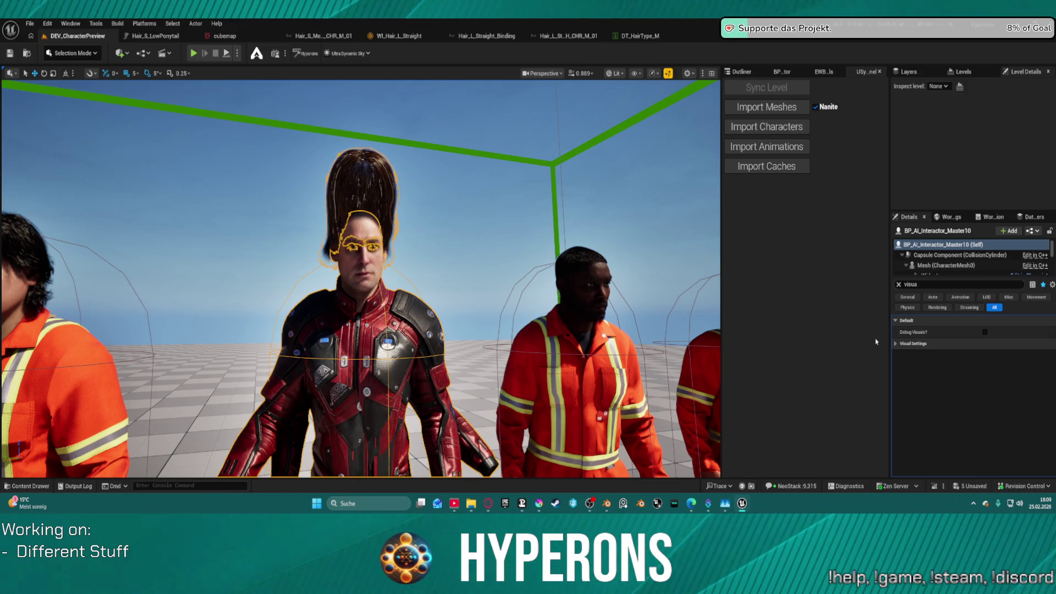
pyautogui.click(929, 343)
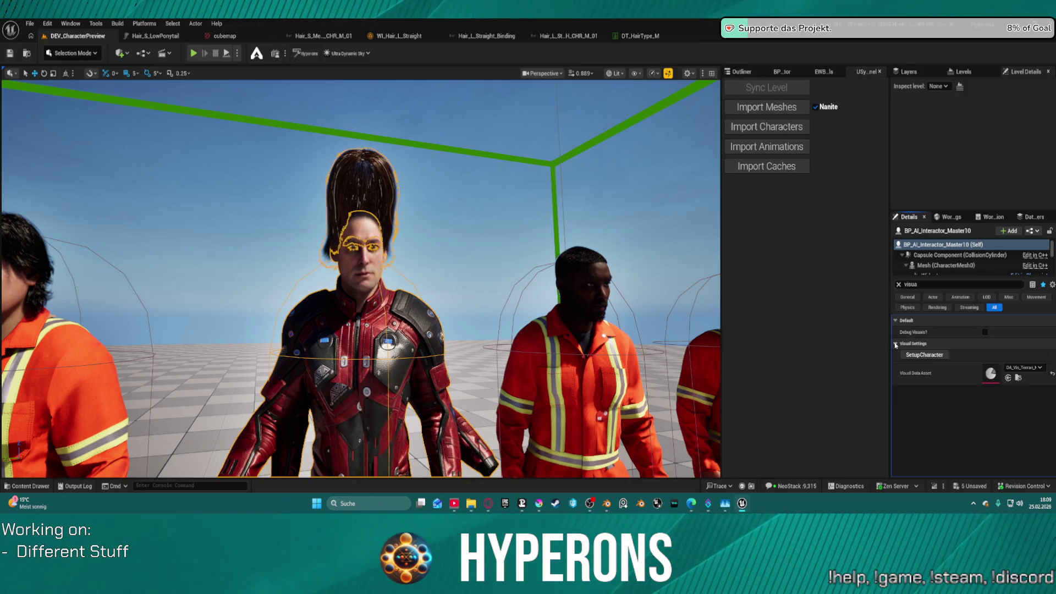
pyautogui.click(932, 357)
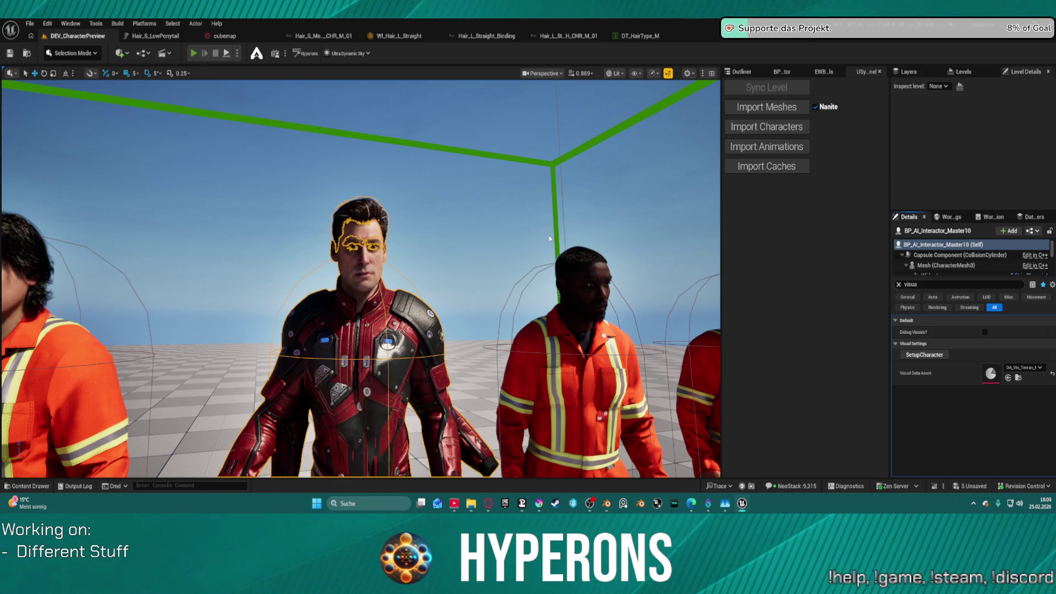
# - Test-play the level, then stop and frame the lineup of grey-suited characters
pyautogui.hotkey('alt', 'p')
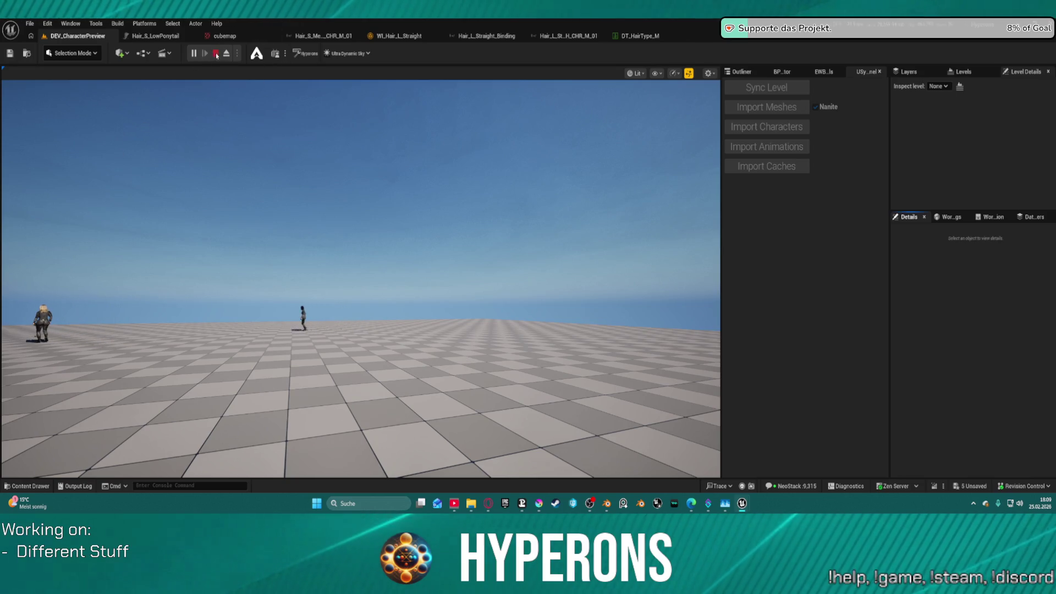
pyautogui.press('Escape')
pyautogui.click(359, 203)
pyautogui.press('f')
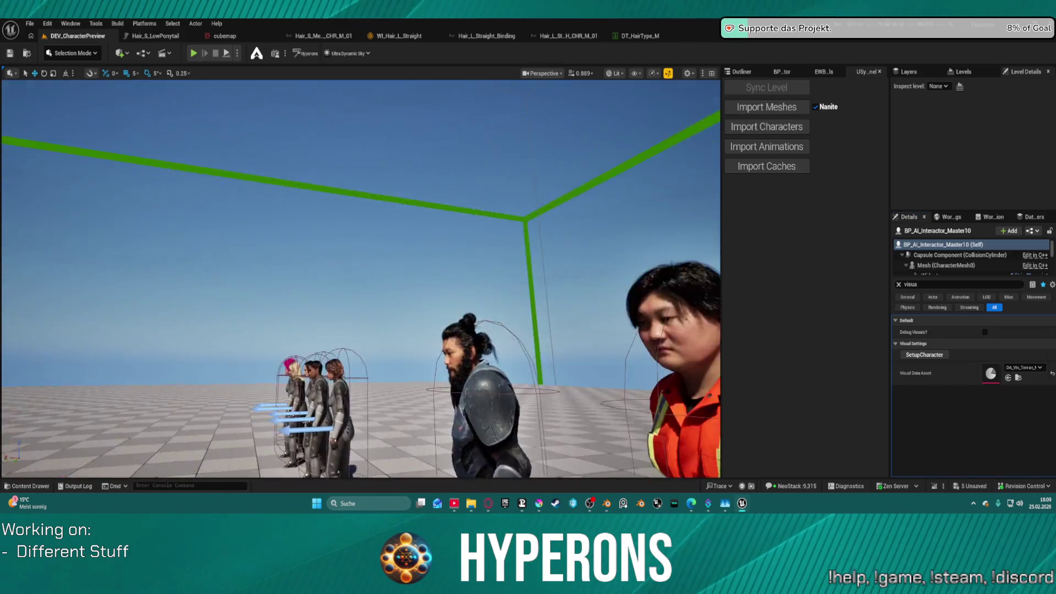
pyautogui.moveTo(361, 279)
pyautogui.mouseDown()
pyautogui.moveTo(385, 264)
pyautogui.moveTo(385, 319)
pyautogui.moveTo(464, 250)
pyautogui.mouseUp()
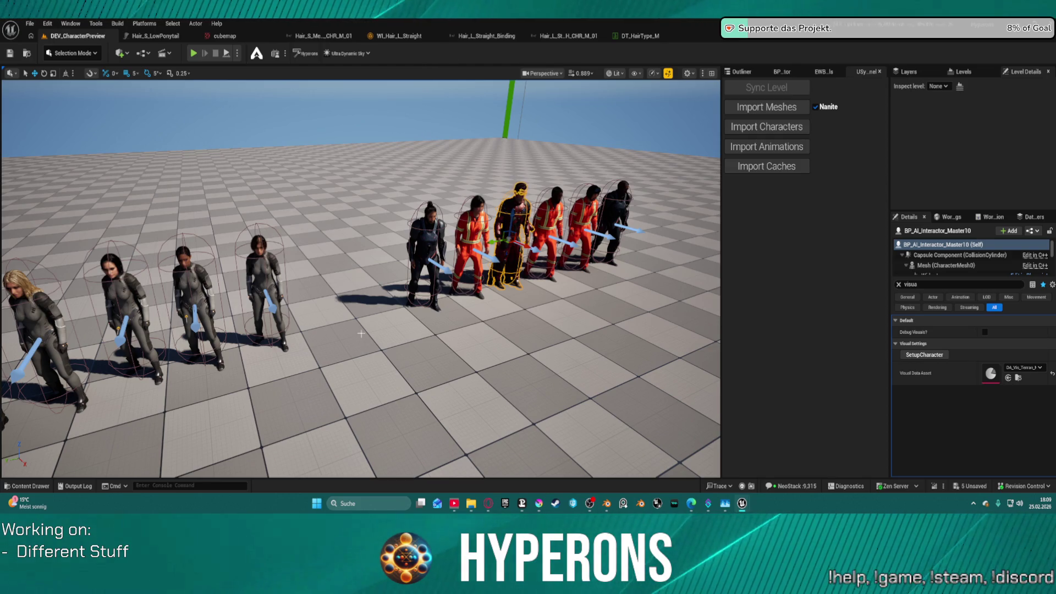
pyautogui.moveTo(367, 329); pyautogui.dragTo(308, 327)
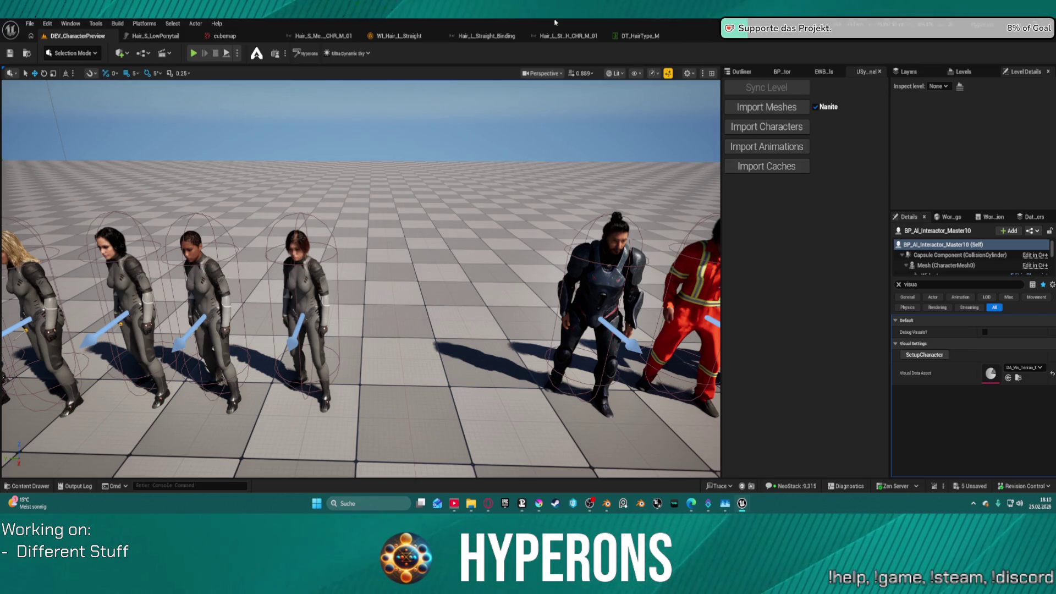
# - Set the long straight hair binding's Source Skeletal Mesh to SKM_Groom_Head_Legacy02
pyautogui.click(567, 36)
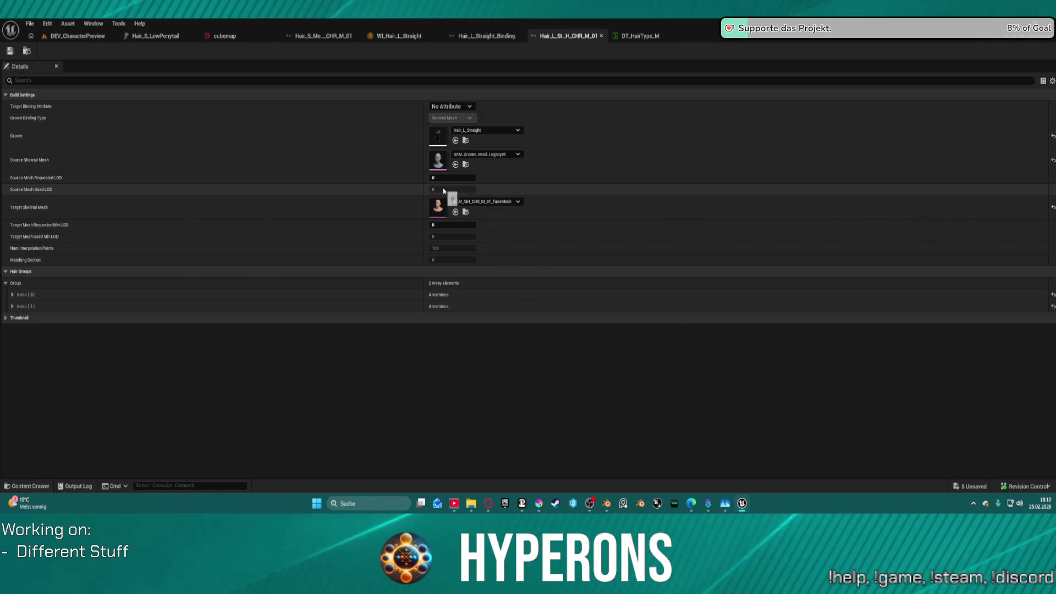
pyautogui.click(482, 158)
pyautogui.write('le')
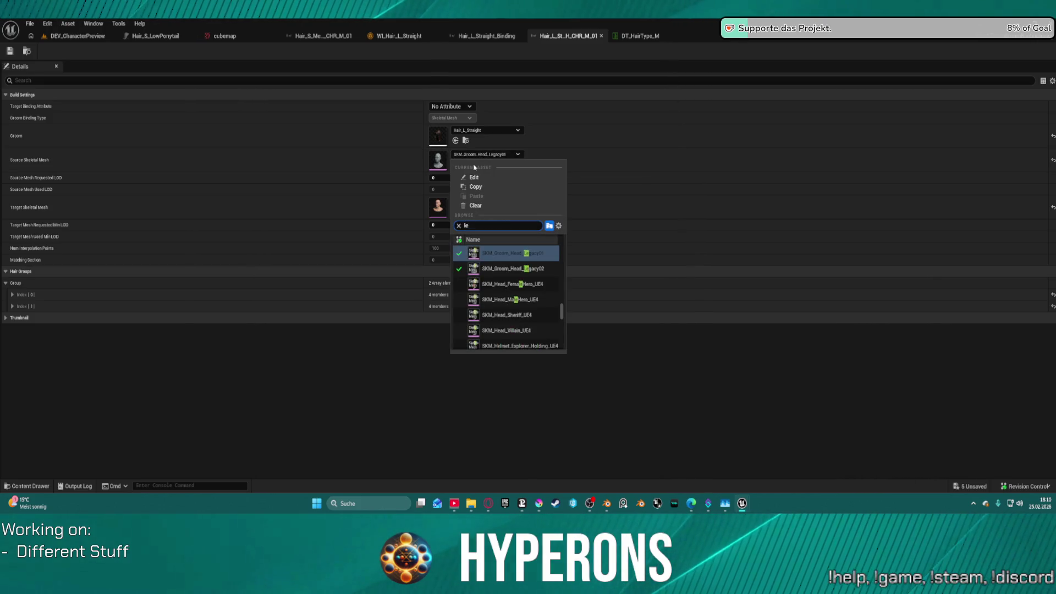
pyautogui.write('g 2')
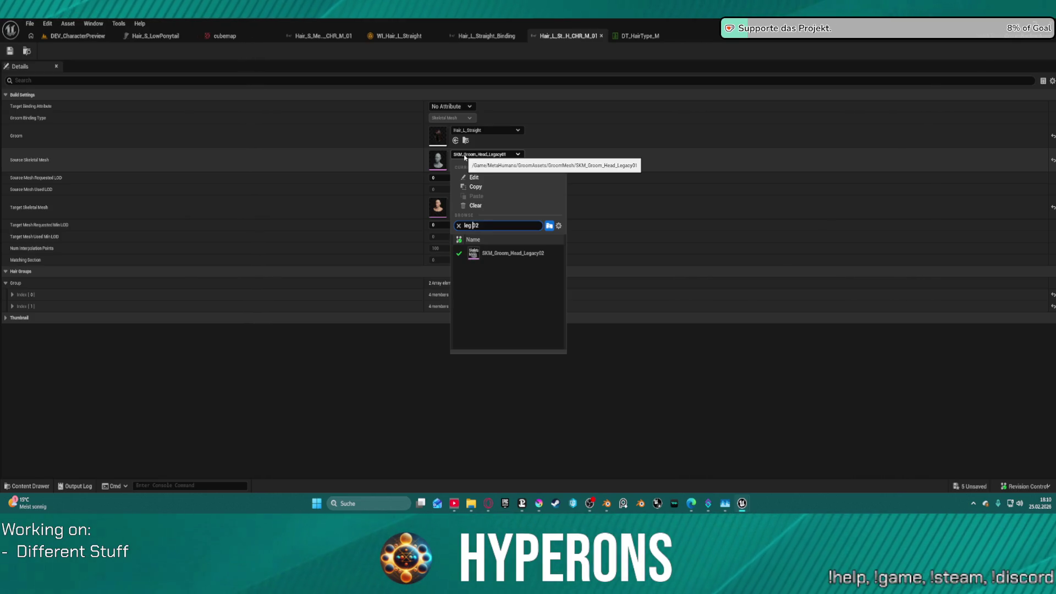
pyautogui.click(538, 254)
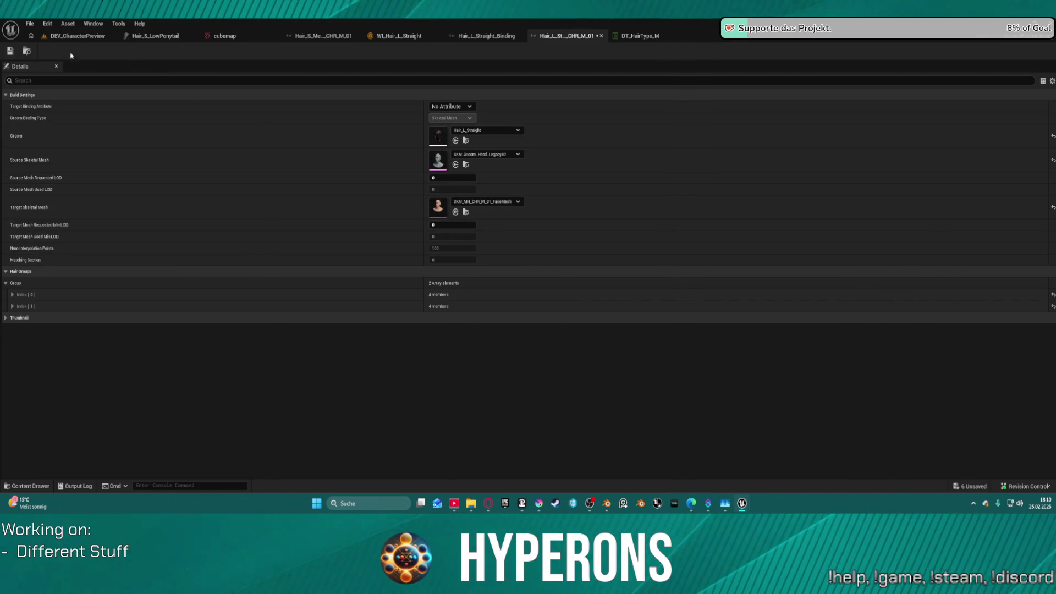
# - Rebuild the Hair_L_Straight M_01 binding from the Content Browser and return to the level
pyautogui.click(27, 53)
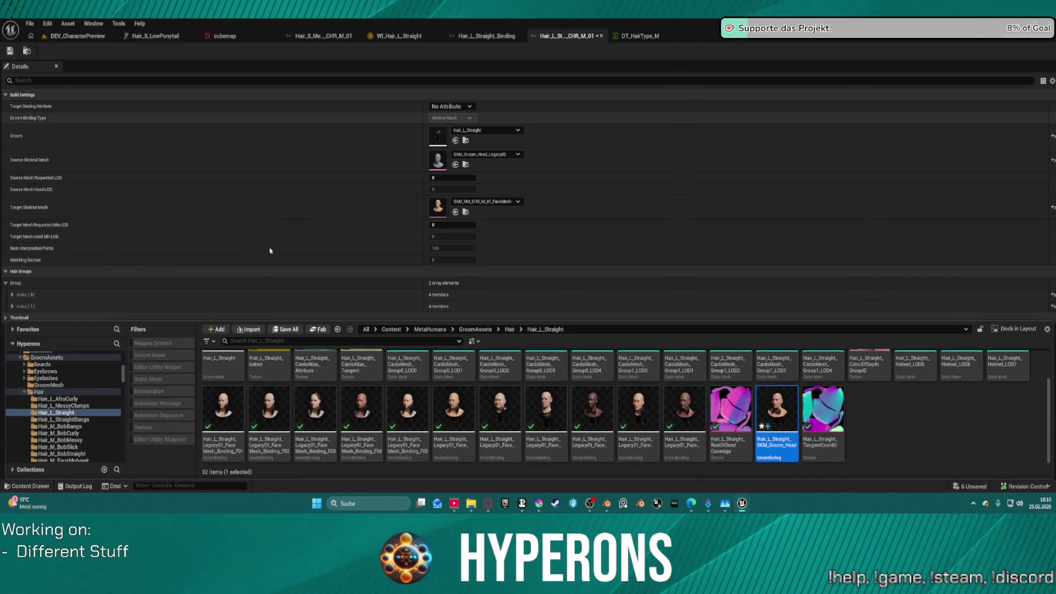
pyautogui.rightClick(782, 426)
pyautogui.click(810, 130)
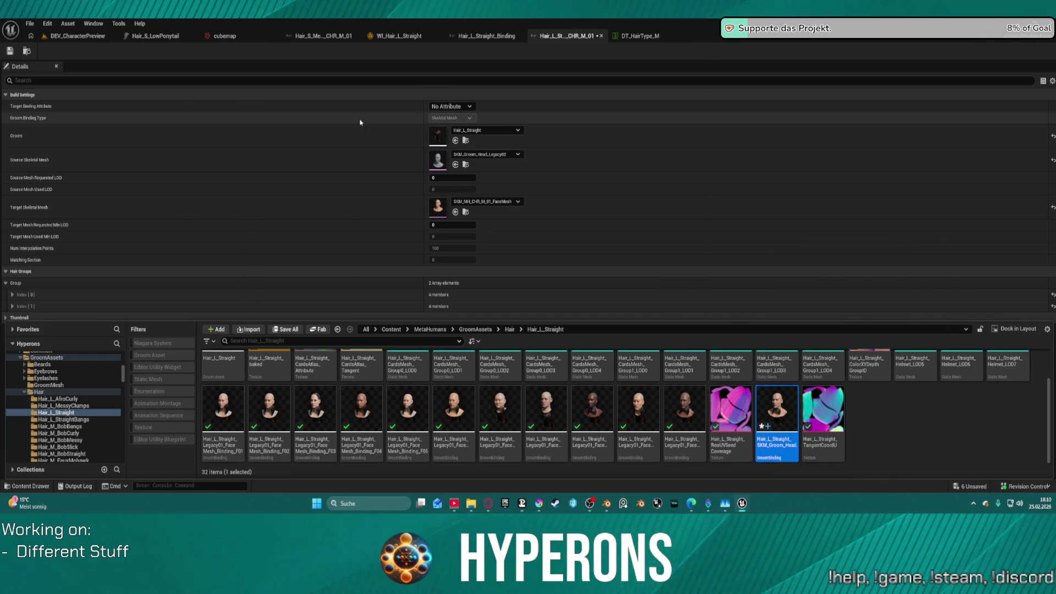
pyautogui.click(71, 36)
# - Reload DEV_CharacterPreview from Recent Levels twice, clearing the character selection in between
pyautogui.click(31, 24)
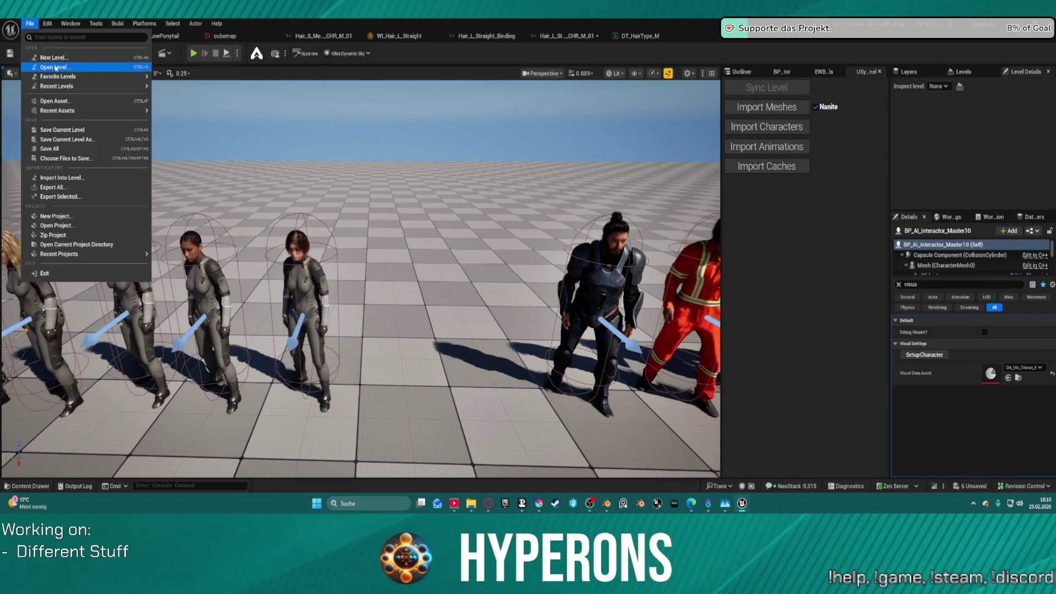
pyautogui.moveTo(55, 75)
pyautogui.click(214, 72)
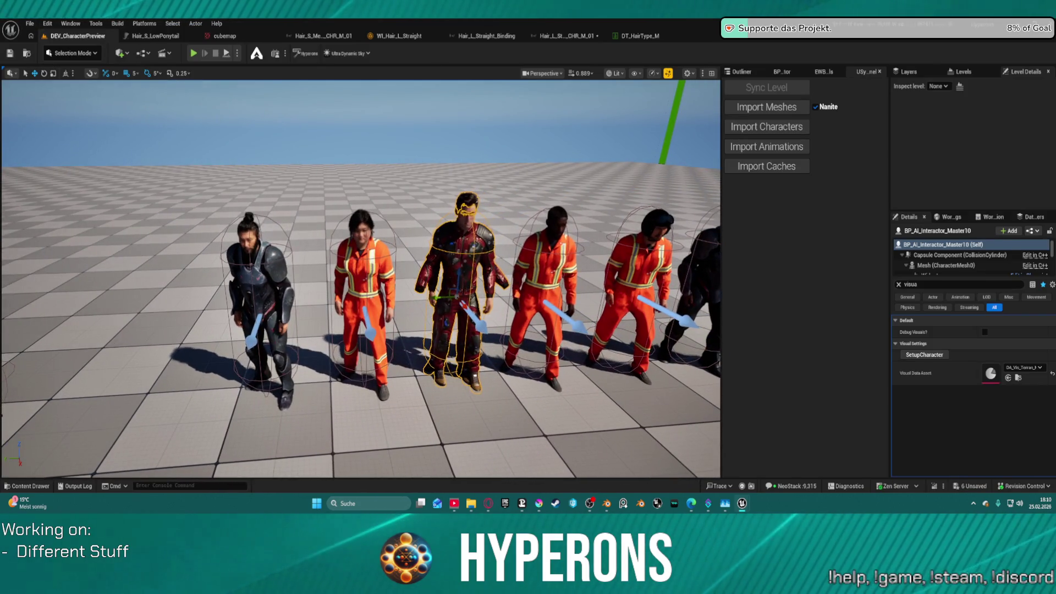
pyautogui.click(374, 446)
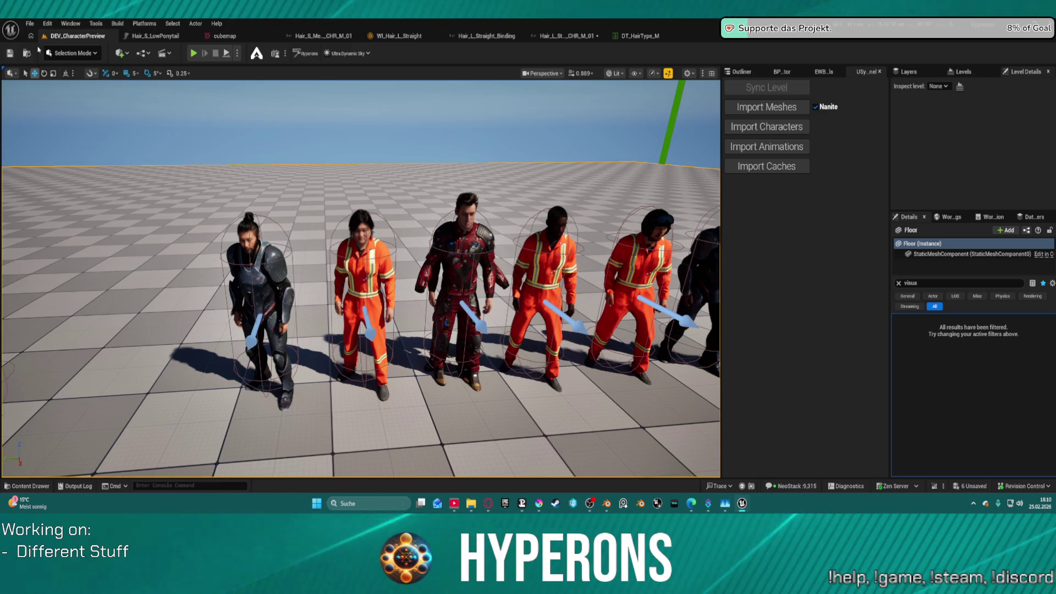
pyautogui.click(30, 23)
pyautogui.moveTo(110, 86)
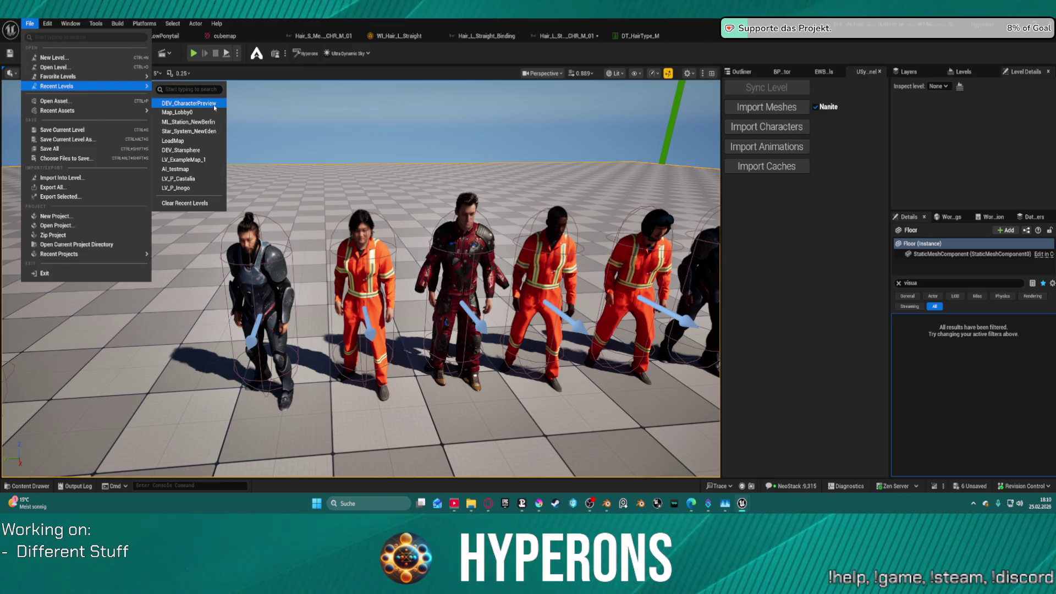
pyautogui.click(215, 104)
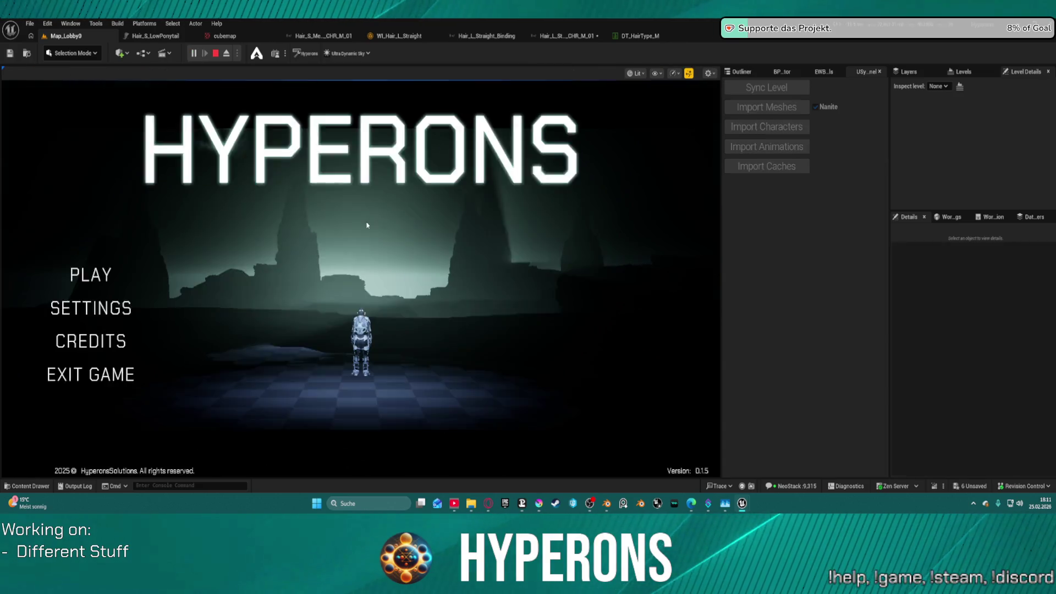
# - Start a new character via PLAY and Create New, and apply the long dark straight haircut
pyautogui.click(73, 275)
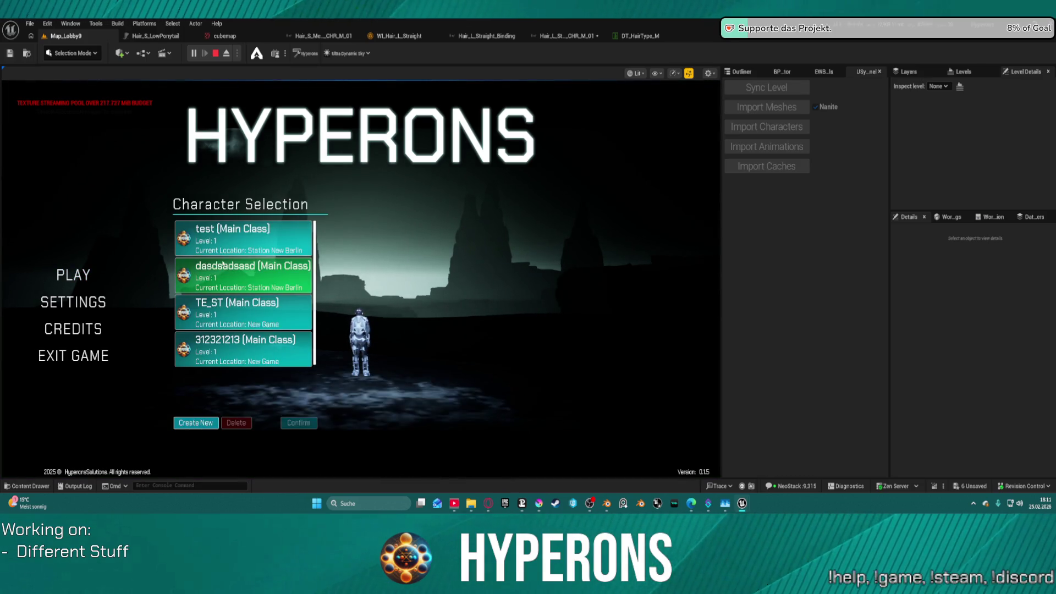
pyautogui.click(196, 422)
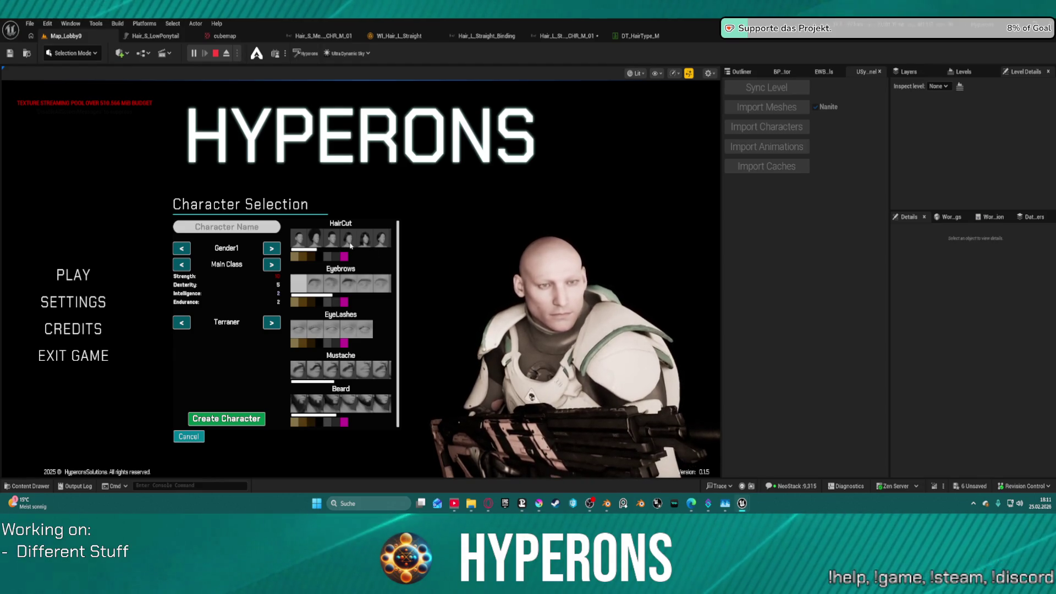
pyautogui.scroll(-2, 351, 247)
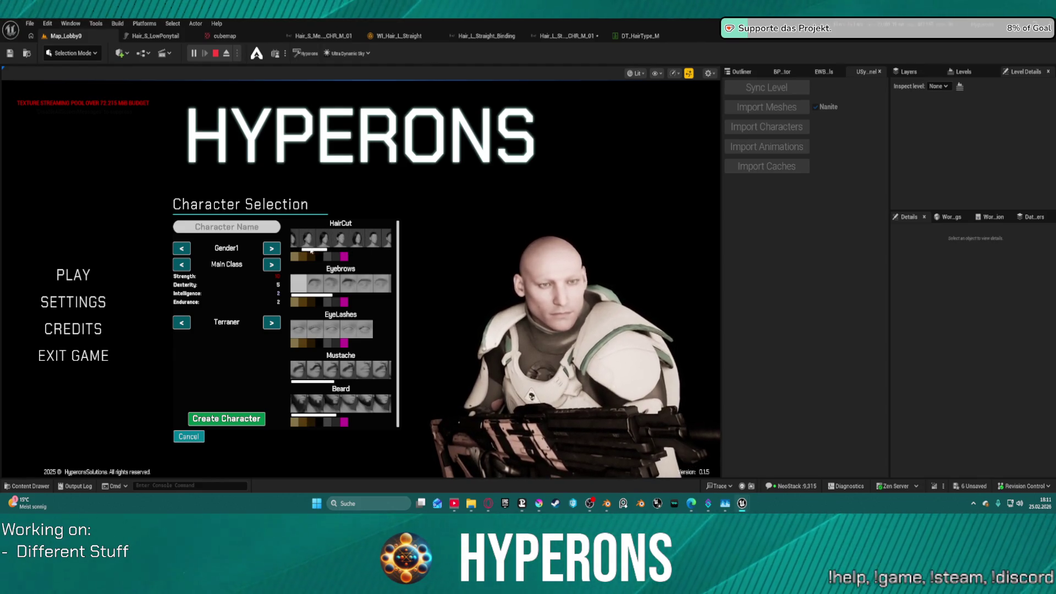
pyautogui.moveTo(311, 251); pyautogui.dragTo(342, 254)
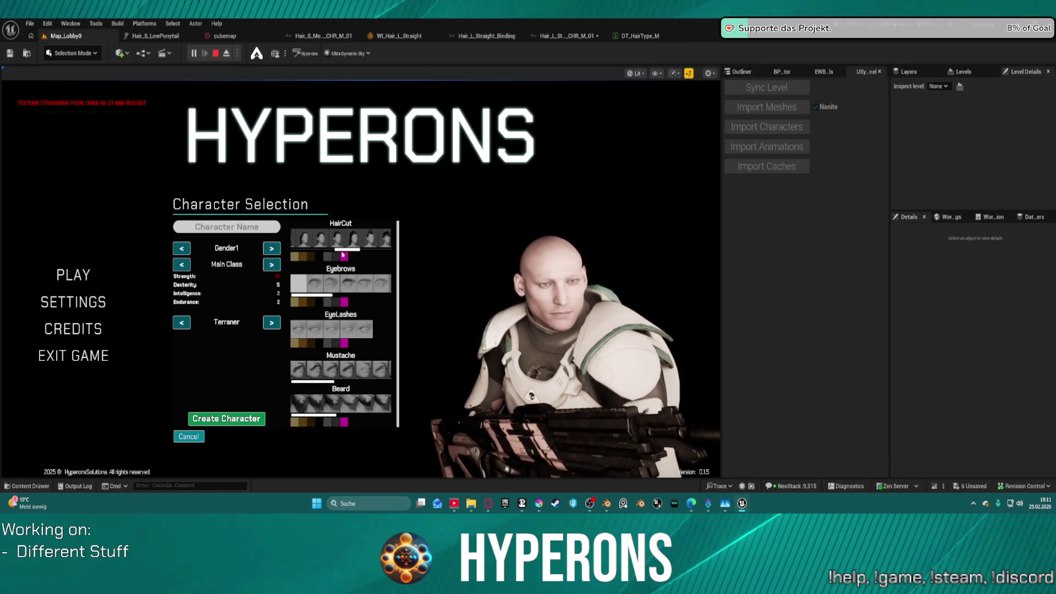
pyautogui.scroll(-3, 345, 240)
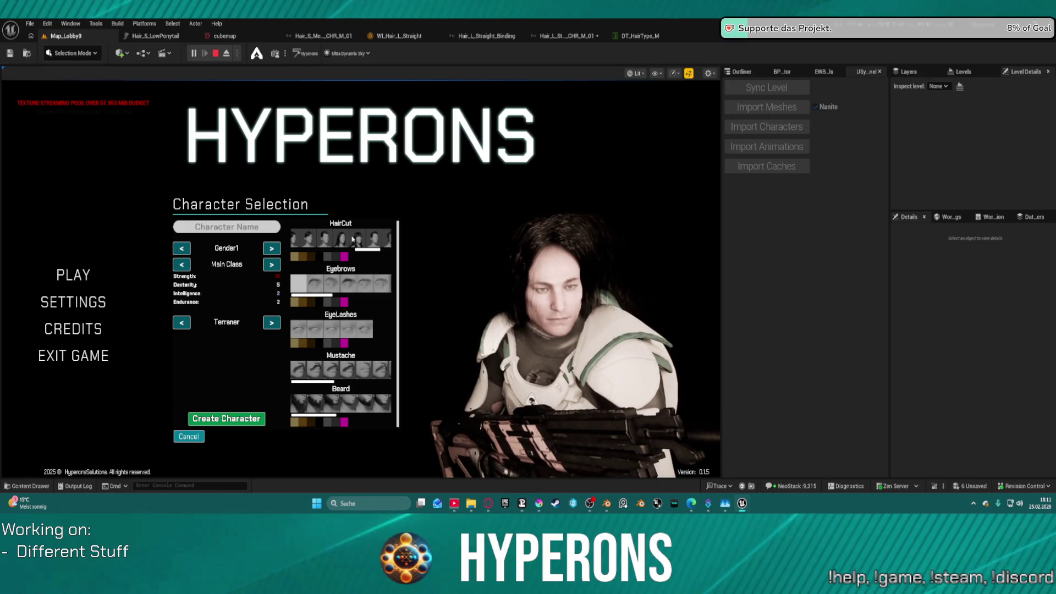
pyautogui.click(335, 243)
pyautogui.click(335, 243)
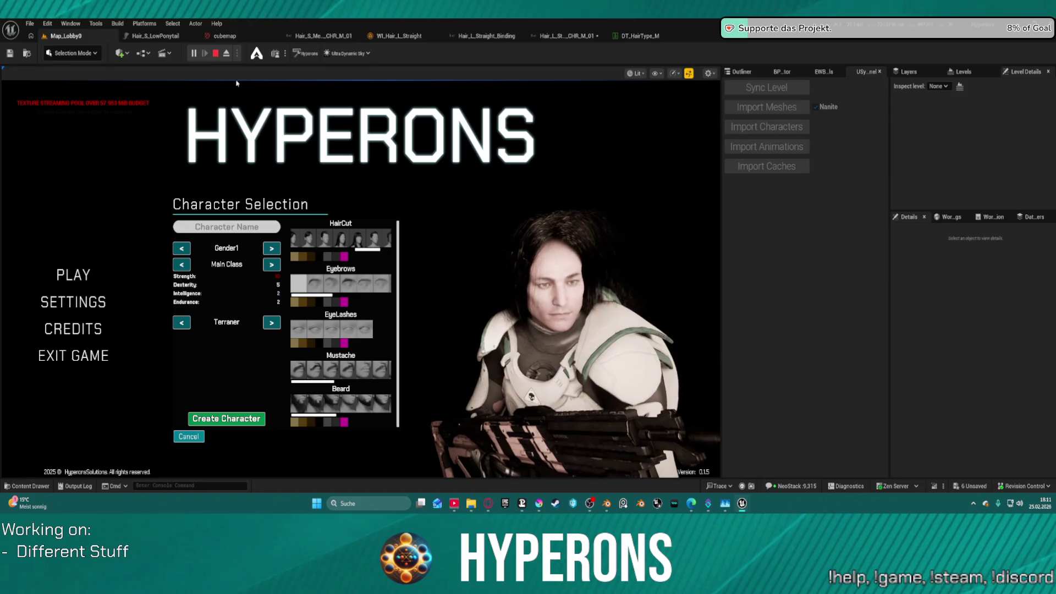
# - Stop the game preview and save the Hair_L_Straight CHR_M_01 binding after comparing it with the head binding
pyautogui.click(215, 53)
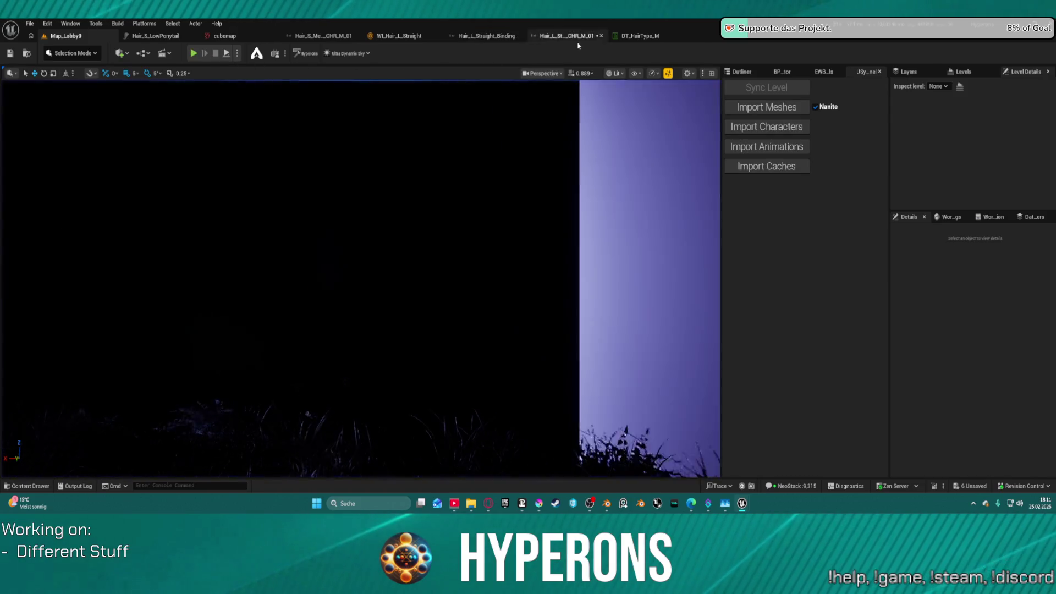
pyautogui.click(489, 37)
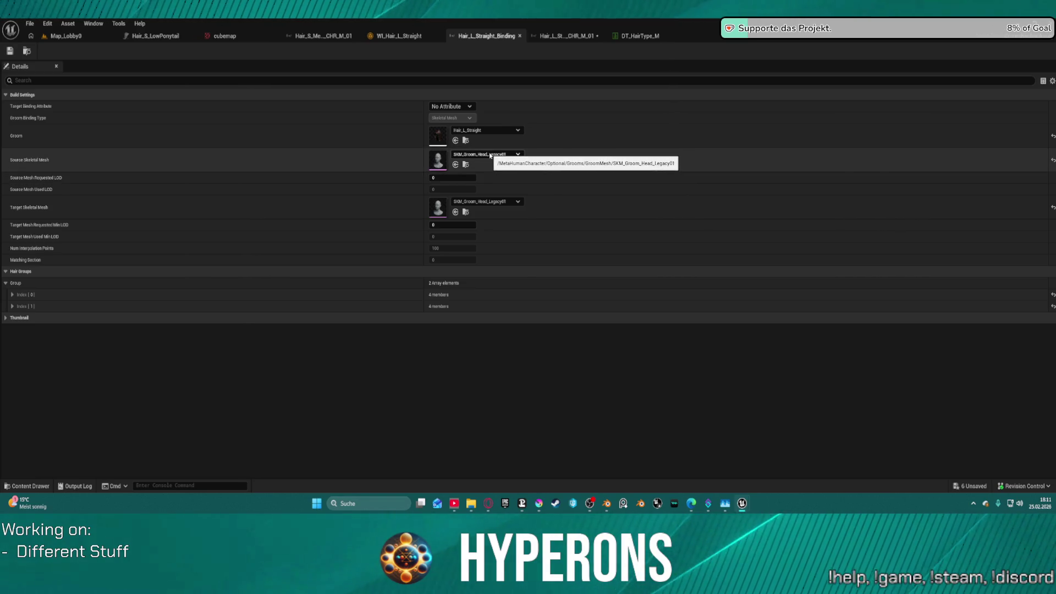
pyautogui.click(548, 38)
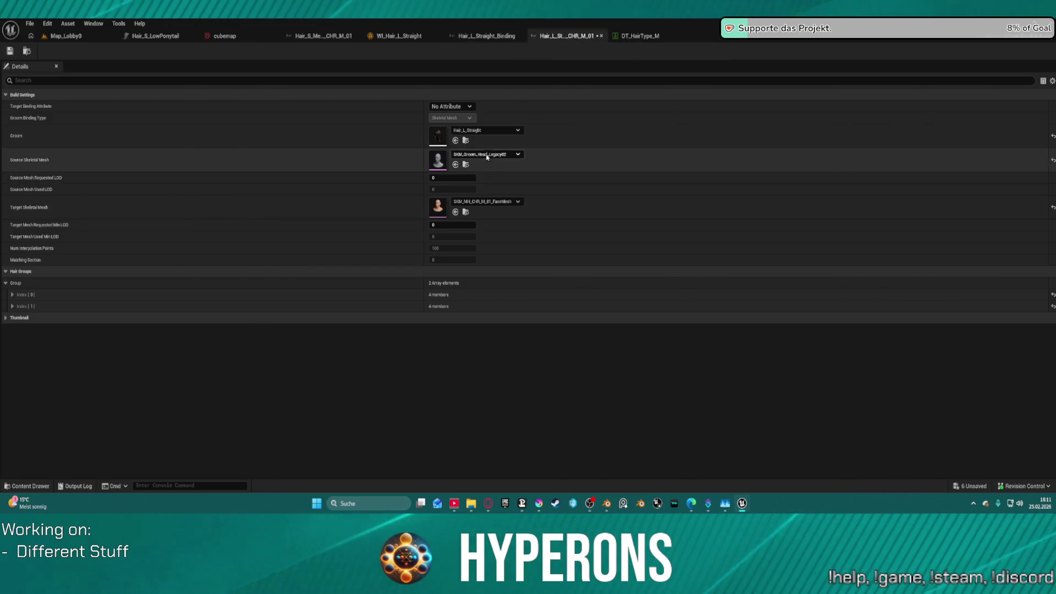
pyautogui.click(493, 36)
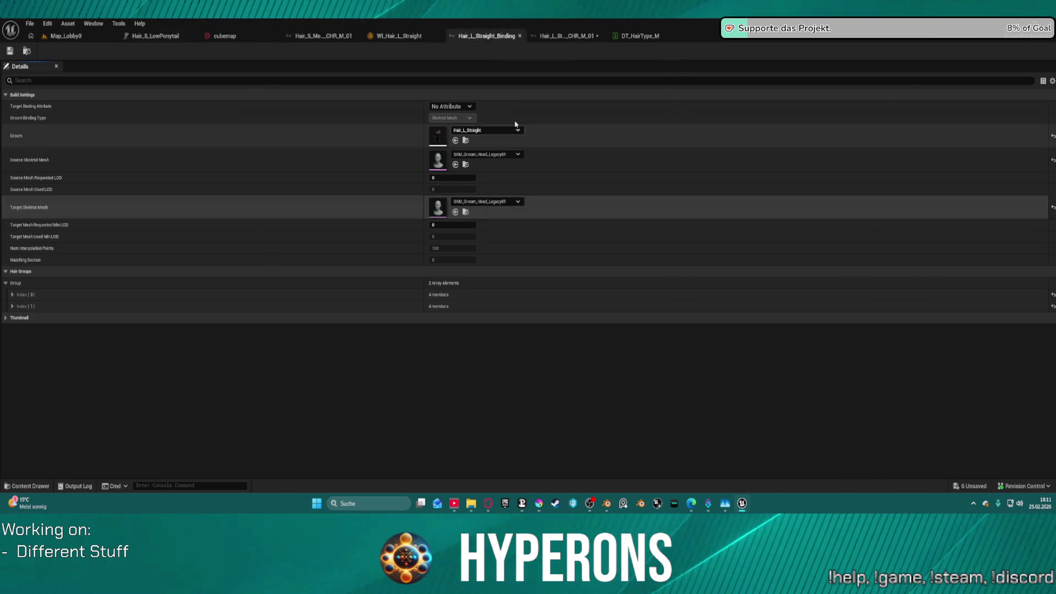
pyautogui.click(552, 46)
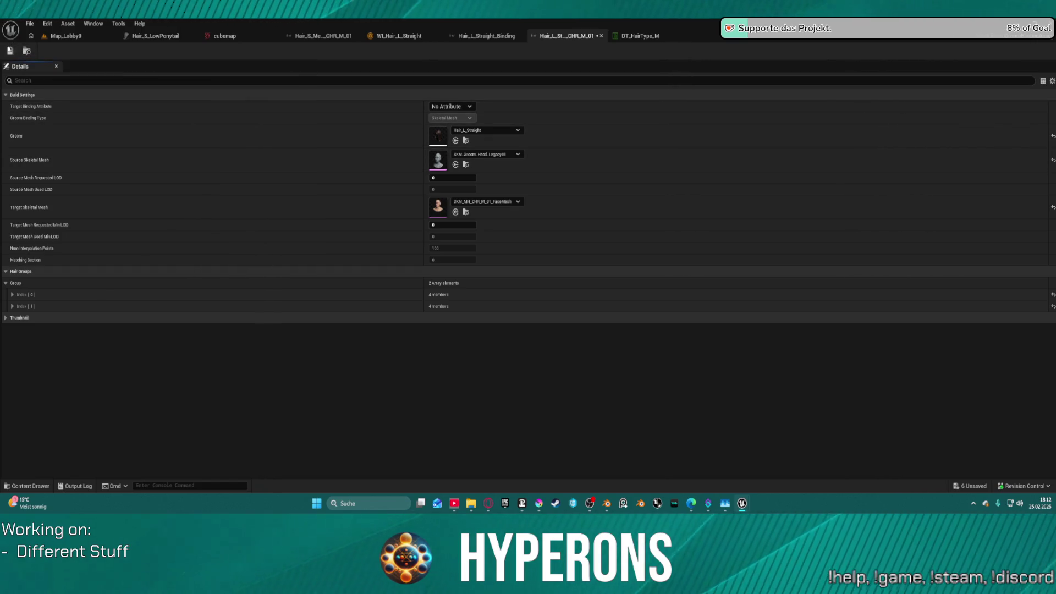
pyautogui.click(10, 51)
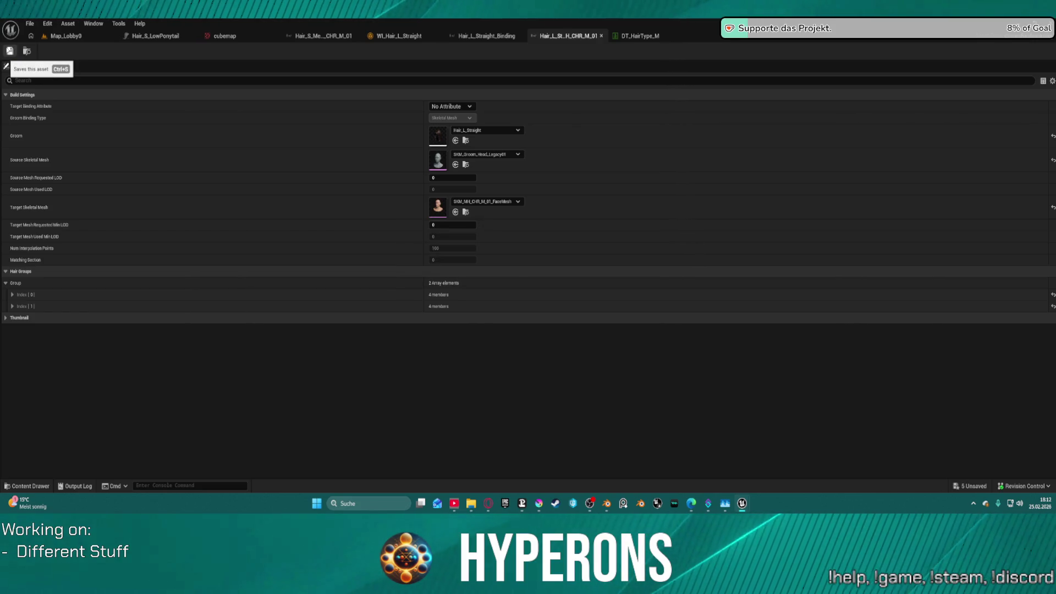
# - Rebuild the binding from the Content Browser and return to Map_Lobby0
pyautogui.click(27, 52)
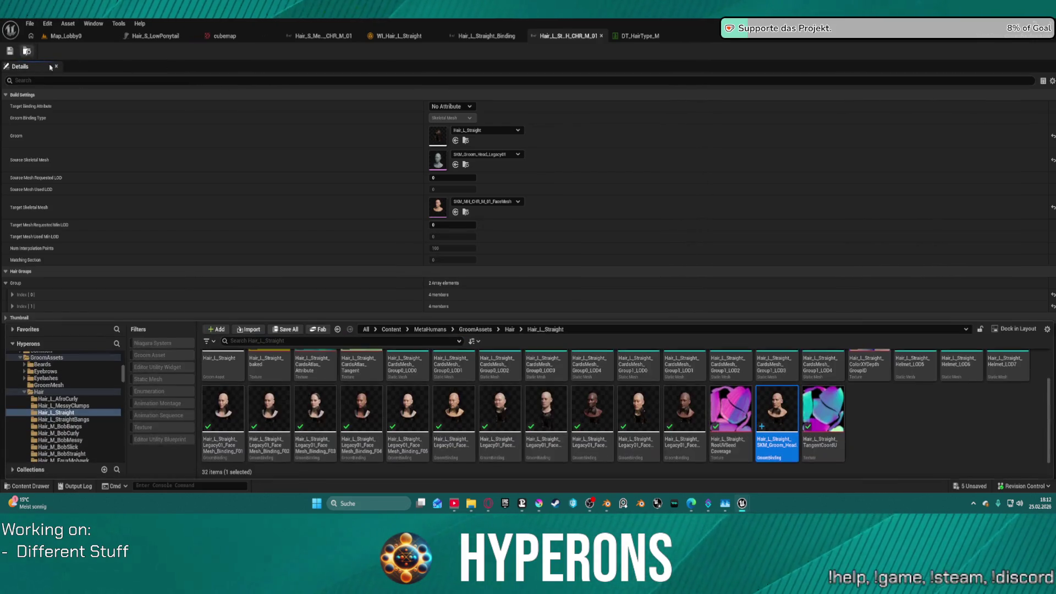
pyautogui.rightClick(776, 402)
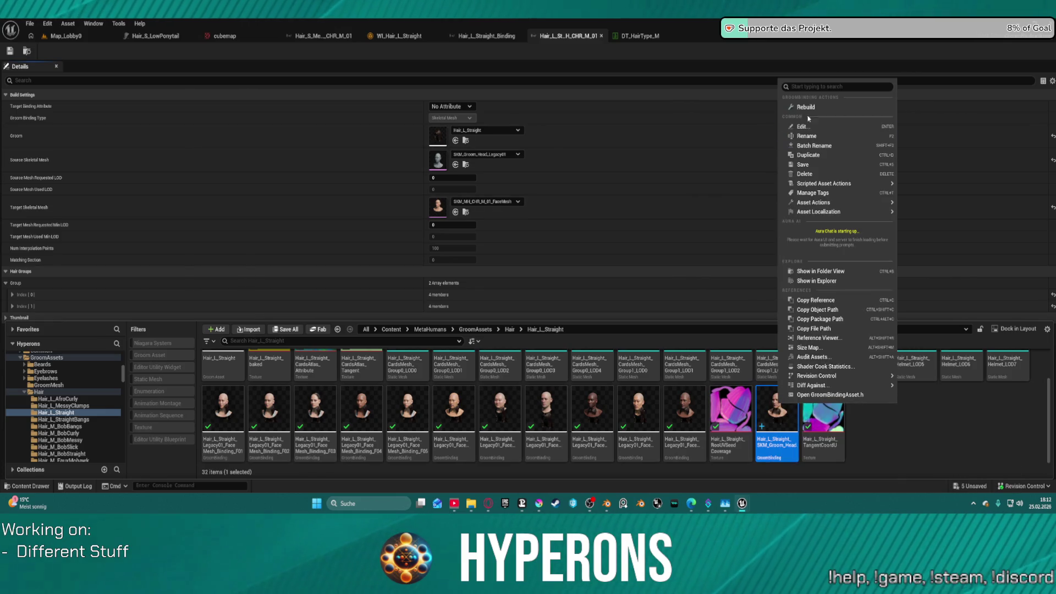
pyautogui.click(806, 108)
pyautogui.click(65, 37)
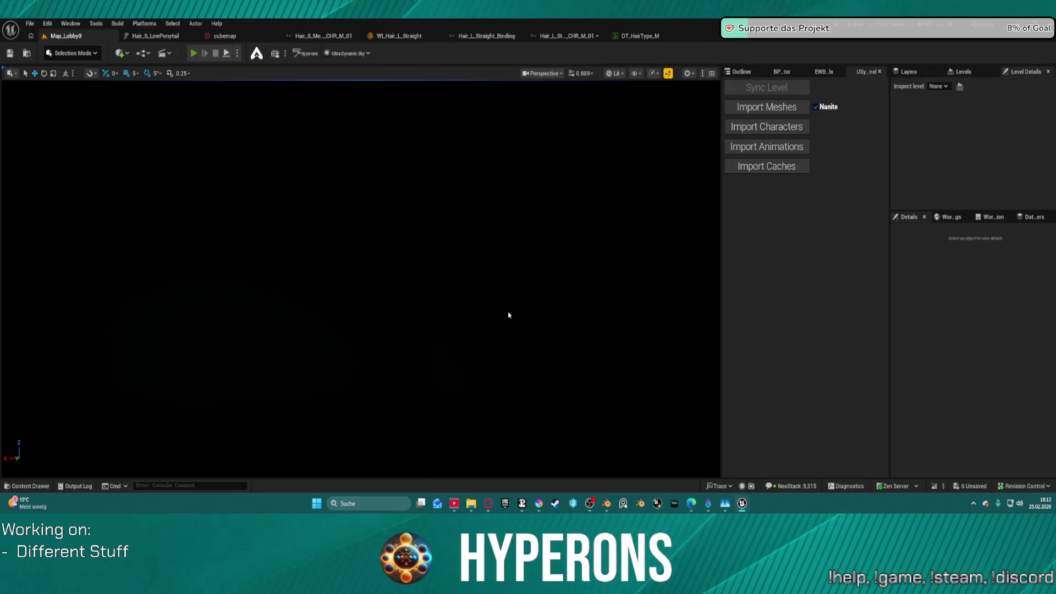
# - Launch the game and start creating a new character
pyautogui.hotkey('alt', 'p')
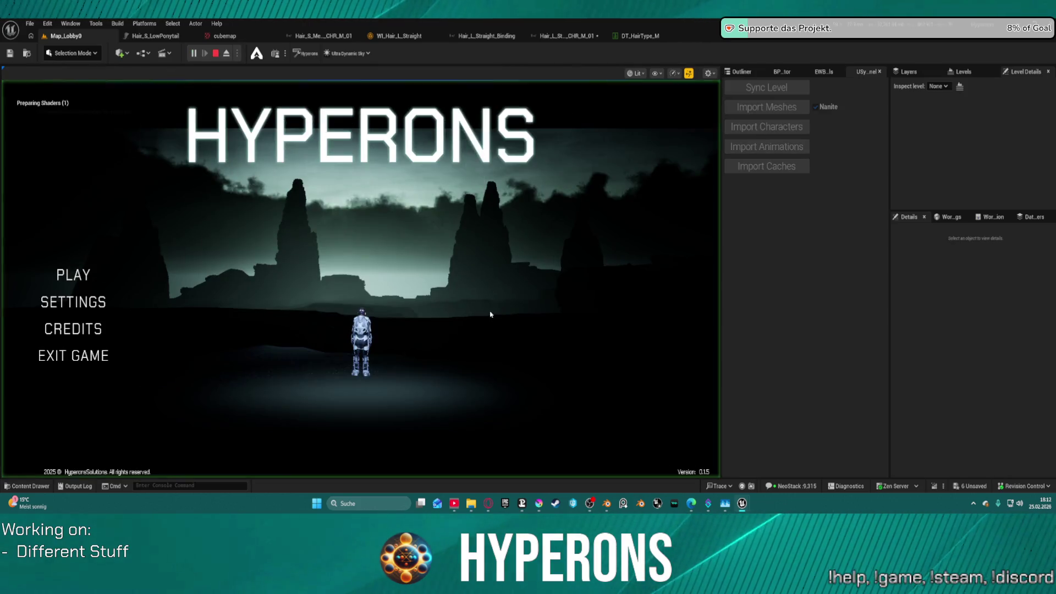
pyautogui.click(77, 273)
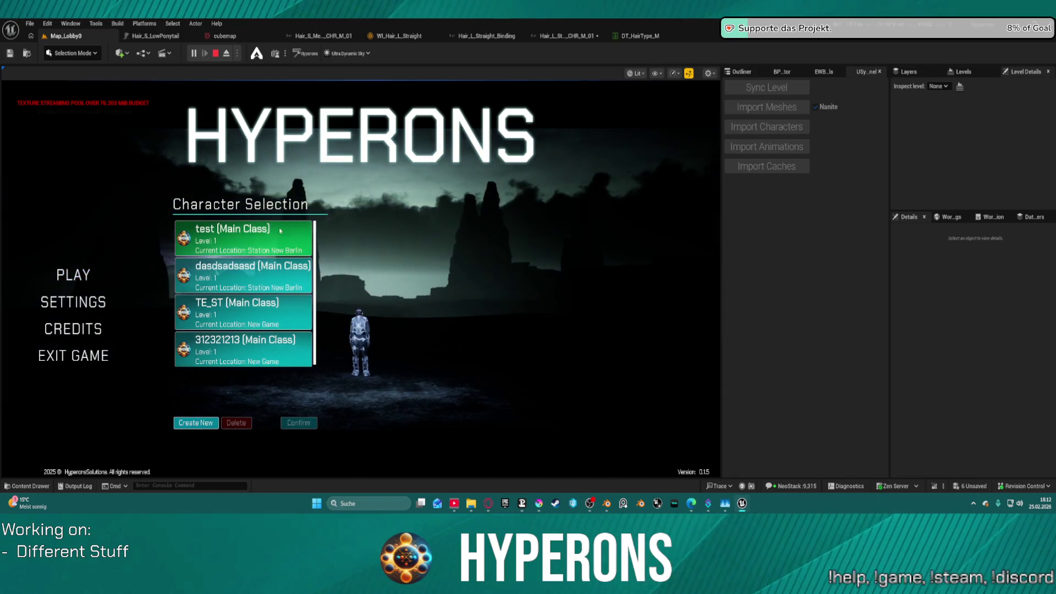
pyautogui.click(207, 422)
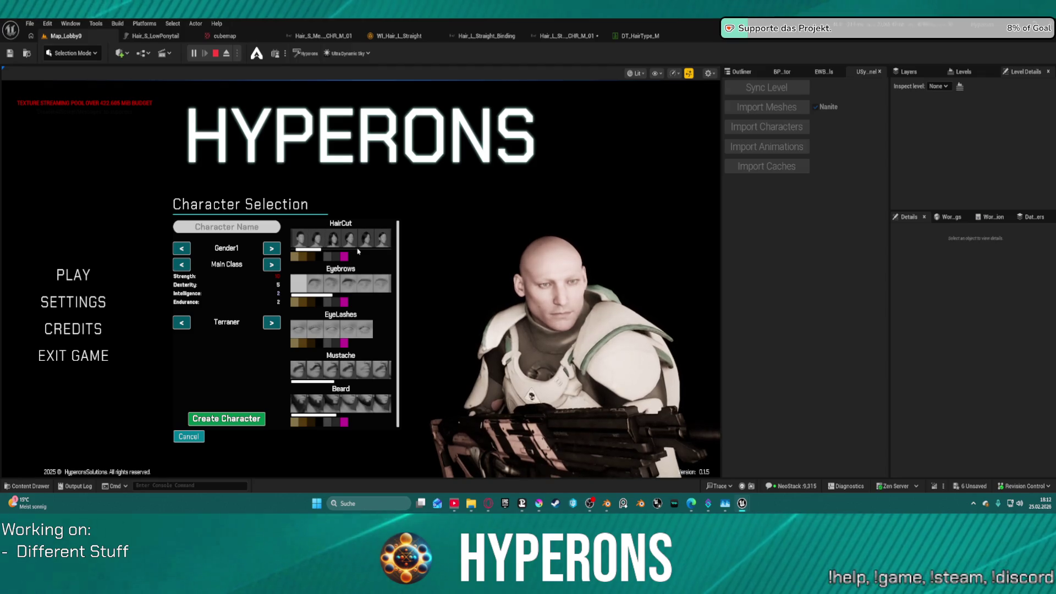
# - Preview the tall, long-with-bangs, swept-back and short haircuts, ending on short dark hair
pyautogui.scroll(-5, 358, 251)
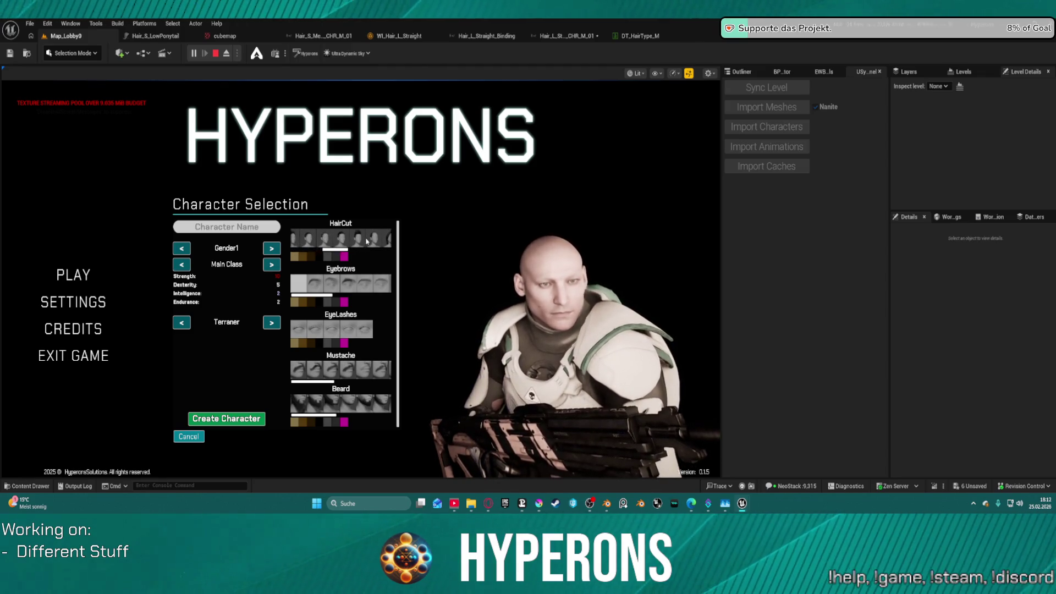
pyautogui.scroll(-5, 367, 241)
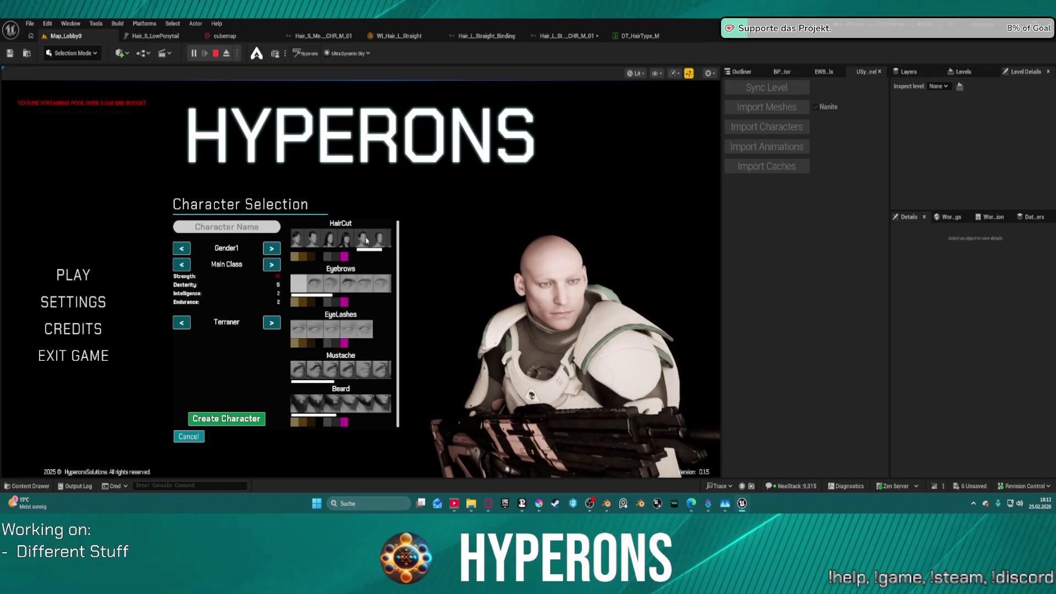
pyautogui.click(309, 240)
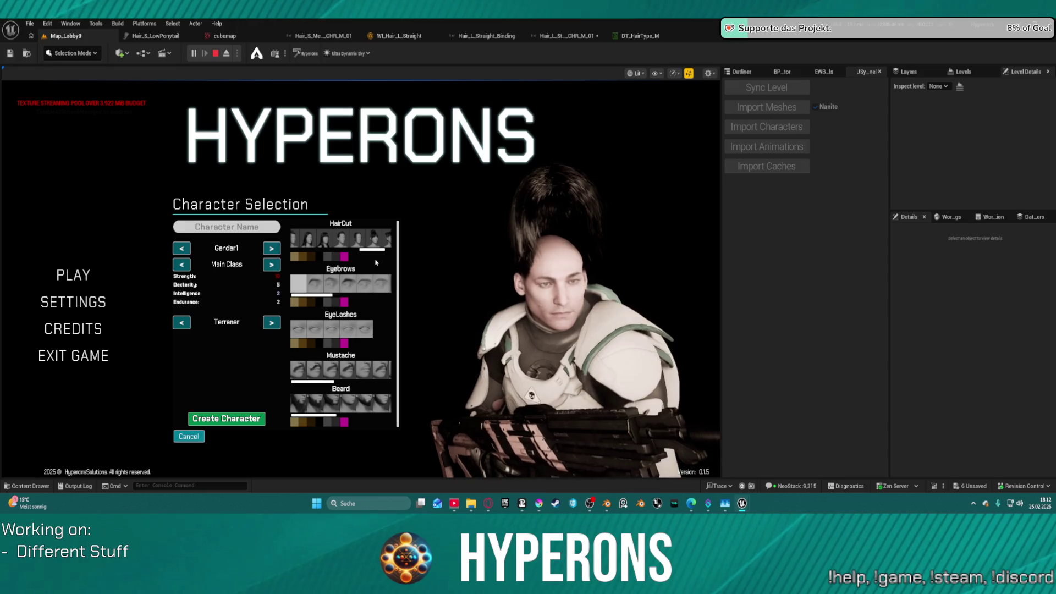
pyautogui.click(329, 238)
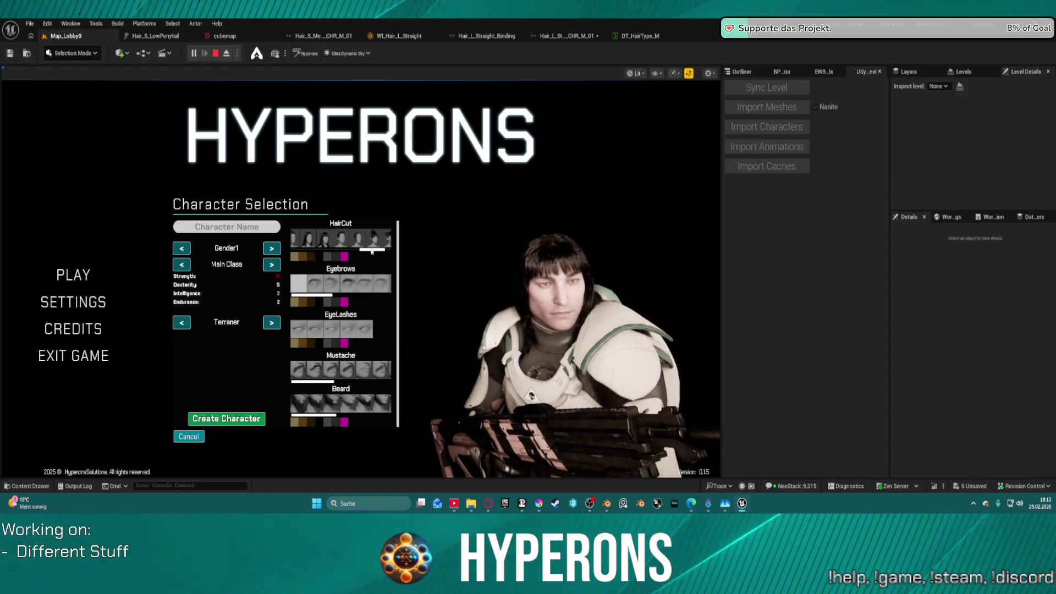
pyautogui.moveTo(377, 251); pyautogui.dragTo(382, 252)
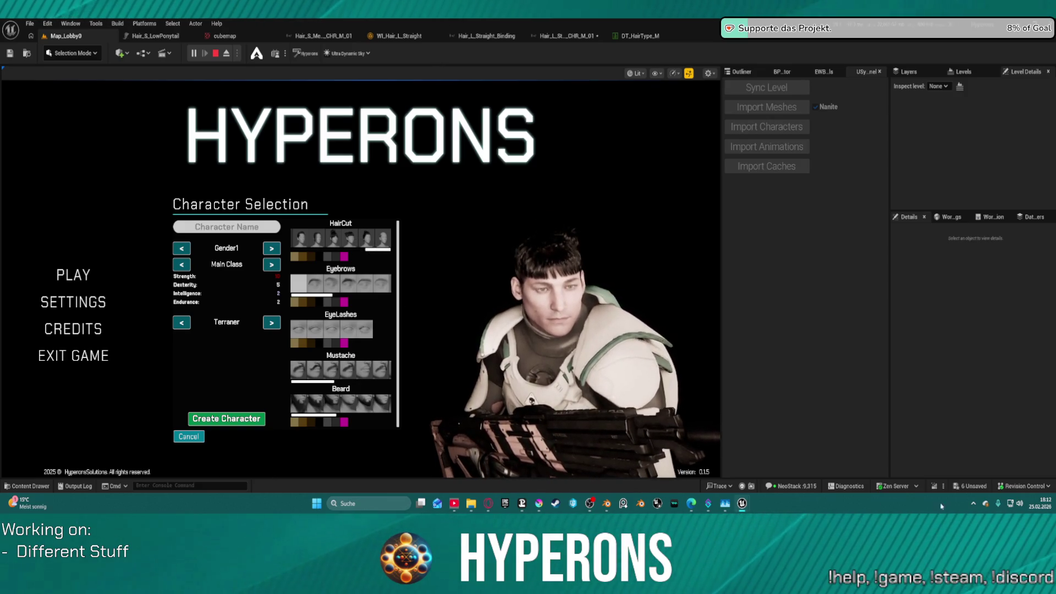
pyautogui.scroll(5, 350, 243)
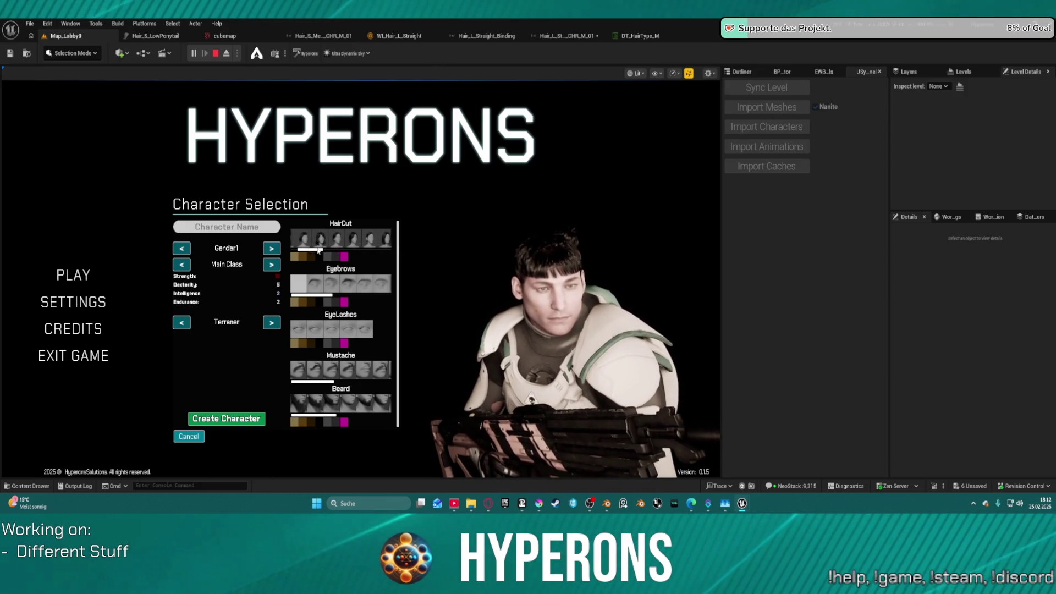
pyautogui.click(350, 242)
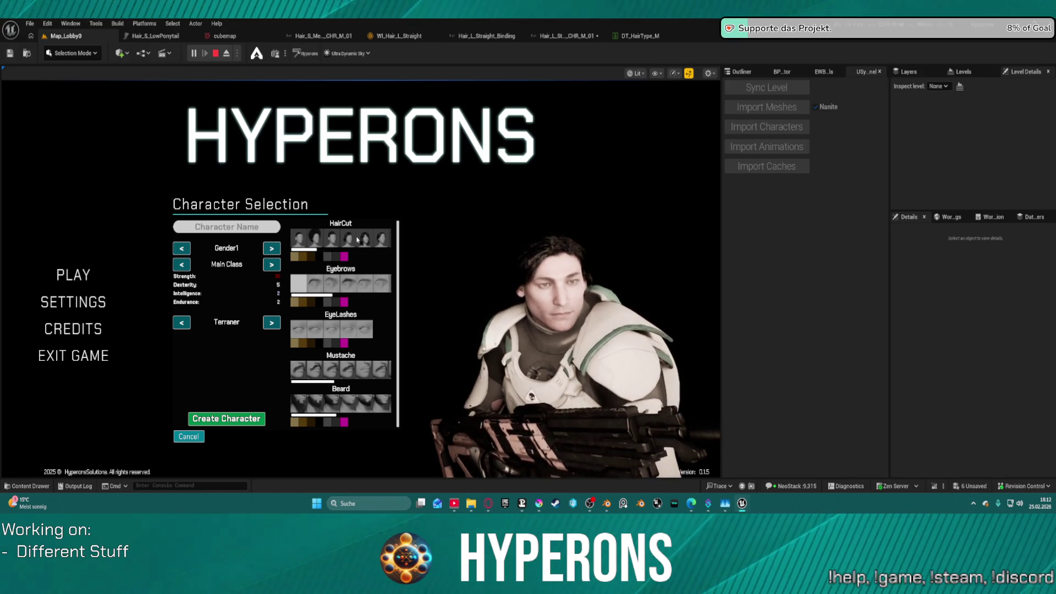
pyautogui.click(314, 240)
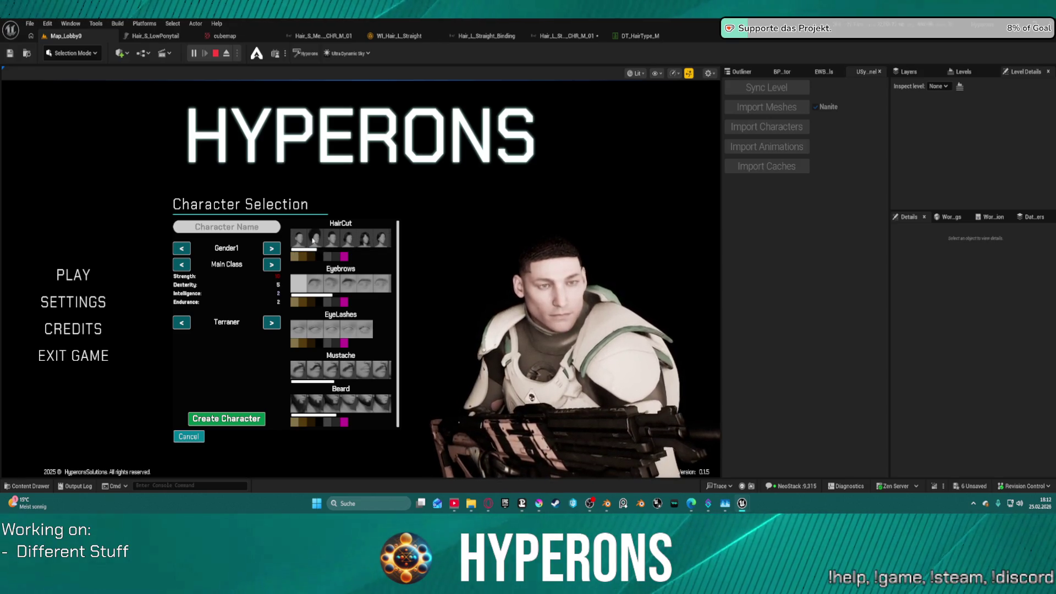